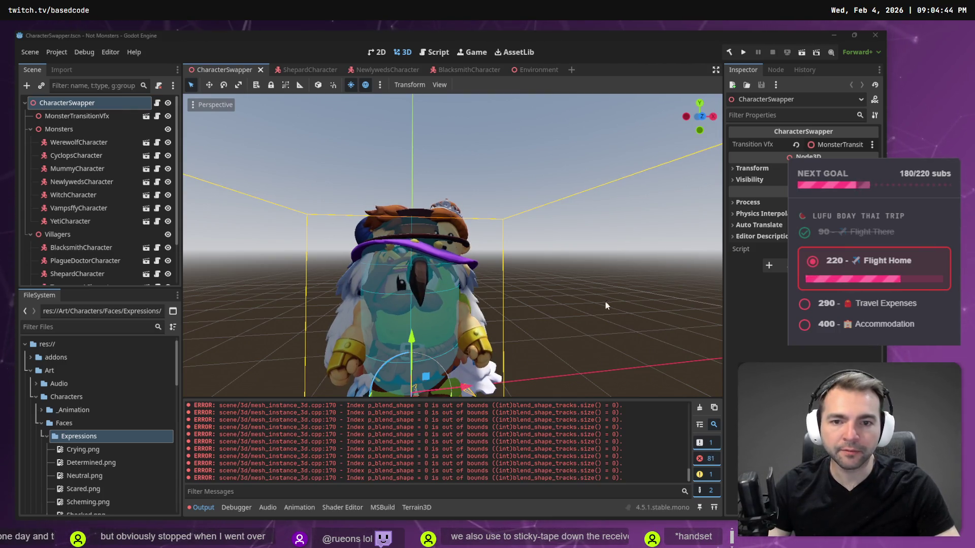
# Switch from the Godot editor to the Fork window showing the Not Monsters commit history
pyautogui.hotkey('alt', 'Tab')
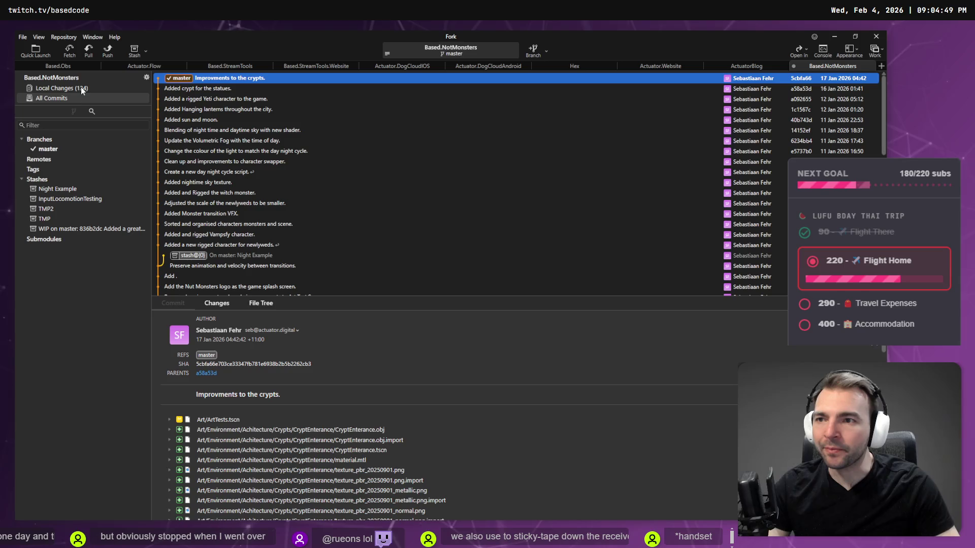
# Collapse Faces, Monsters and Villagers, then stage the 44 Art/Characters files through CharacterSwapper.tscn
pyautogui.click(81, 87)
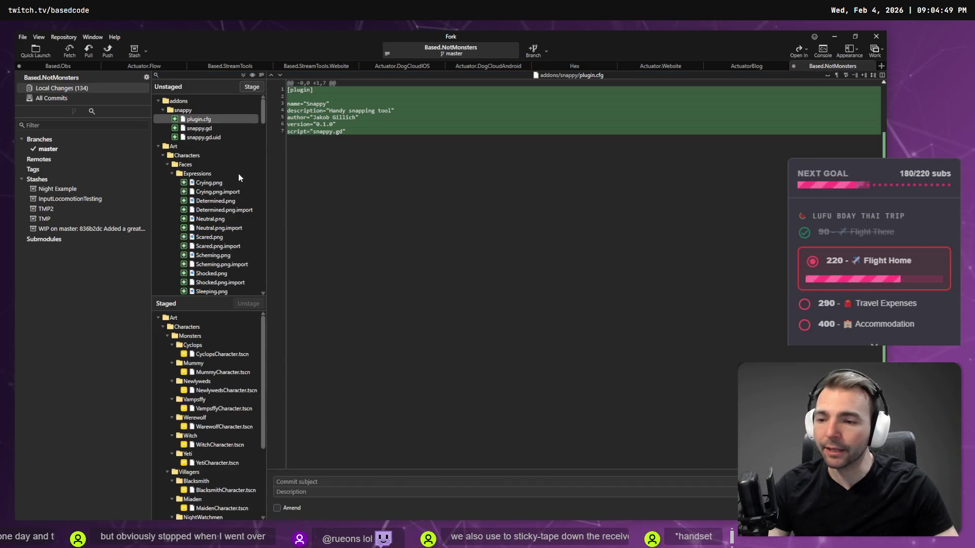
pyautogui.click(182, 158)
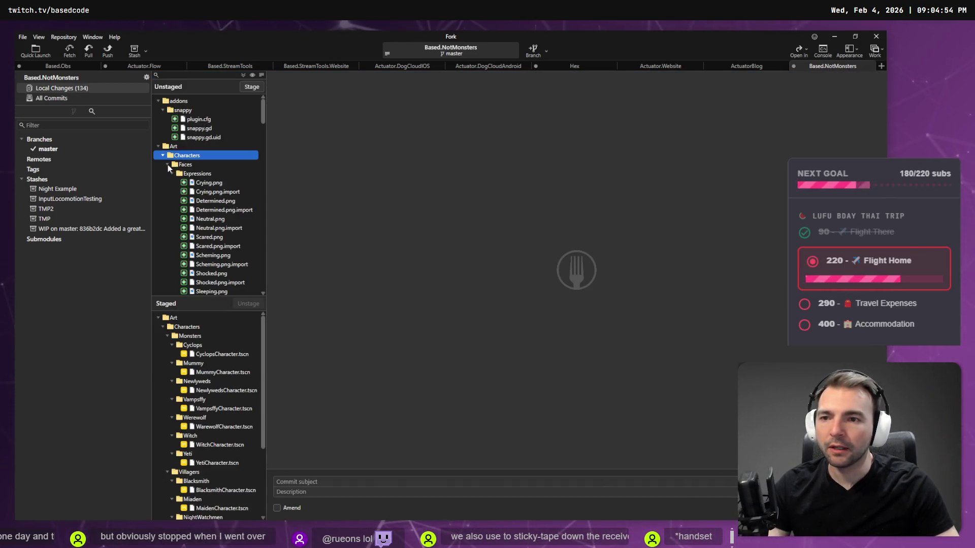
pyautogui.click(168, 165)
pyautogui.click(166, 174)
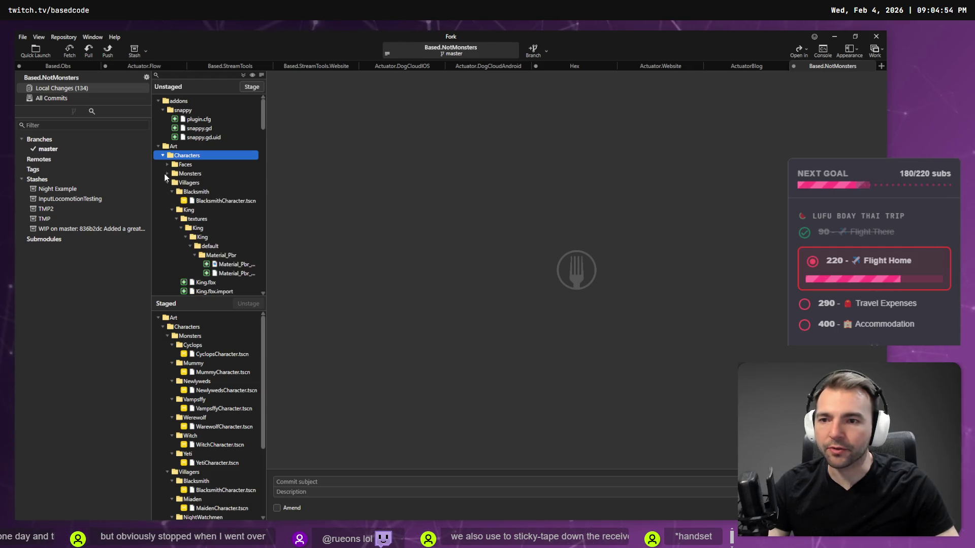
pyautogui.click(167, 184)
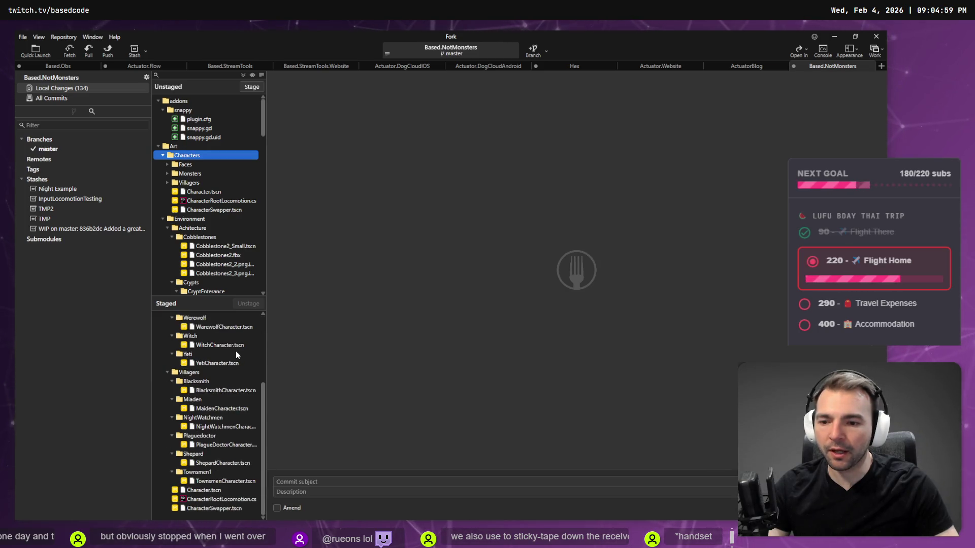
pyautogui.keyDown('shift'); pyautogui.click(214, 210); pyautogui.keyUp('shift')
pyautogui.click(256, 86)
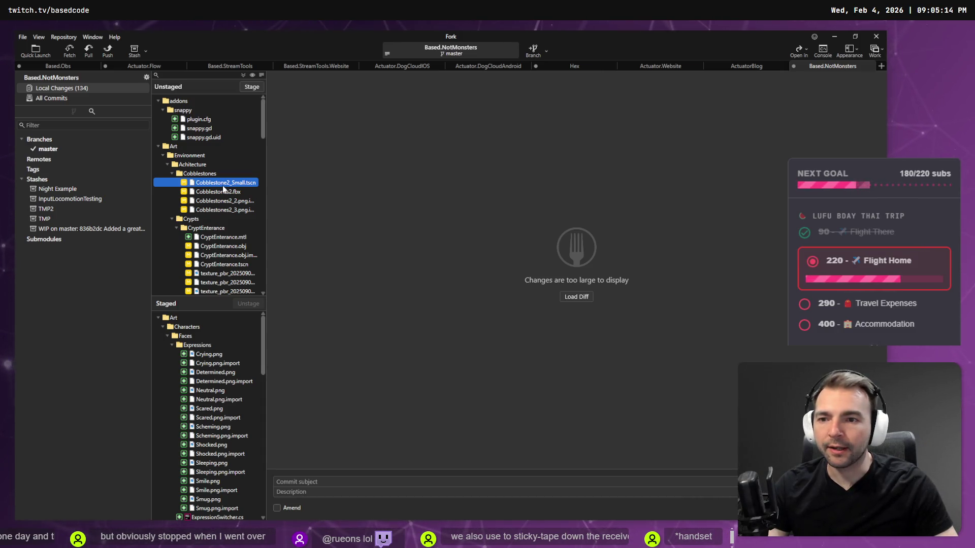
# Collapse the CryptEnterance, StoneFence and Gravestones folders in Unstaged, then return to Godot
pyautogui.scroll(-1, 223, 188)
pyautogui.click(176, 201)
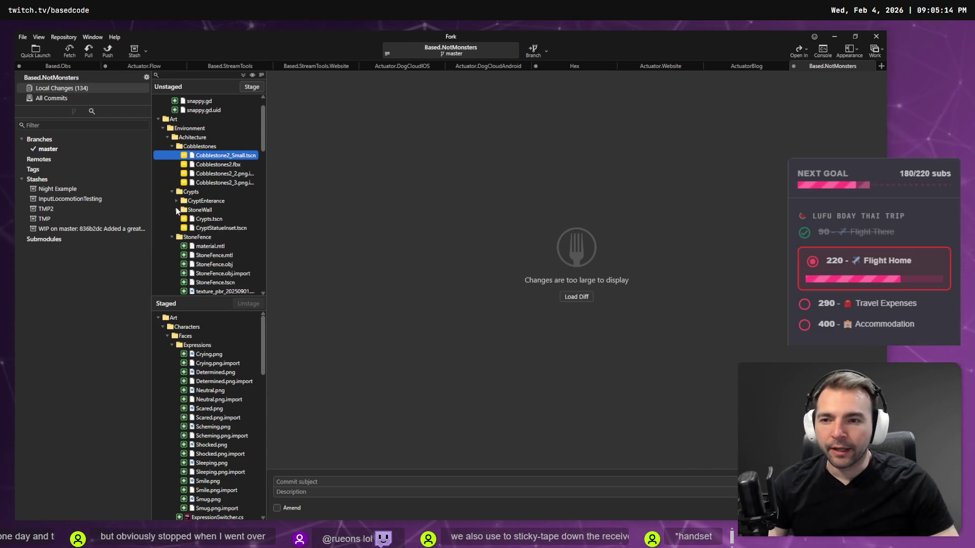
pyautogui.click(176, 200)
pyautogui.scroll(-1, 176, 200)
pyautogui.click(176, 183)
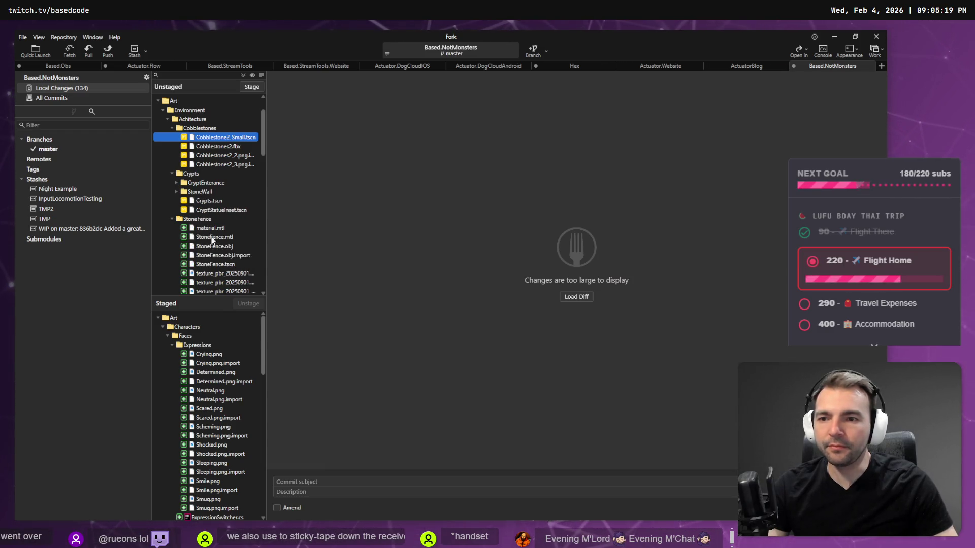
pyautogui.click(171, 219)
pyautogui.click(173, 237)
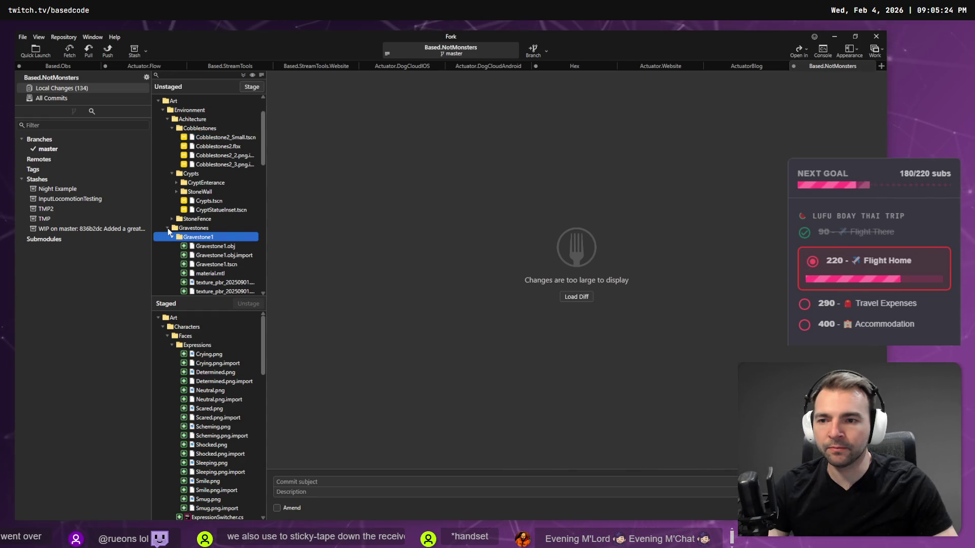
pyautogui.click(169, 229)
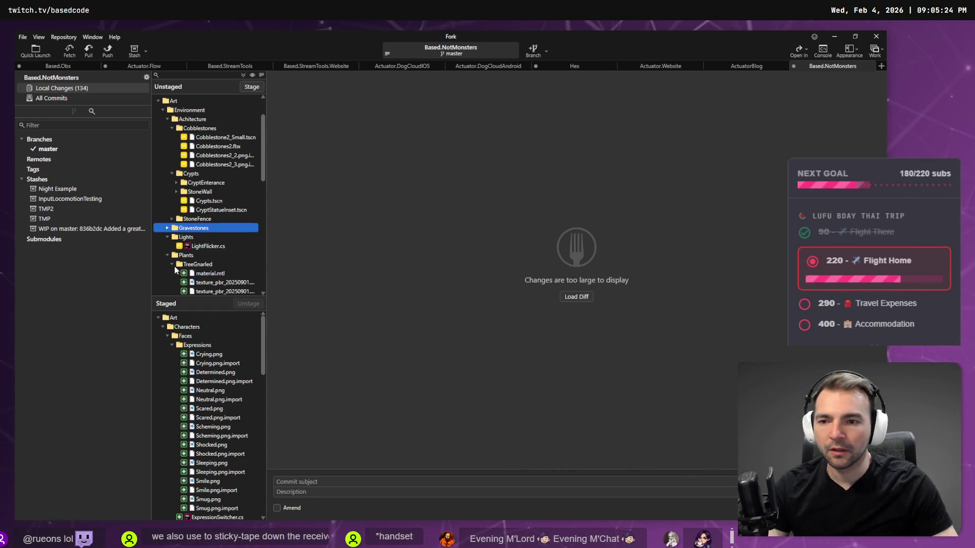
pyautogui.scroll(-1, 175, 245)
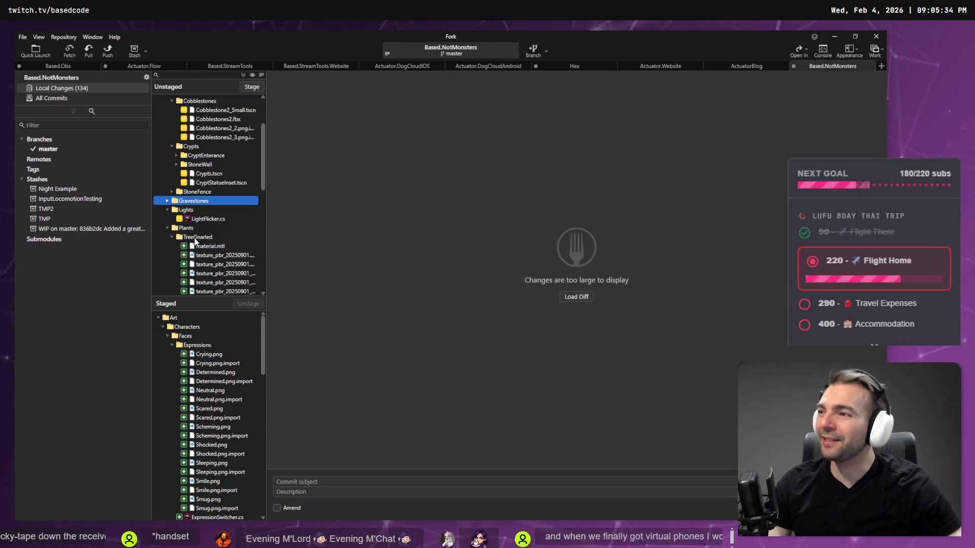
pyautogui.click(873, 343)
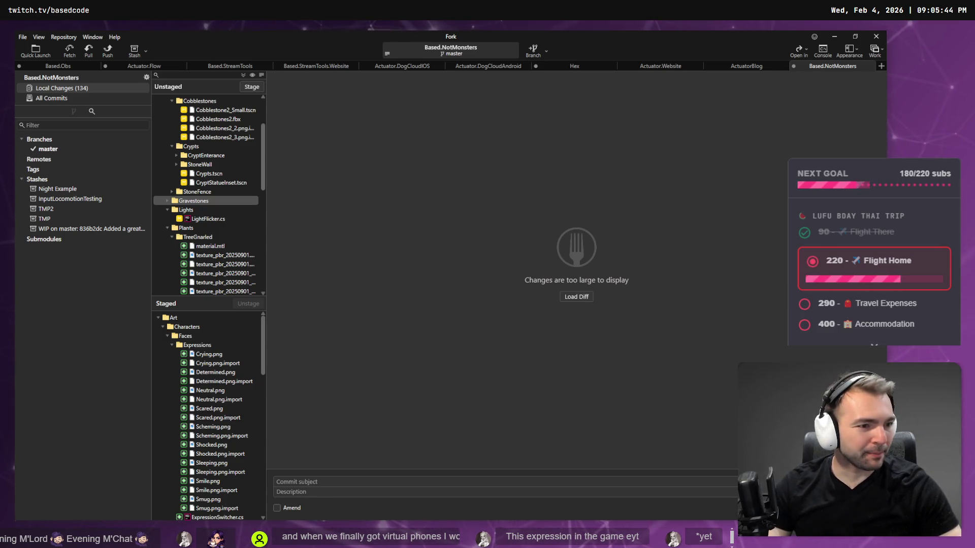
pyautogui.click(193, 200)
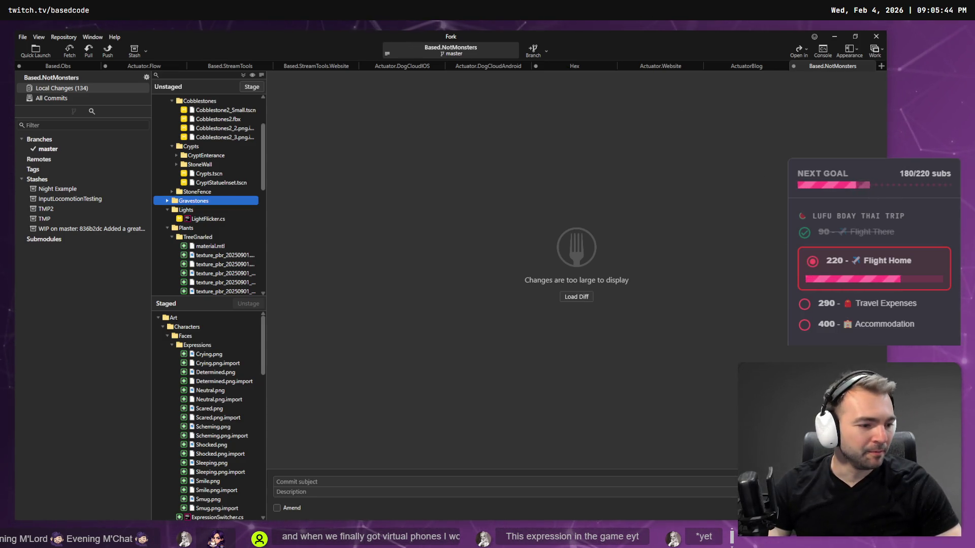
pyautogui.hotkey('alt', 'Tab')
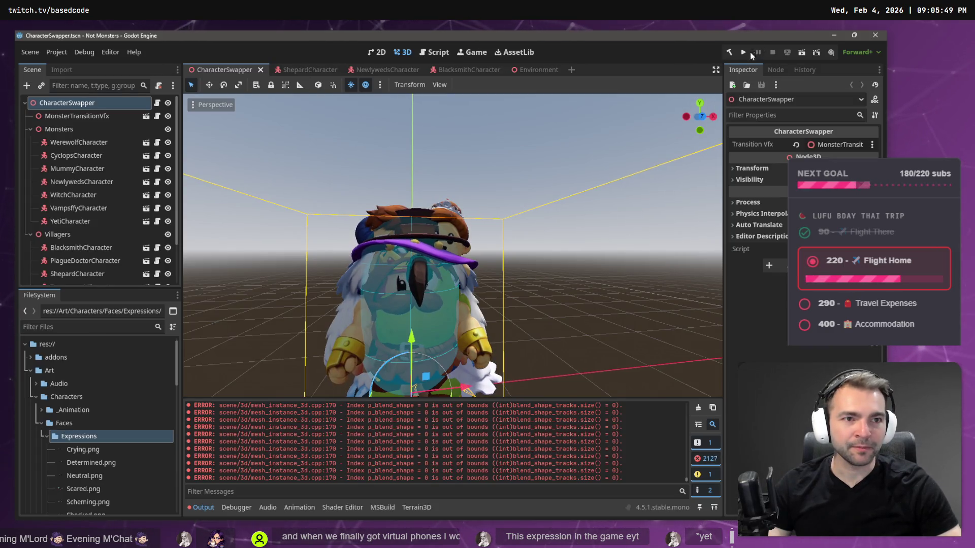
# Run the Not Monsters project and snap Fork to the right half beside the game
pyautogui.click(744, 51)
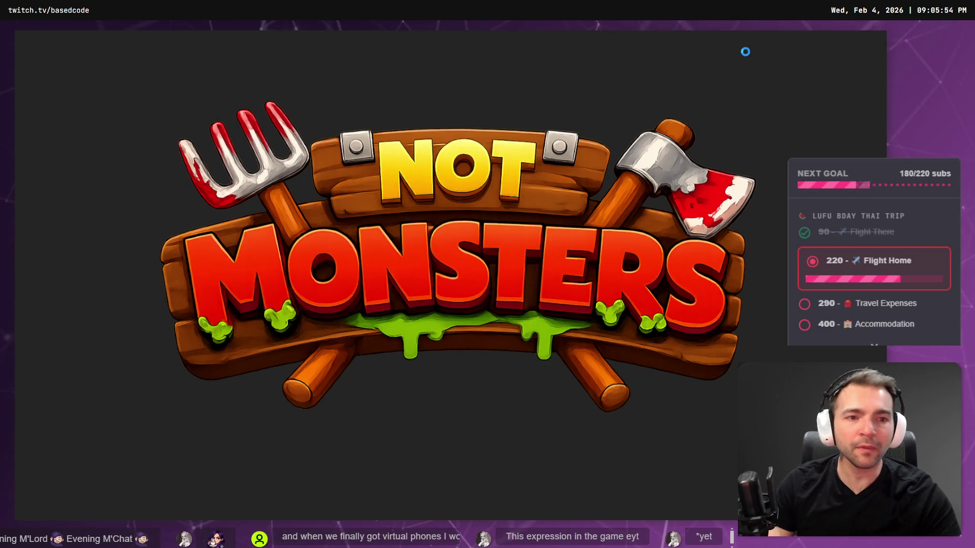
pyautogui.hotkey('alt', 'Tab')
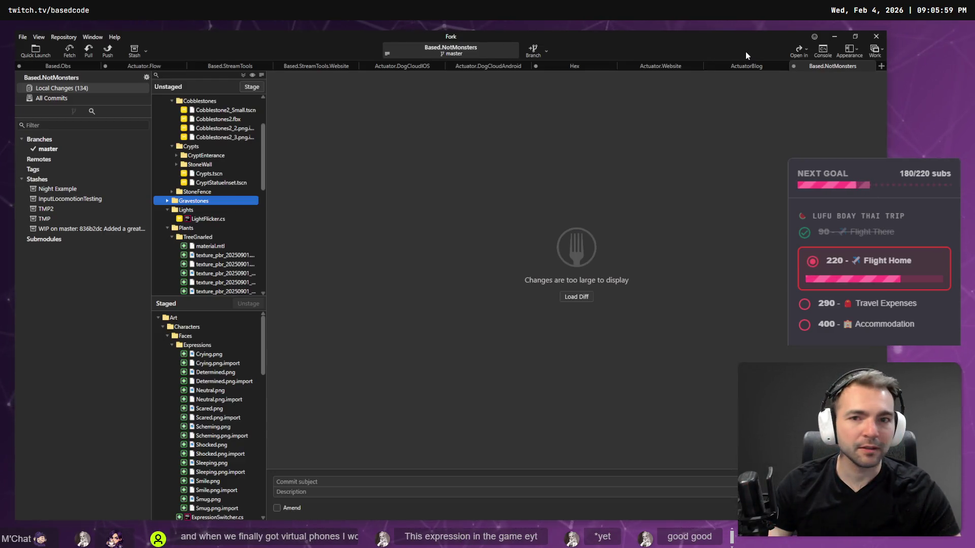
pyautogui.press('super+Right')
pyautogui.press('Escape')
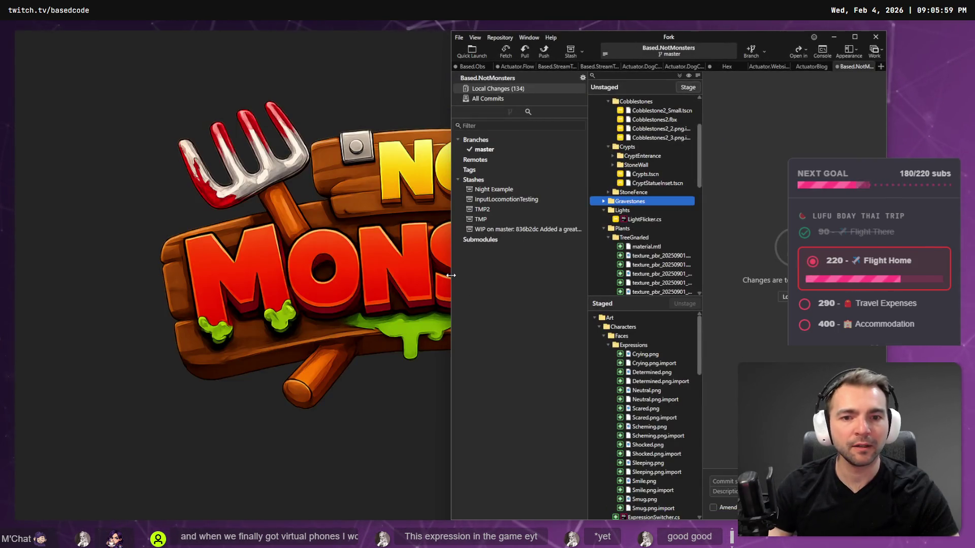
pyautogui.hotkey('alt', 'Tab')
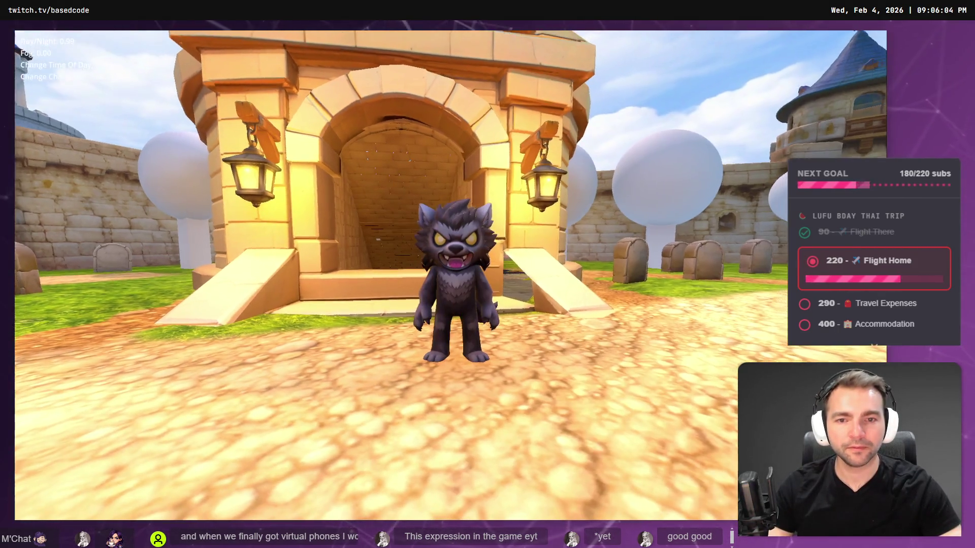
# Walk the werewolf forward, then cycle characters through bride-and-groom, witch and plague doctor to the hooded one
pyautogui.press('w')
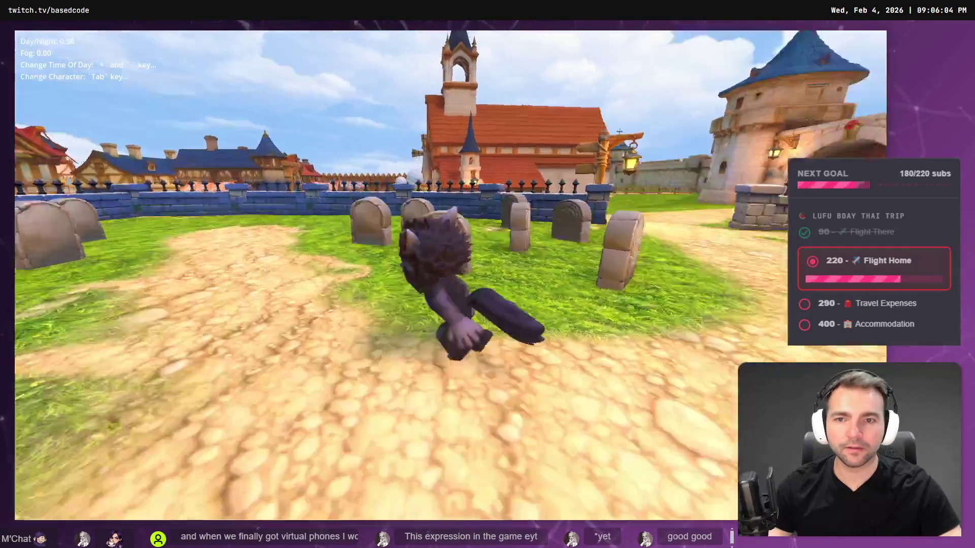
pyautogui.press('Tab')
pyautogui.press('Tab')
pyautogui.press('Tab')
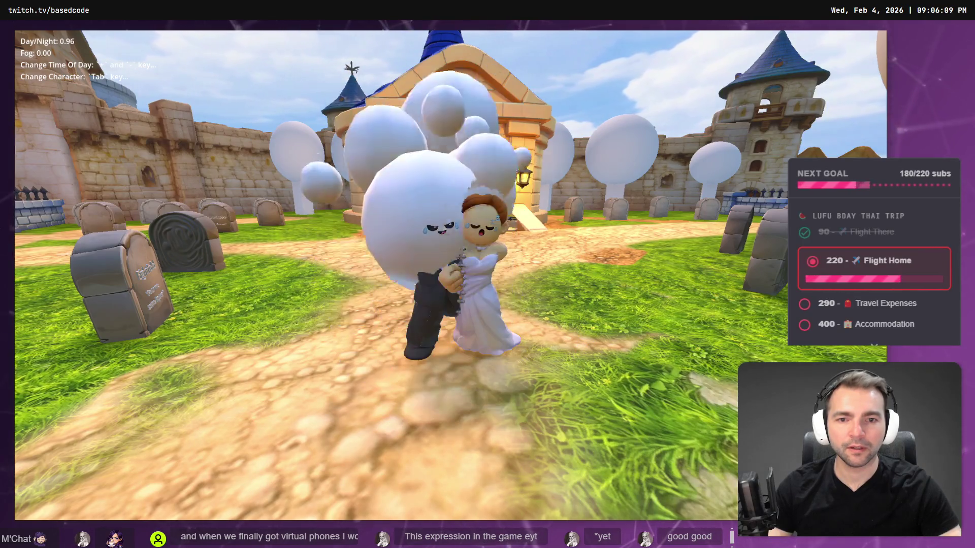
pyautogui.press('Tab')
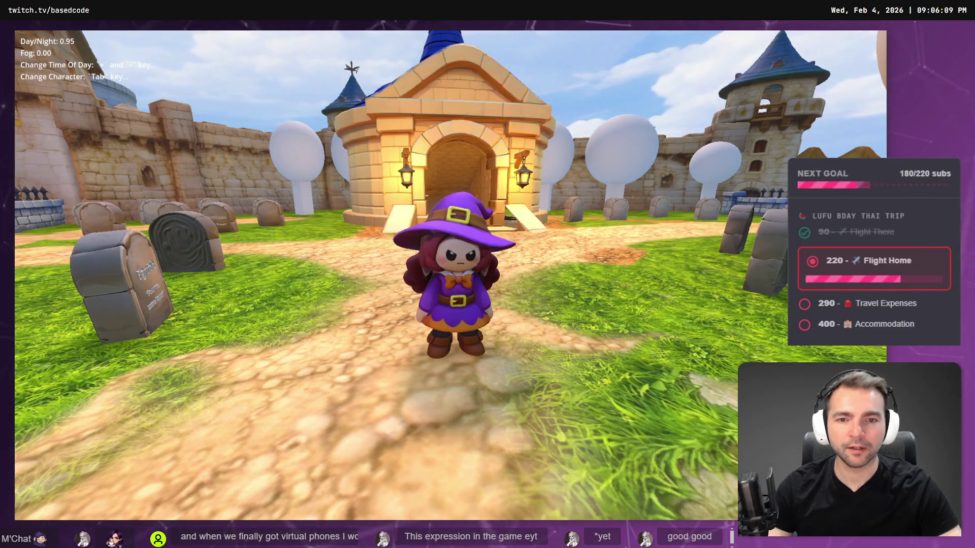
pyautogui.press('Tab')
pyautogui.press('Tab')
pyautogui.press('Tab')
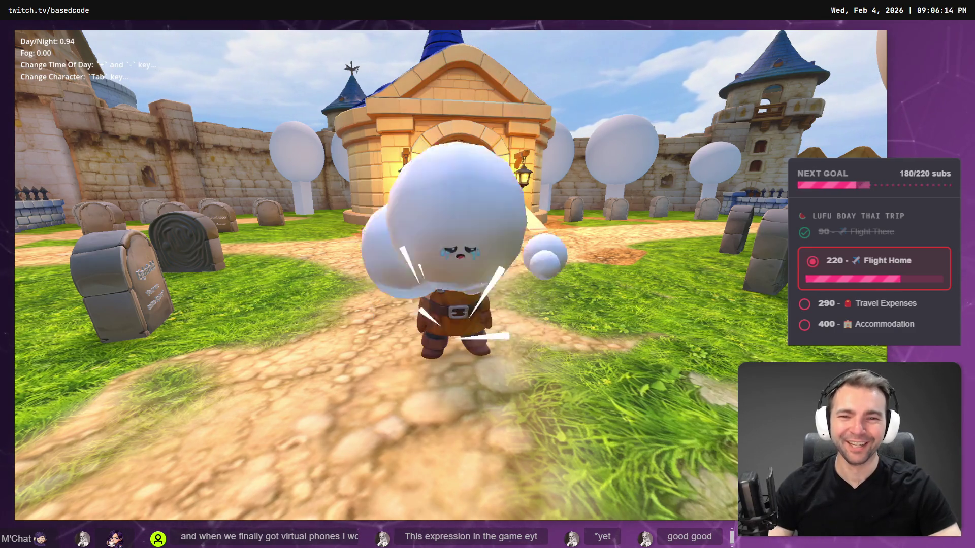
pyautogui.press('Tab')
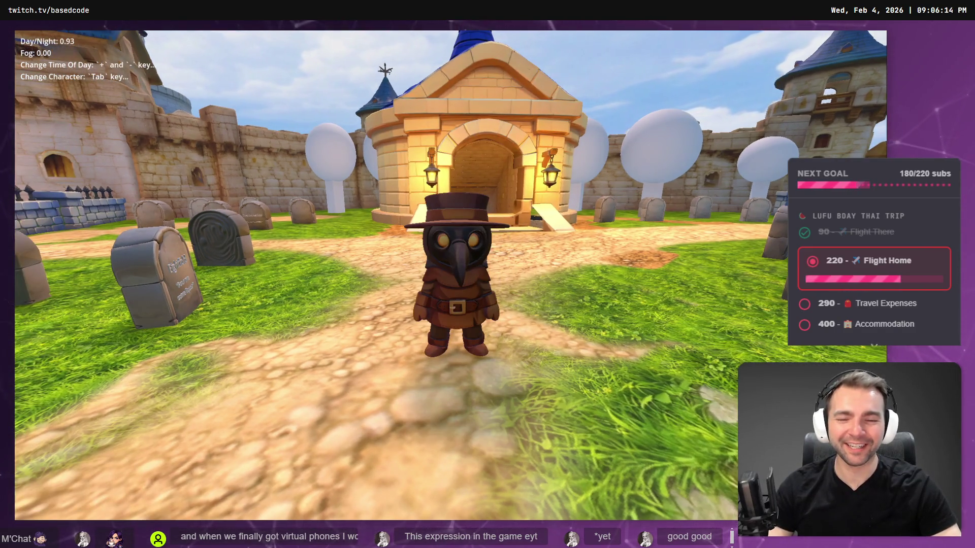
pyautogui.press('Tab')
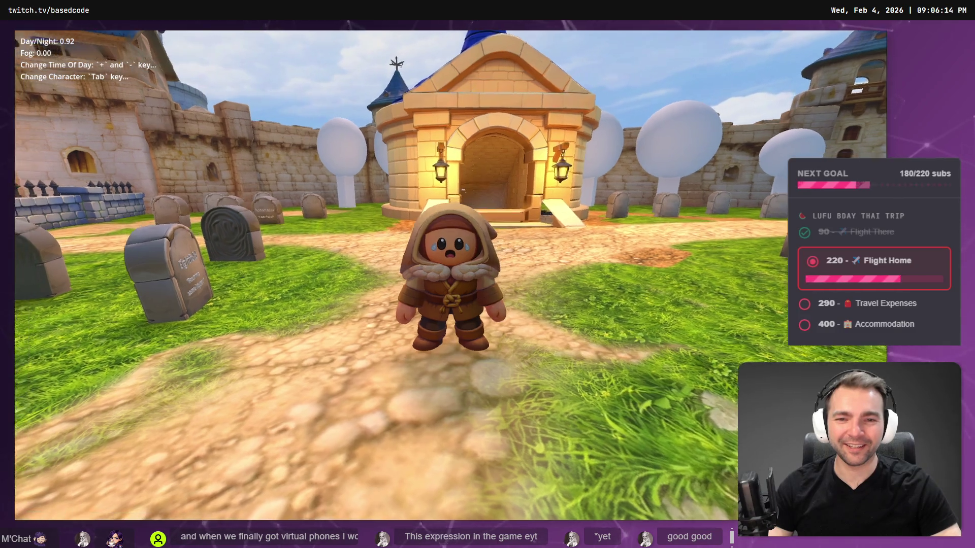
pyautogui.hotkey('alt', 'Tab')
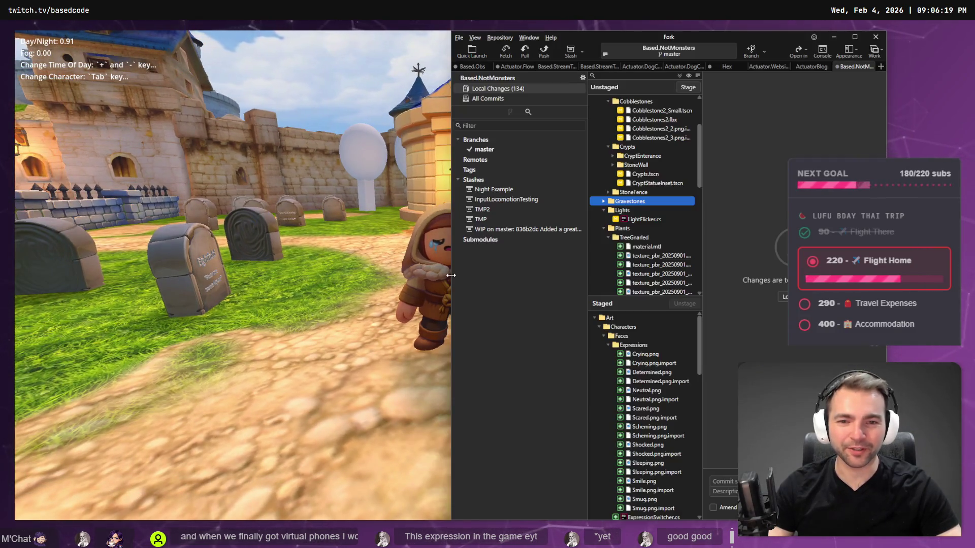
# Narrow the Fork window and review the staged LightFlicker.cs changes
pyautogui.moveTo(451, 275)
pyautogui.mouseDown()
pyautogui.moveTo(637, 284)
pyautogui.moveTo(534, 294)
pyautogui.mouseUp()
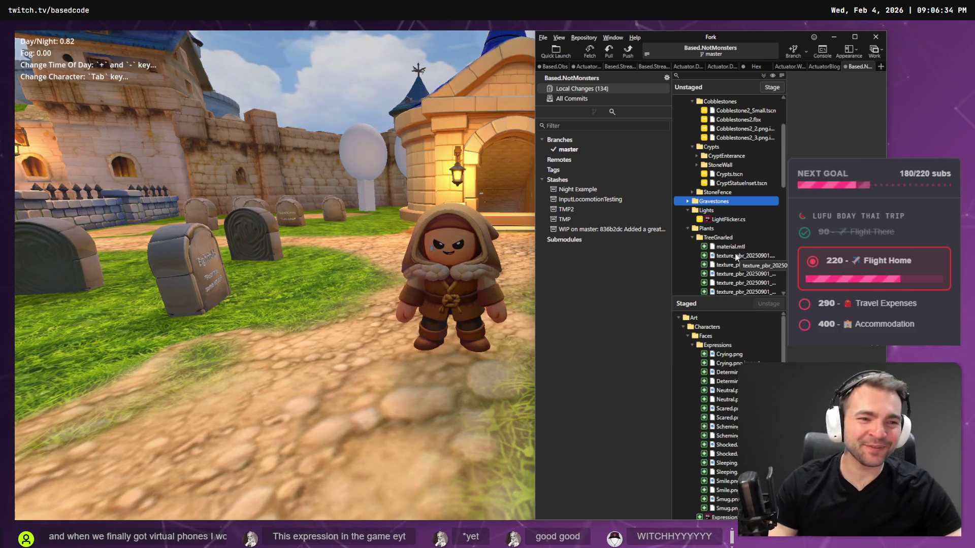
pyautogui.click(728, 219)
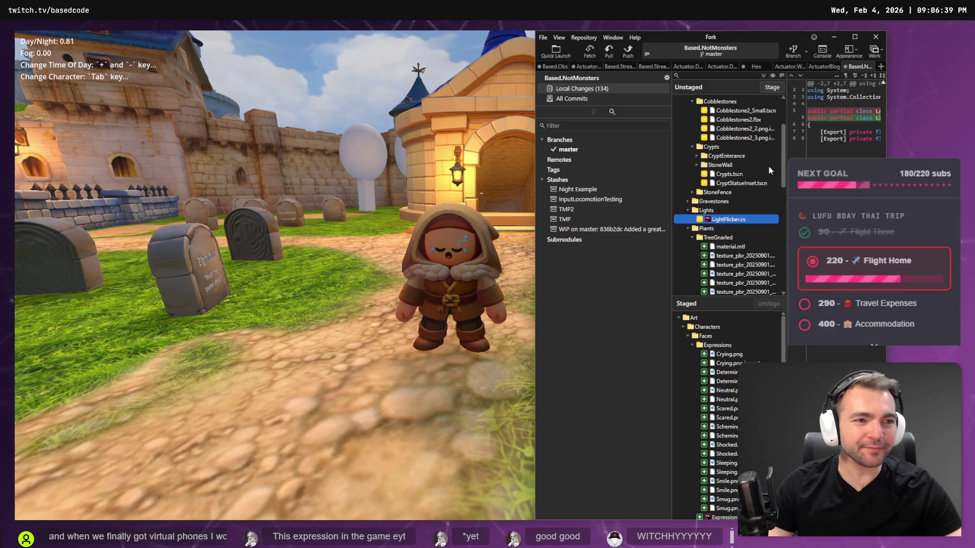
pyautogui.scroll(-10, 770, 167)
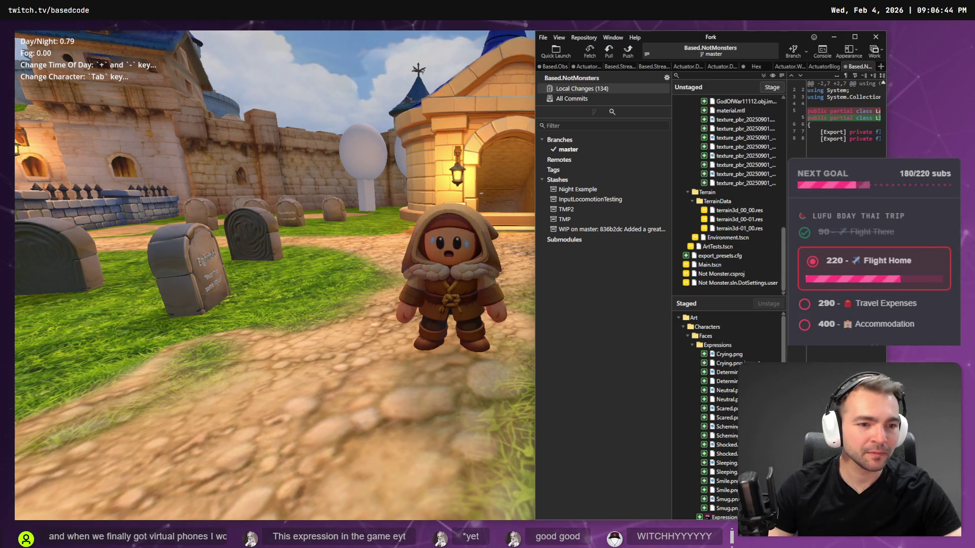
pyautogui.scroll(-10, 729, 417)
pyautogui.scroll(-6, 728, 417)
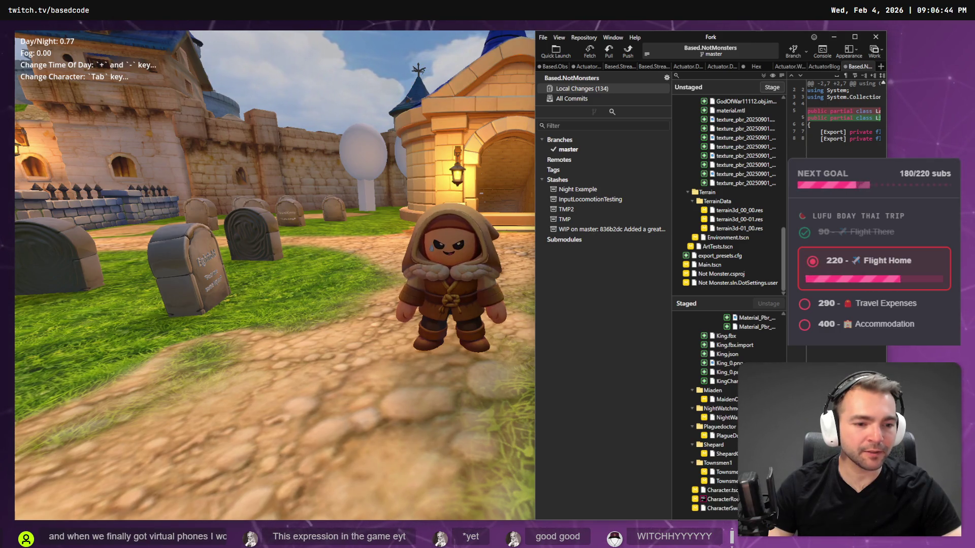
# Check the CharacterSwapper and Character scene diffs, then commit the 48 staged files
pyautogui.click(721, 508)
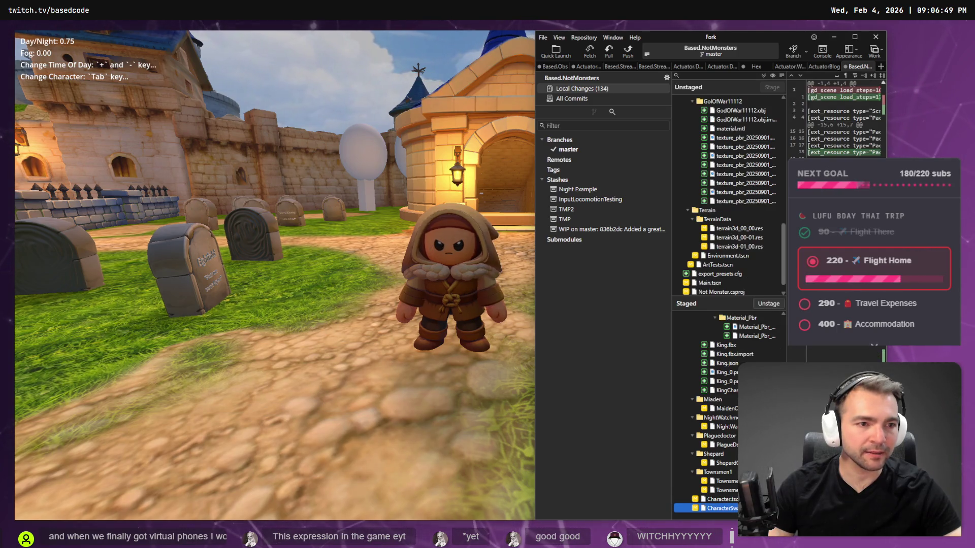
pyautogui.click(721, 499)
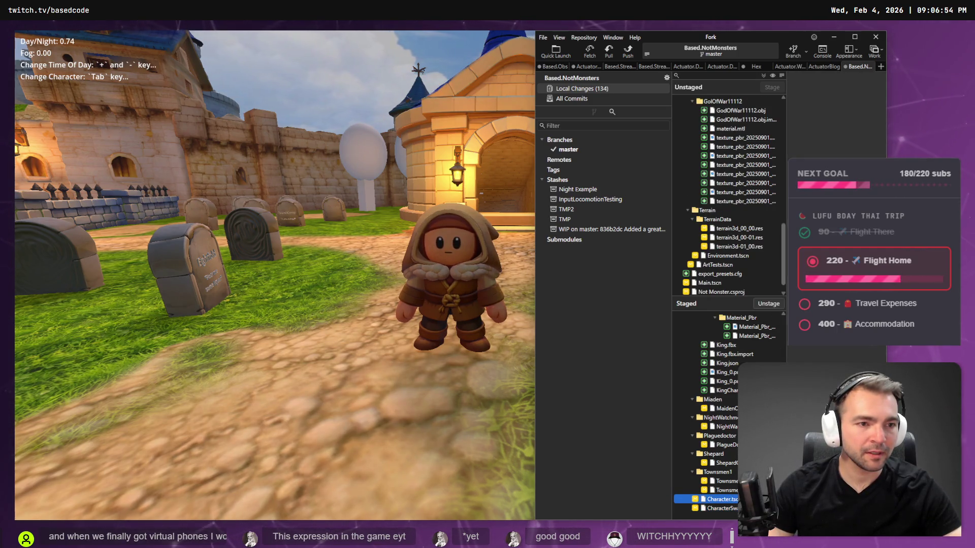
pyautogui.click(721, 508)
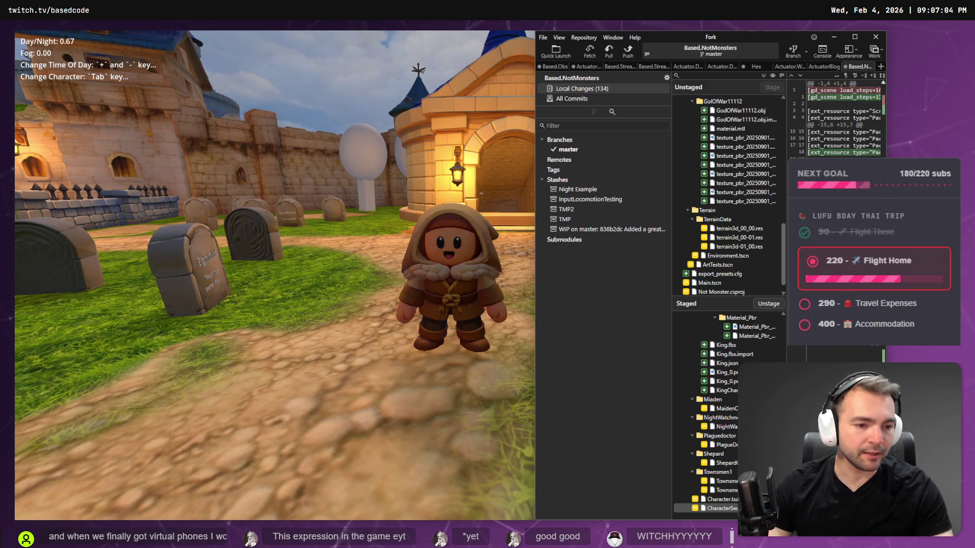
pyautogui.hotkey('ctrl', 'Return')
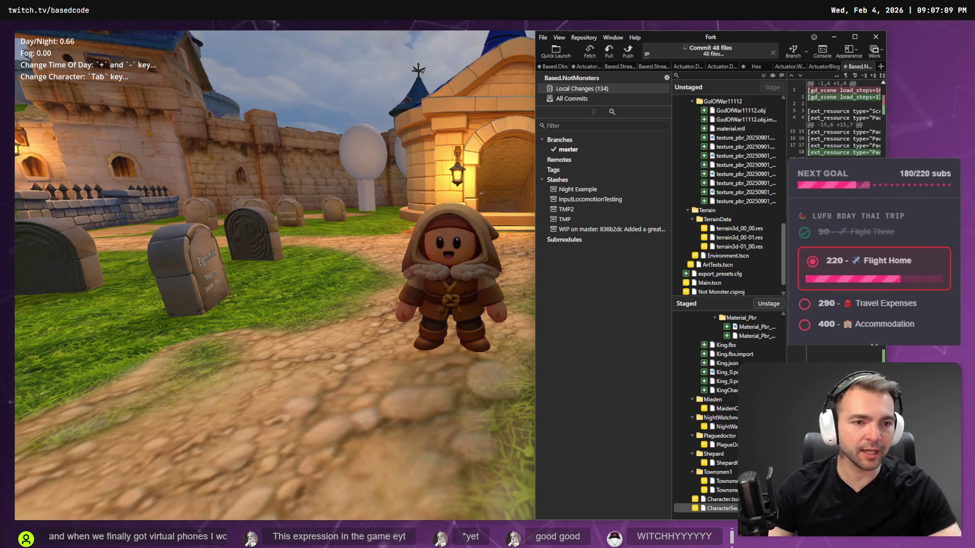
# Stage the whole Statues folder from the unstaged changes
pyautogui.scroll(10, 743, 214)
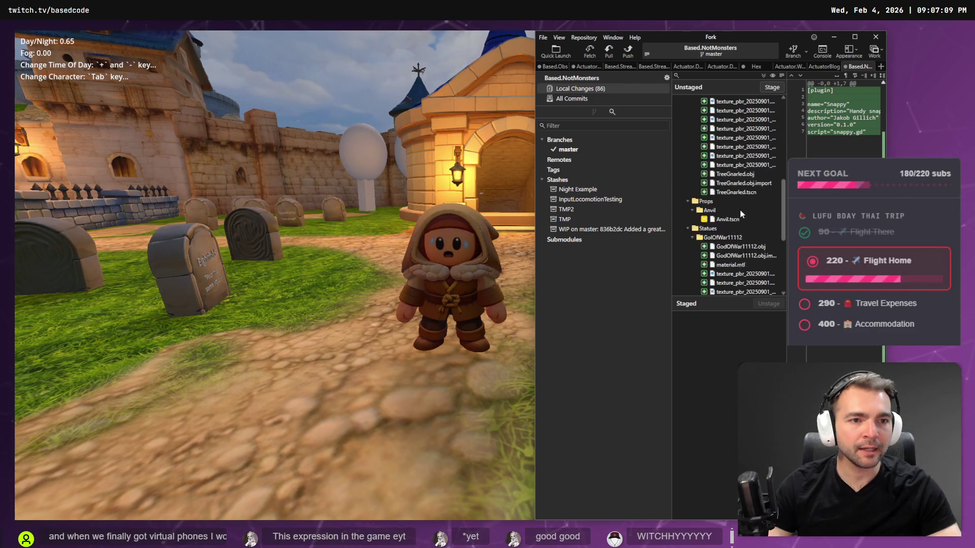
pyautogui.scroll(-5, 743, 215)
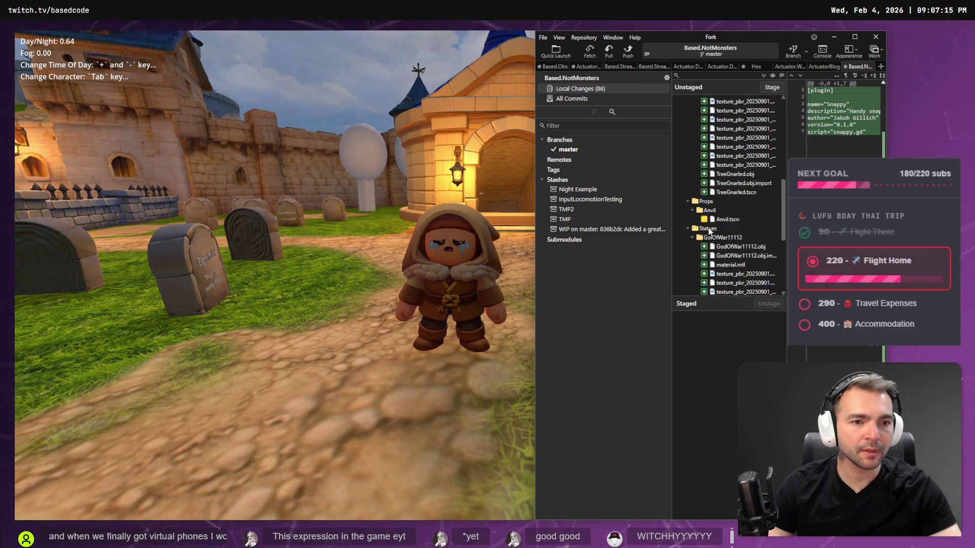
pyautogui.click(724, 229)
pyautogui.press('Return')
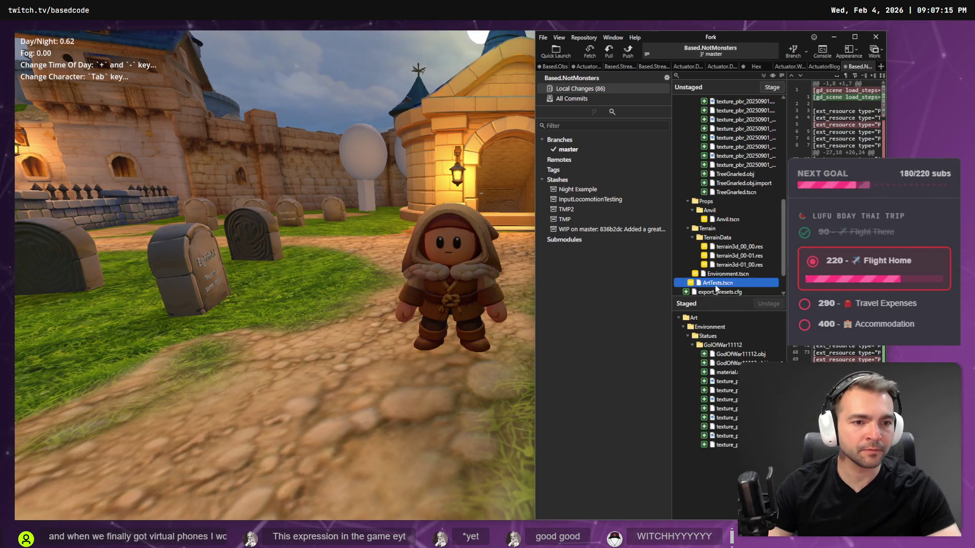
# Stage the Crypts folder too
pyautogui.scroll(-2, 705, 277)
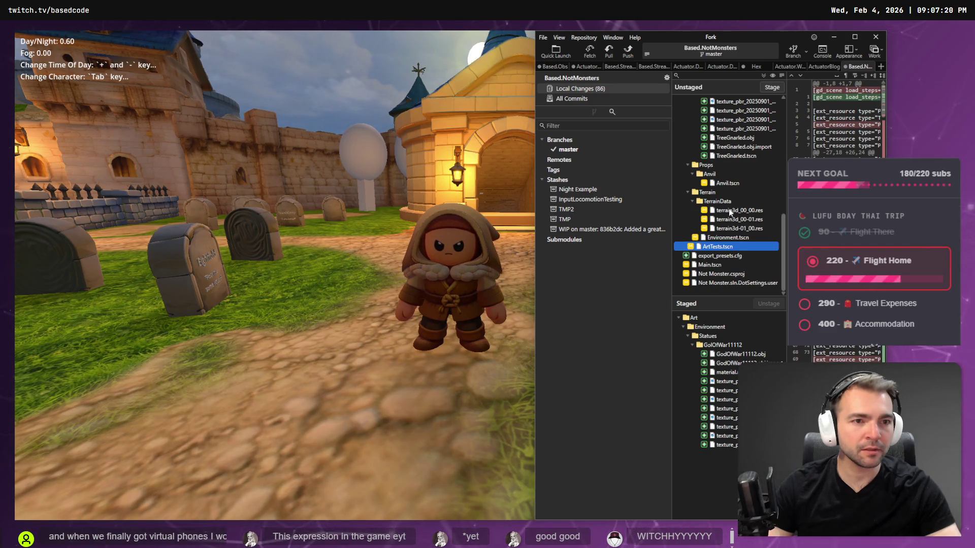
pyautogui.scroll(5, 729, 213)
pyautogui.scroll(1, 729, 214)
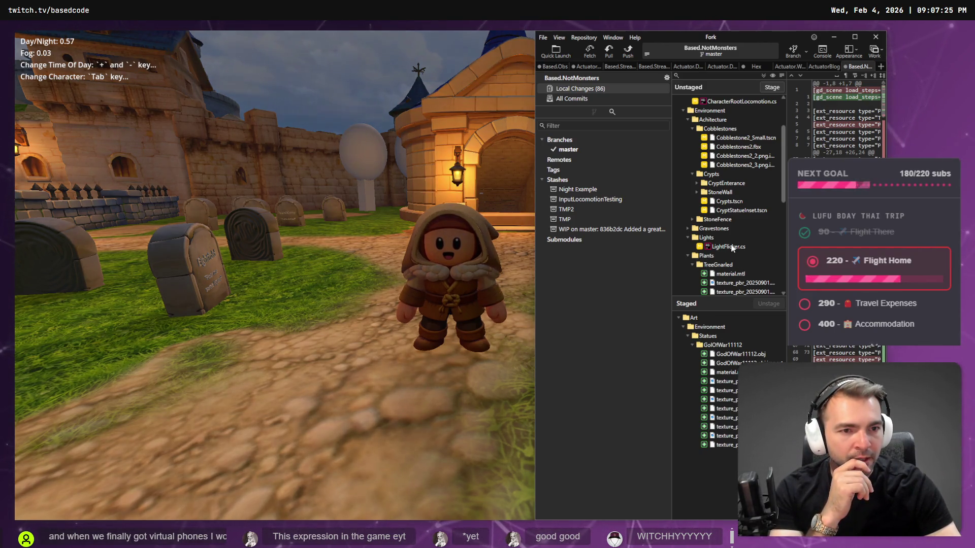
pyautogui.click(710, 174)
pyautogui.click(772, 88)
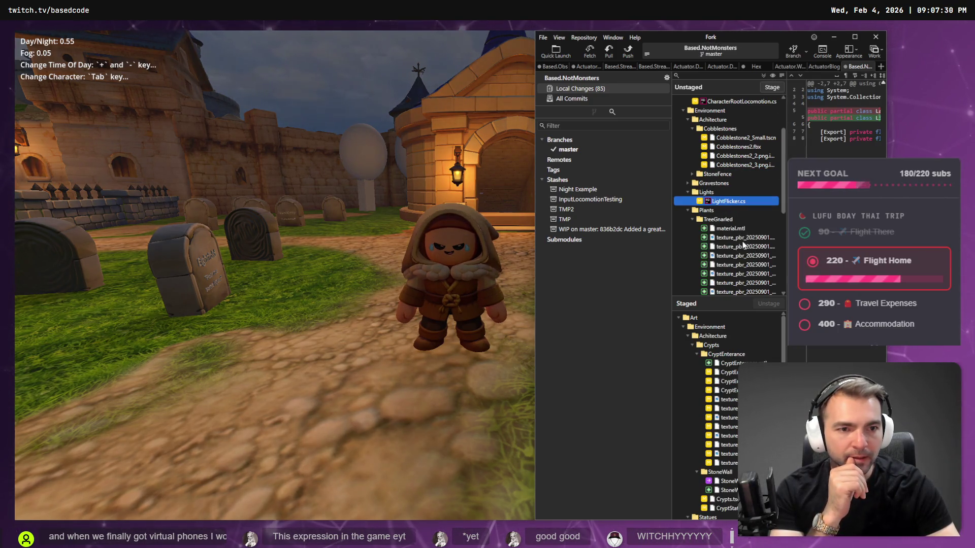
pyautogui.scroll(-4, 731, 406)
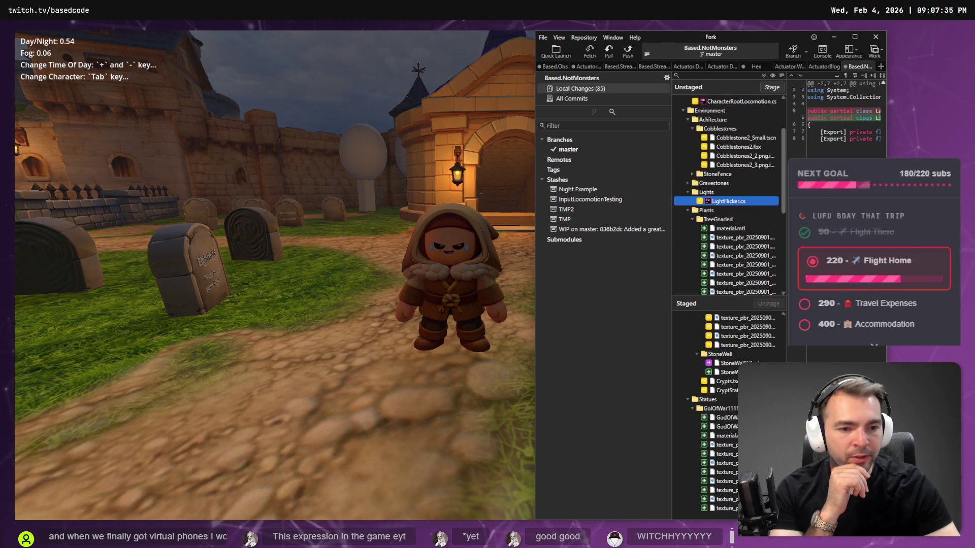
pyautogui.hotkey('alt', 'Tab')
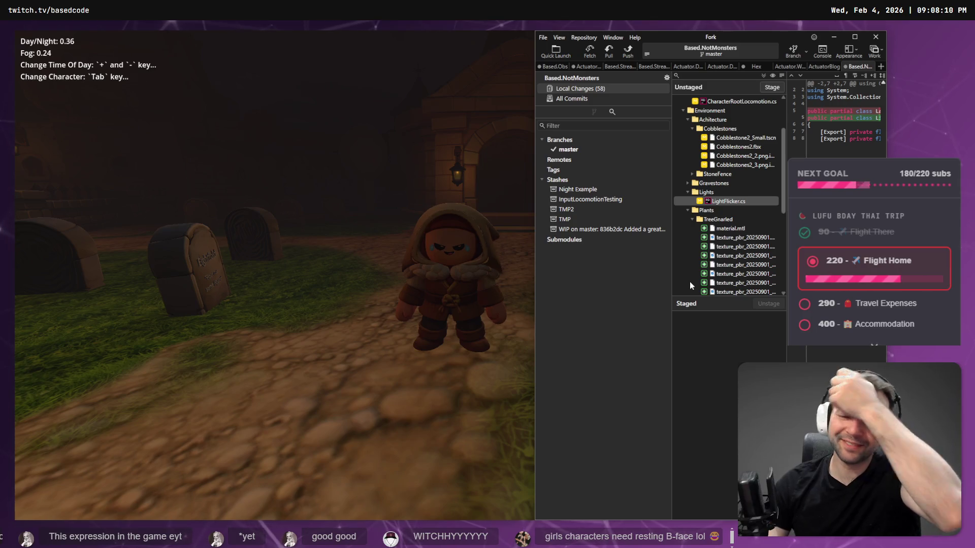
# Stage the Cobblestones folder and commit its four files
pyautogui.click(739, 167)
pyautogui.scroll(-5, 739, 170)
pyautogui.scroll(5, 742, 174)
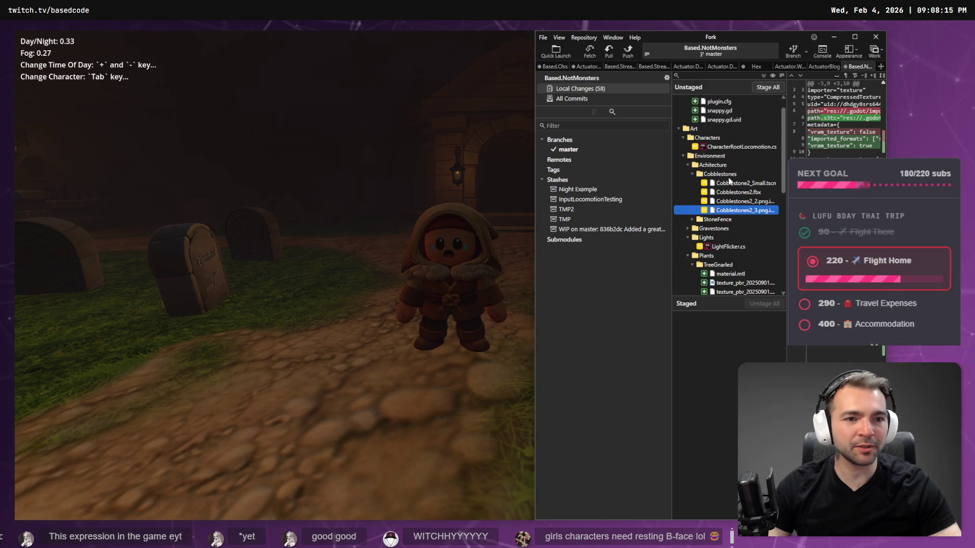
pyautogui.click(728, 178)
pyautogui.click(772, 90)
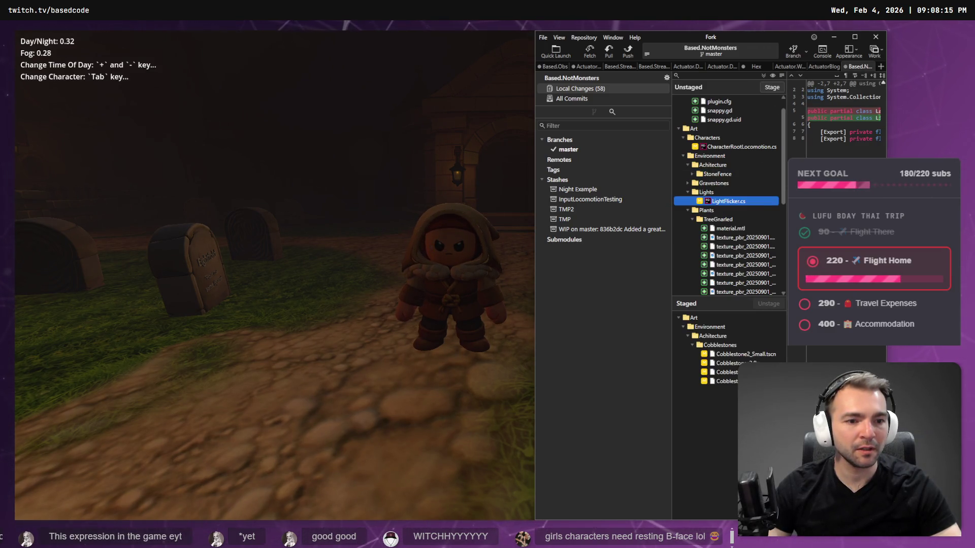
pyautogui.hotkey('alt', 'Tab')
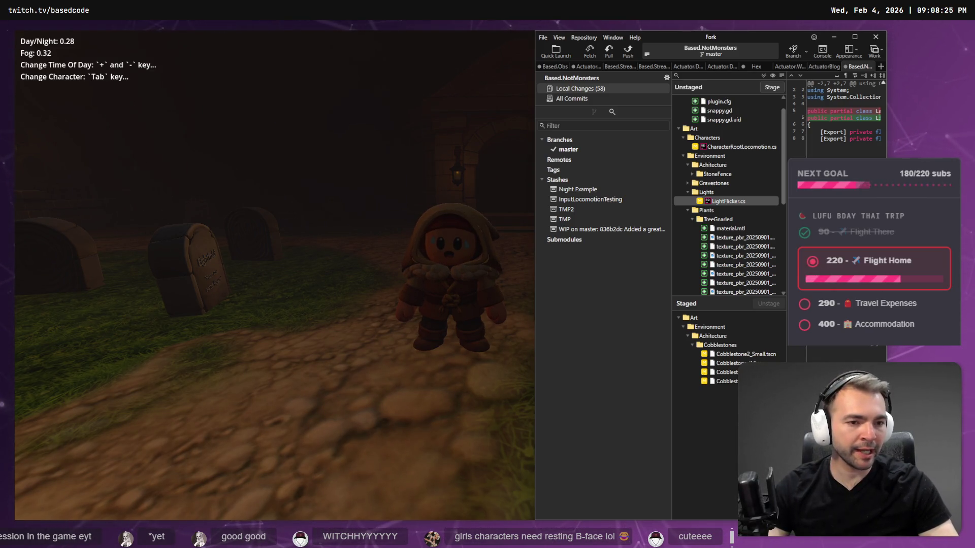
pyautogui.hotkey('ctrl', 'Return')
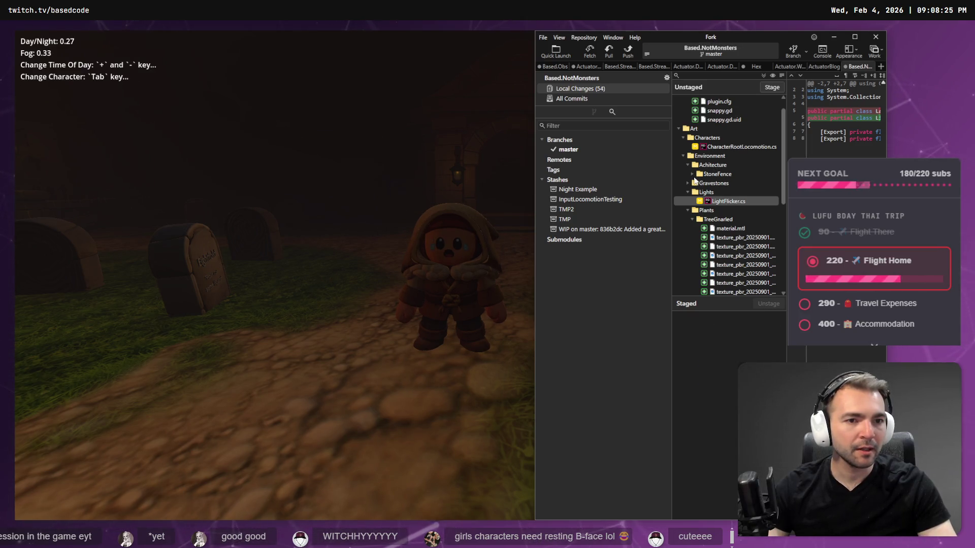
# Stage the whole Environment folder, then unstage the TreeGnarled folder
pyautogui.click(693, 174)
pyautogui.click(692, 165)
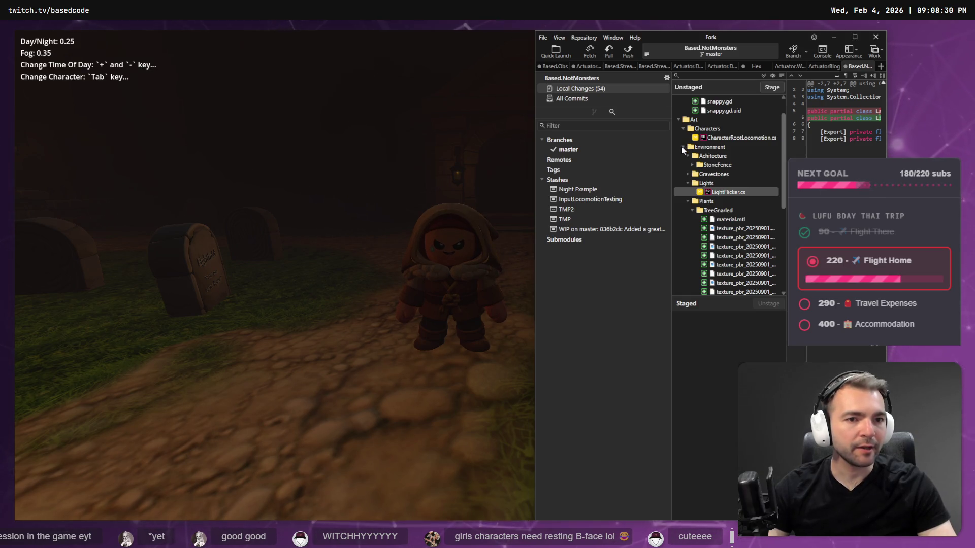
pyautogui.click(682, 147)
pyautogui.click(765, 89)
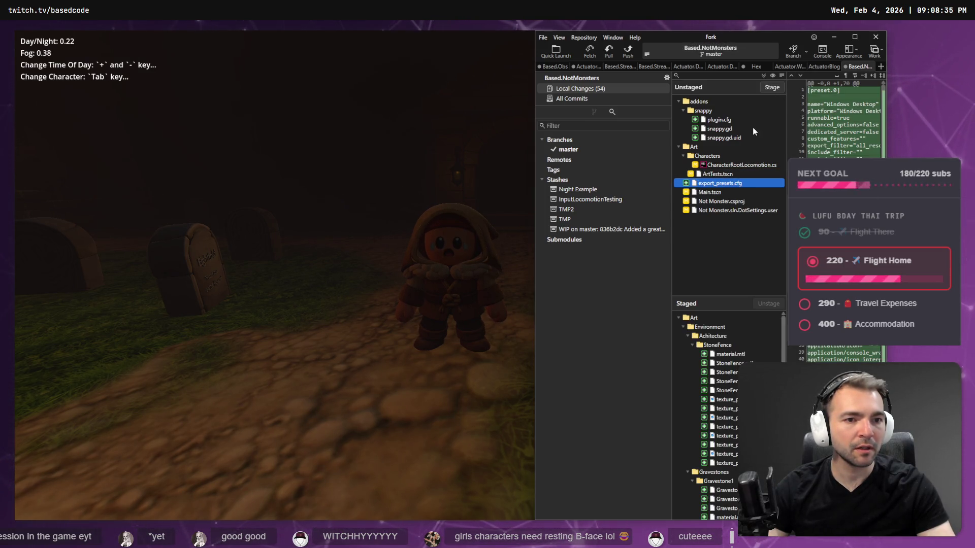
pyautogui.scroll(-5, 695, 392)
pyautogui.scroll(-3, 700, 392)
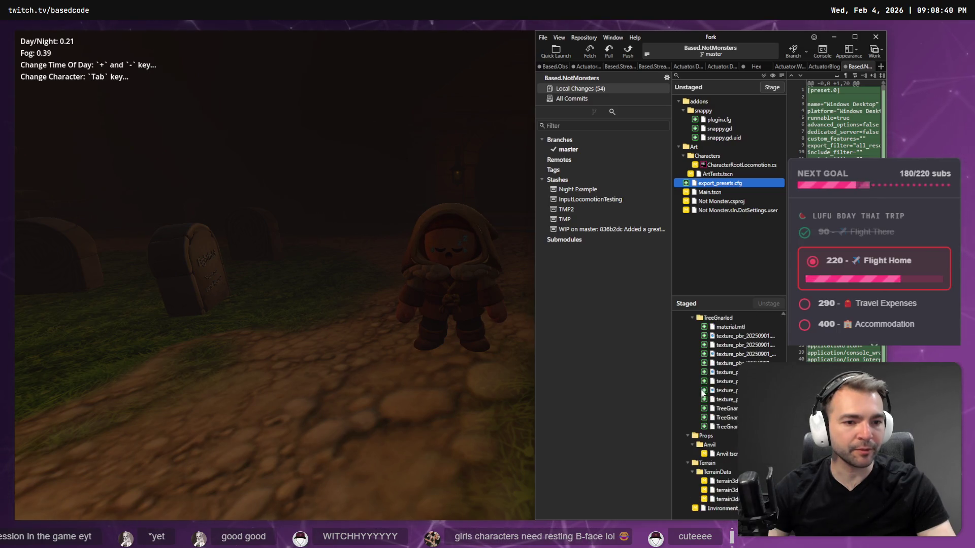
pyautogui.click(727, 346)
pyautogui.click(770, 304)
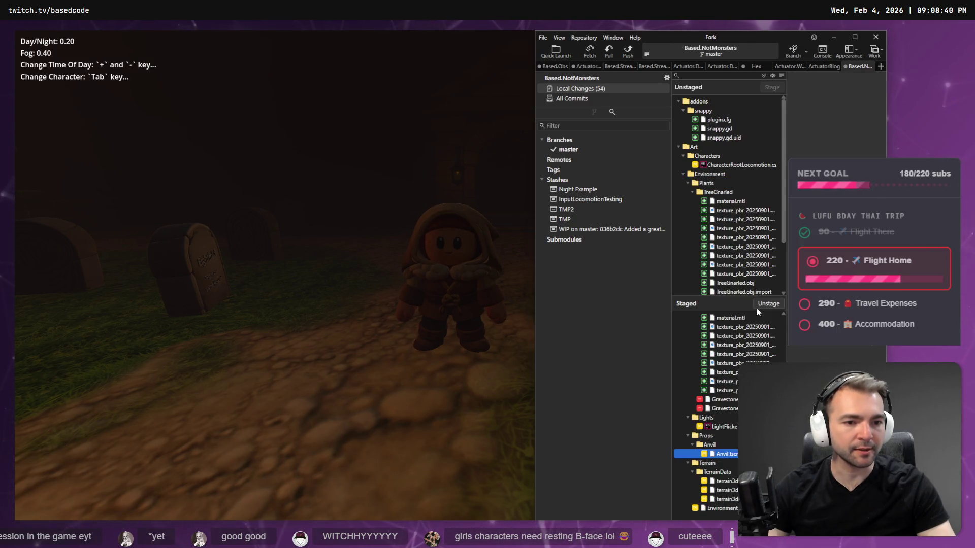
pyautogui.click(724, 191)
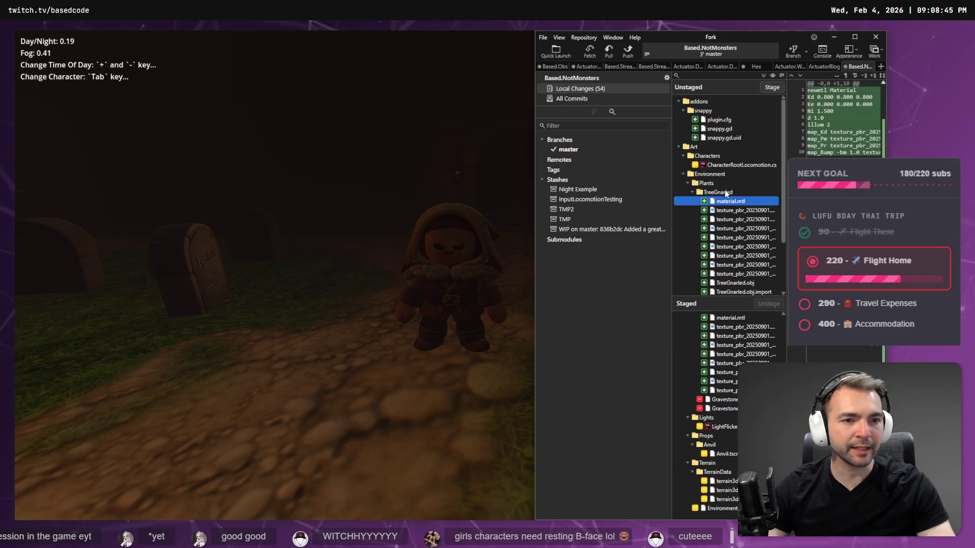
# Discard changes in all 12 TreeGnarled files, then switch to the running game
pyautogui.rightClick(725, 191)
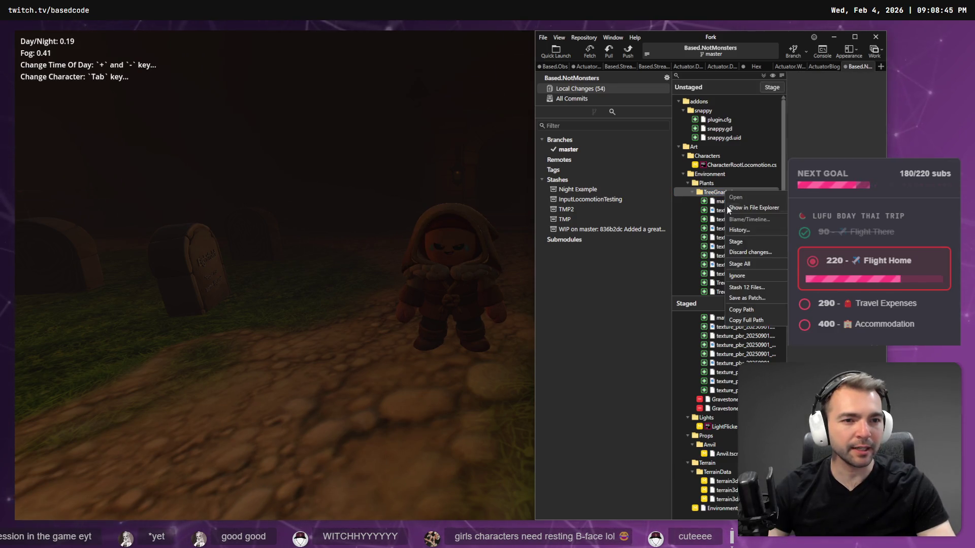
pyautogui.click(751, 250)
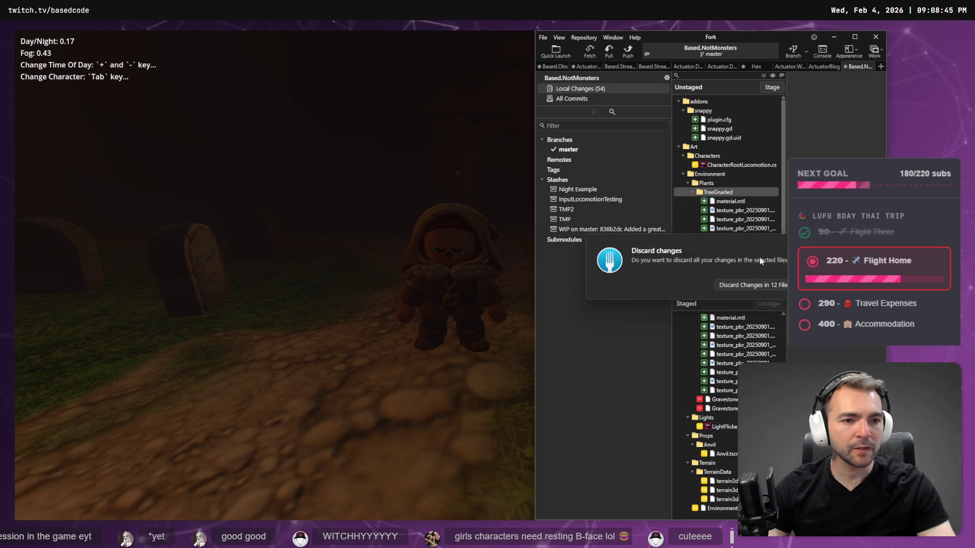
pyautogui.click(752, 285)
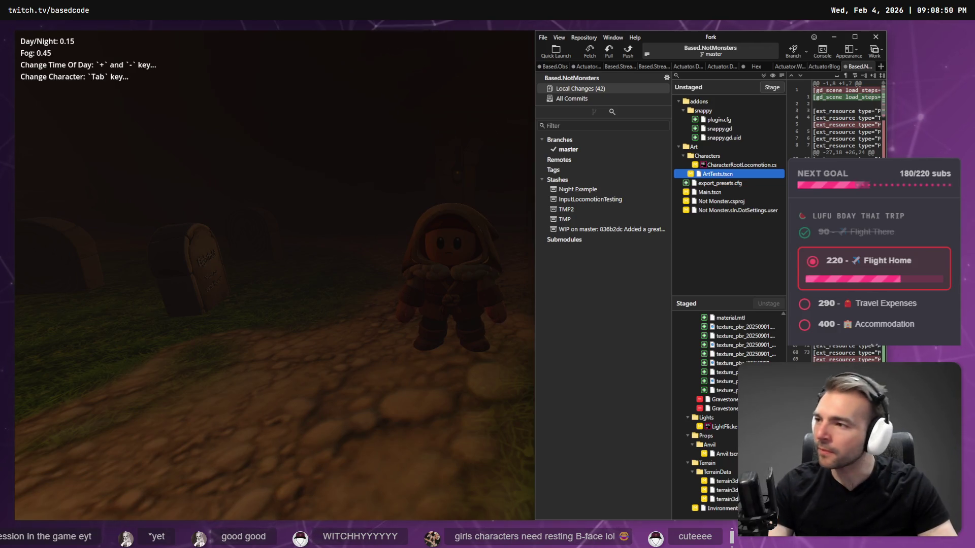
pyautogui.hotkey('alt', 'Tab')
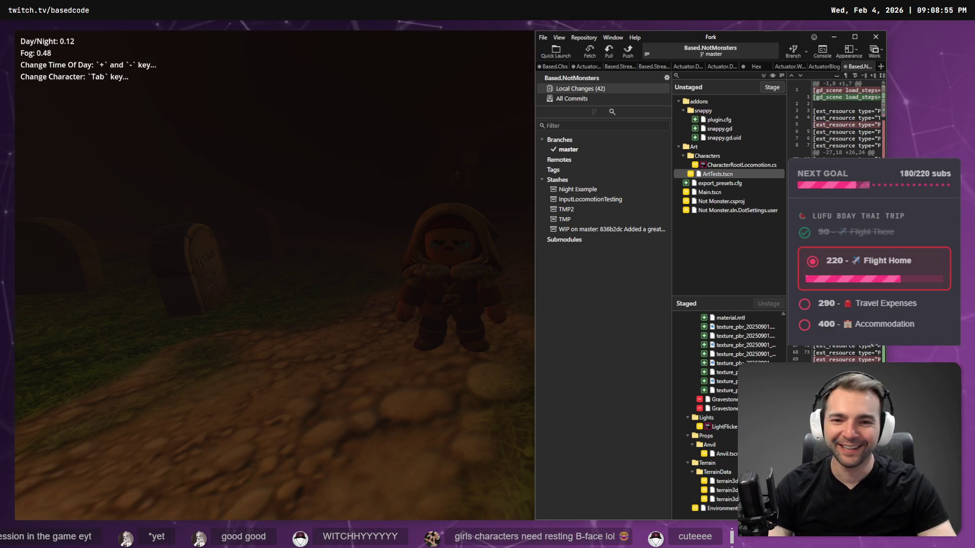
pyautogui.click(422, 340)
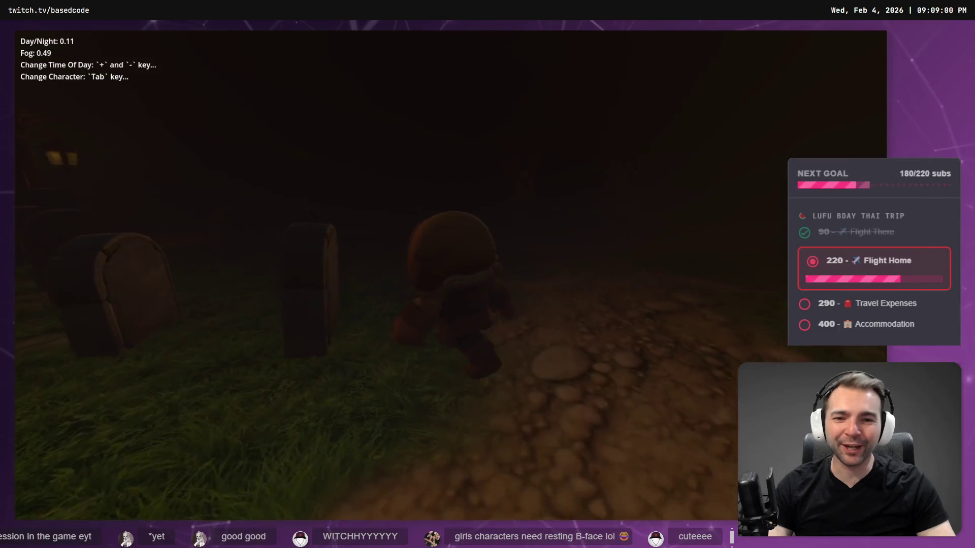
# Walk through the graveyard toward the village, shifting time from night to fog-free daylight, then return to Fork
pyautogui.press('w')
pyautogui.press('-')
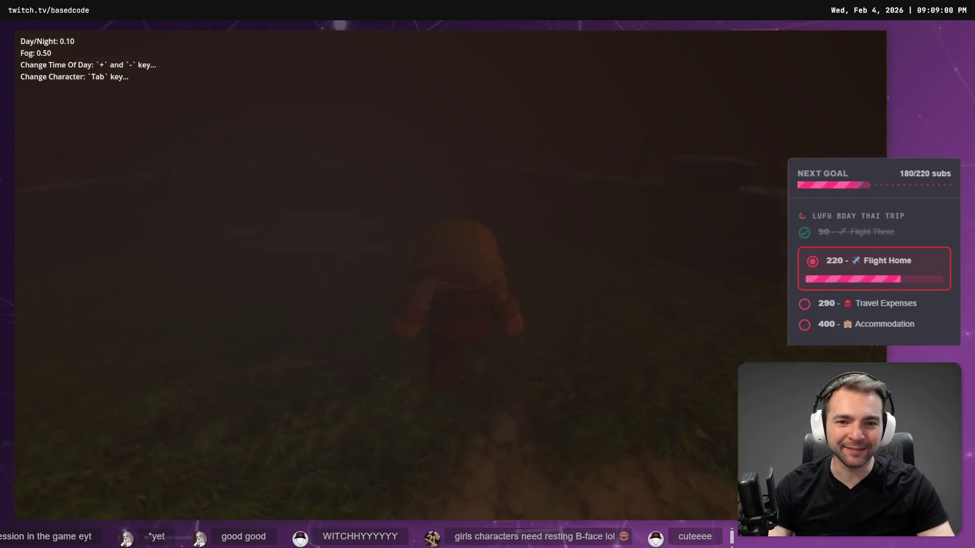
pyautogui.press('-')
pyautogui.press('-')
pyautogui.press('-')
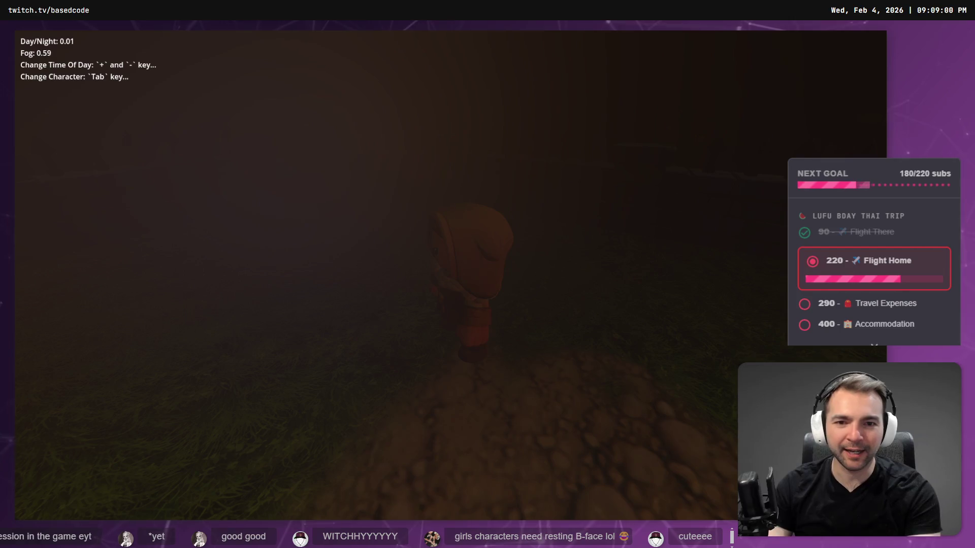
pyautogui.press('+')
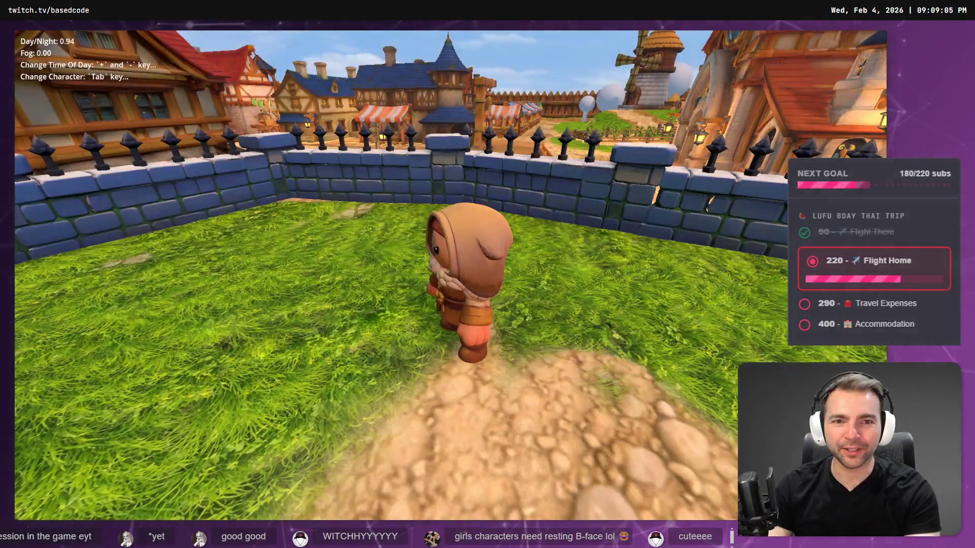
pyautogui.press('s')
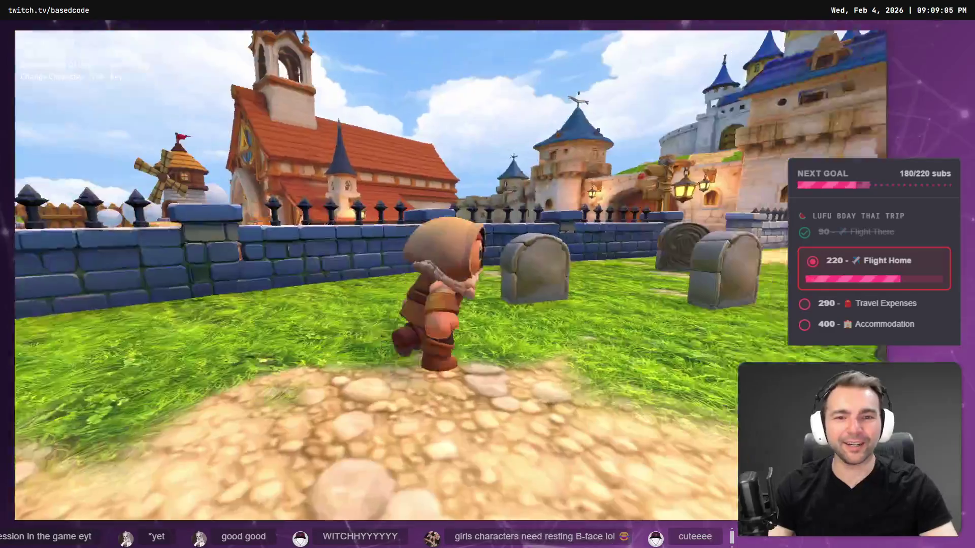
pyautogui.press('-')
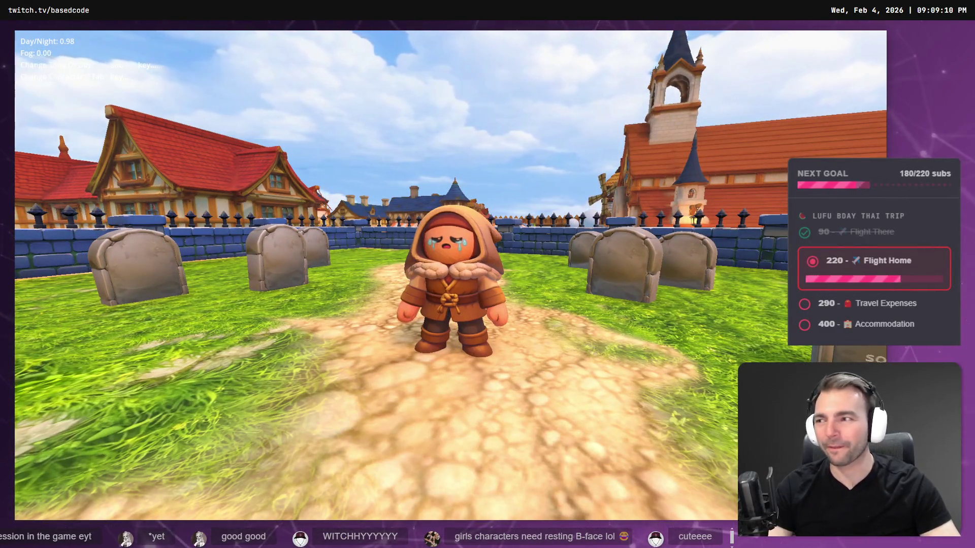
pyautogui.press('w')
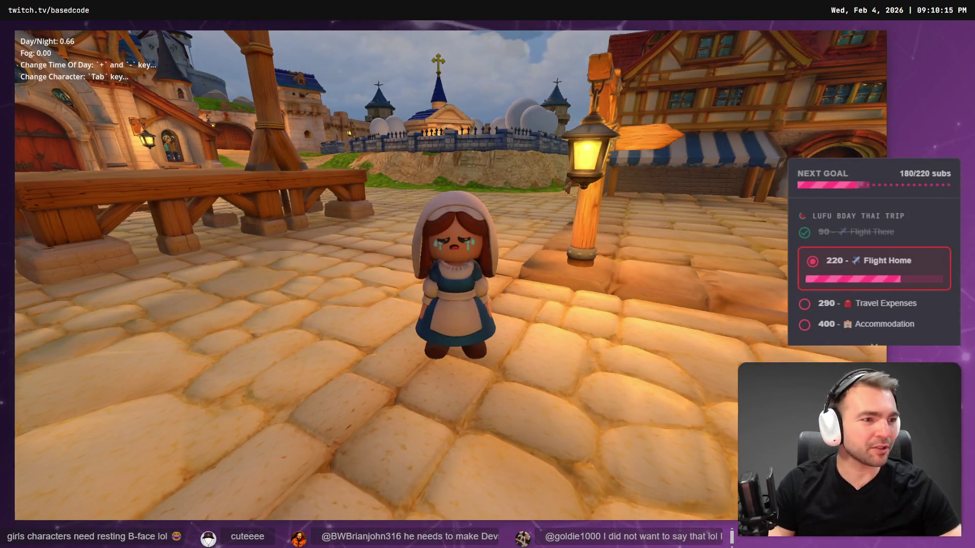
pyautogui.hotkey('alt', 'Tab')
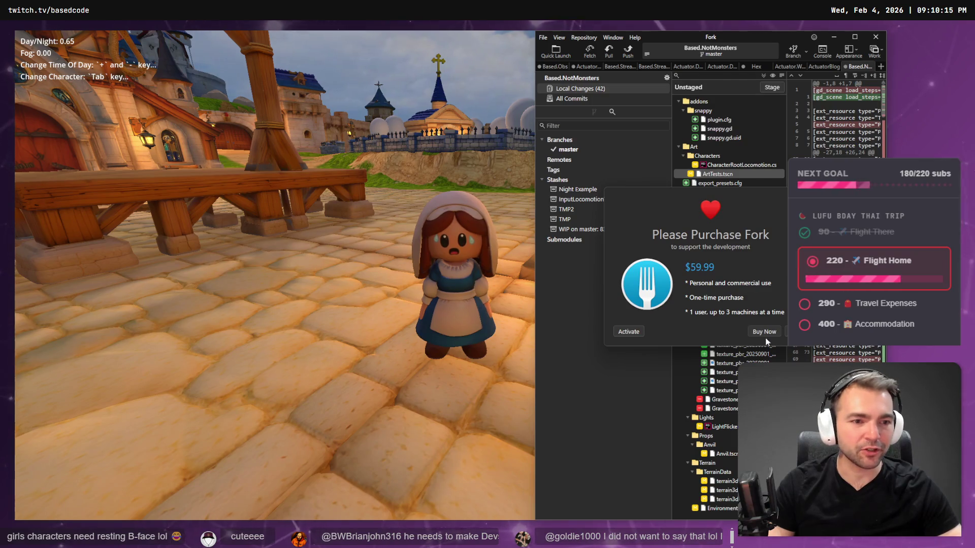
# Dismiss the purchase reminder, maximize Fork and discard the snappy addon changes
pyautogui.press('Escape')
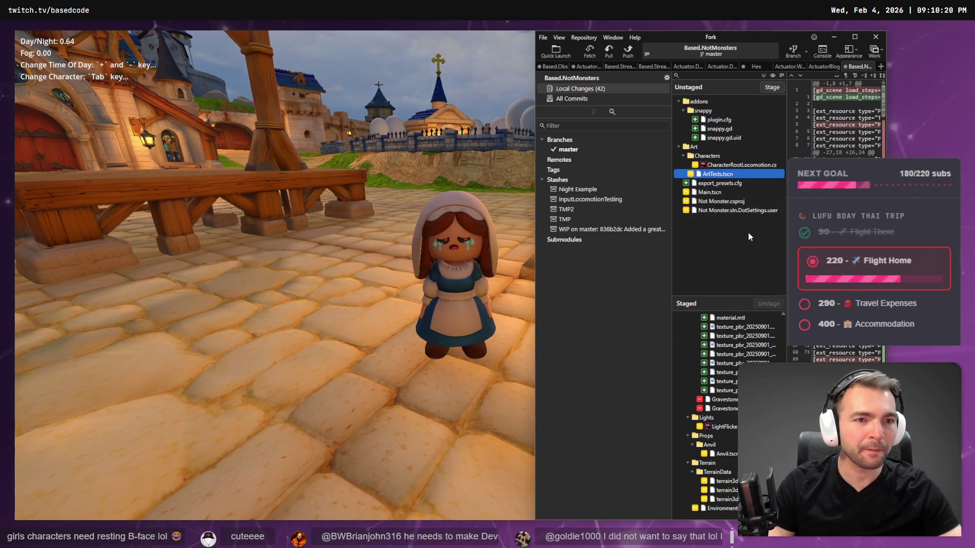
pyautogui.click(739, 119)
pyautogui.hotkey('alt', 'space')
pyautogui.press('x')
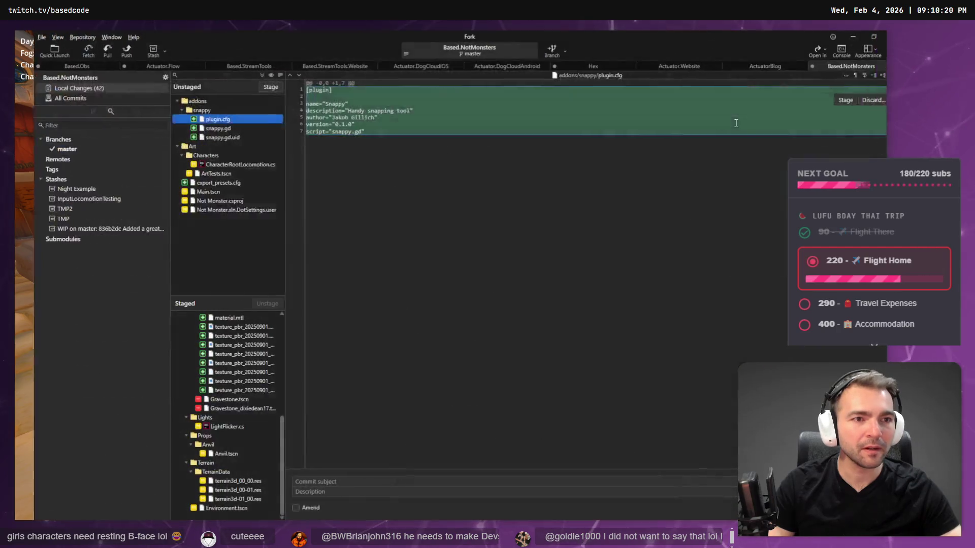
pyautogui.rightClick(198, 111)
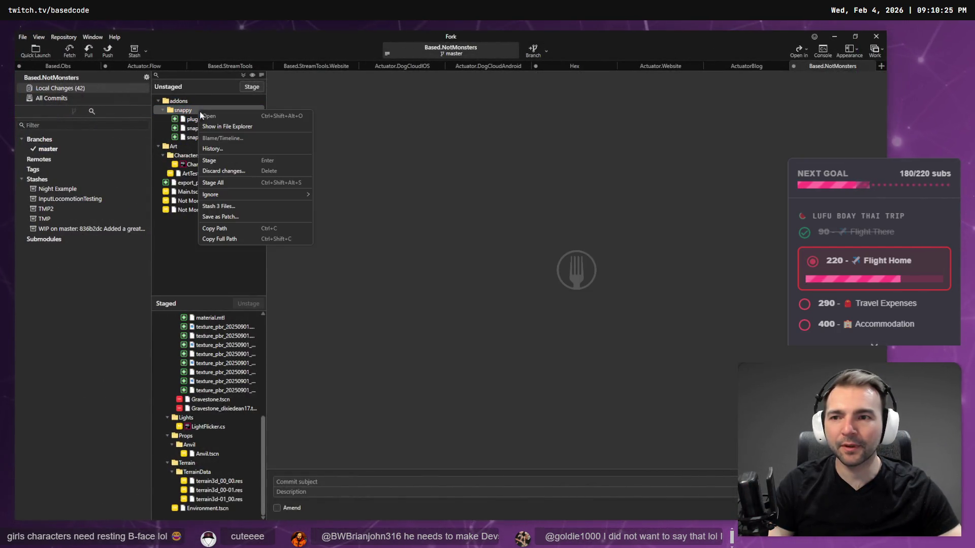
pyautogui.click(231, 172)
pyautogui.click(469, 282)
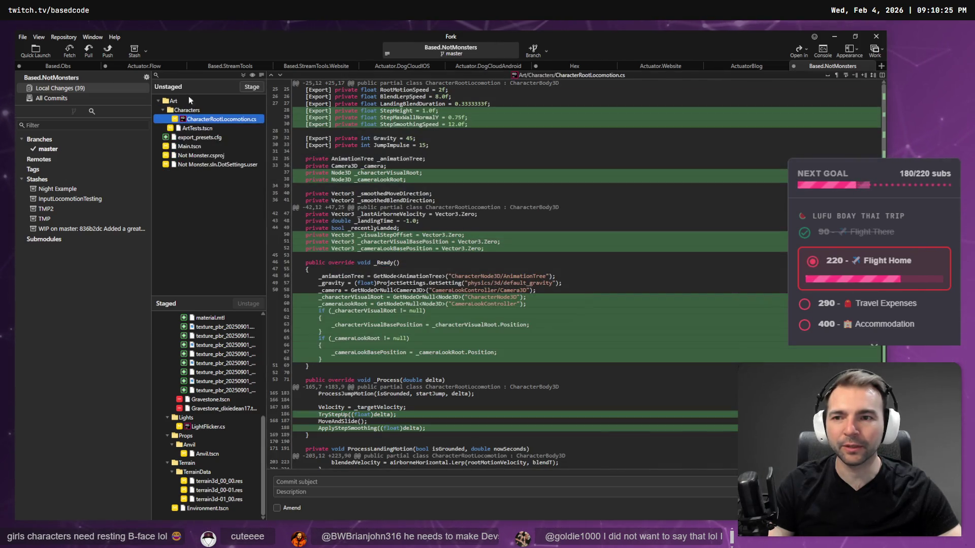
# Stage Main.tscn, ArtTests.tscn and the Not Monster.csproj project file
pyautogui.click(211, 128)
pyautogui.click(221, 137)
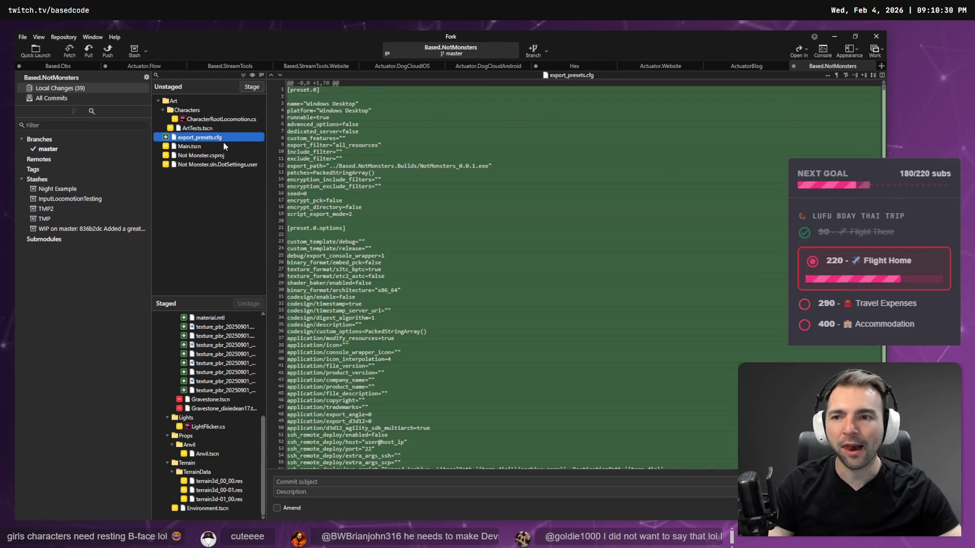
pyautogui.click(224, 146)
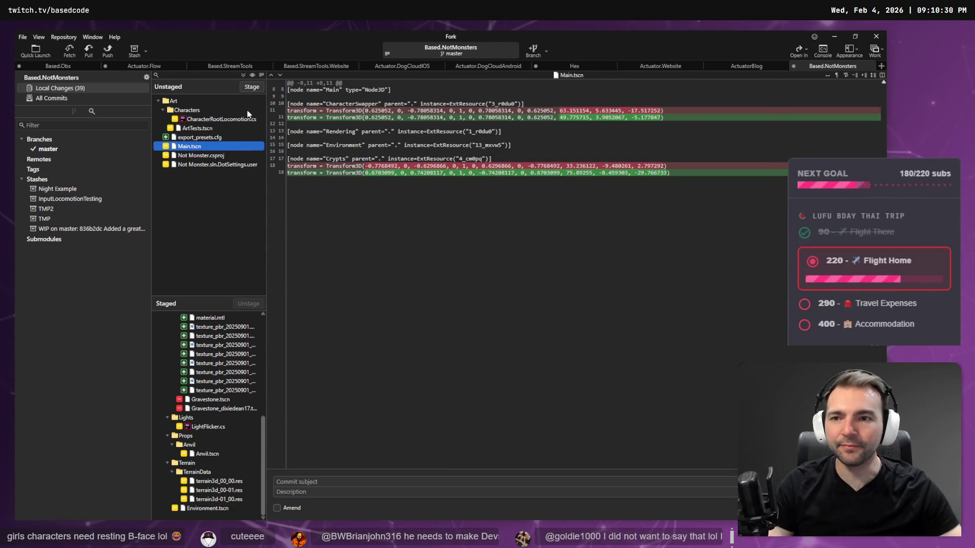
pyautogui.click(259, 89)
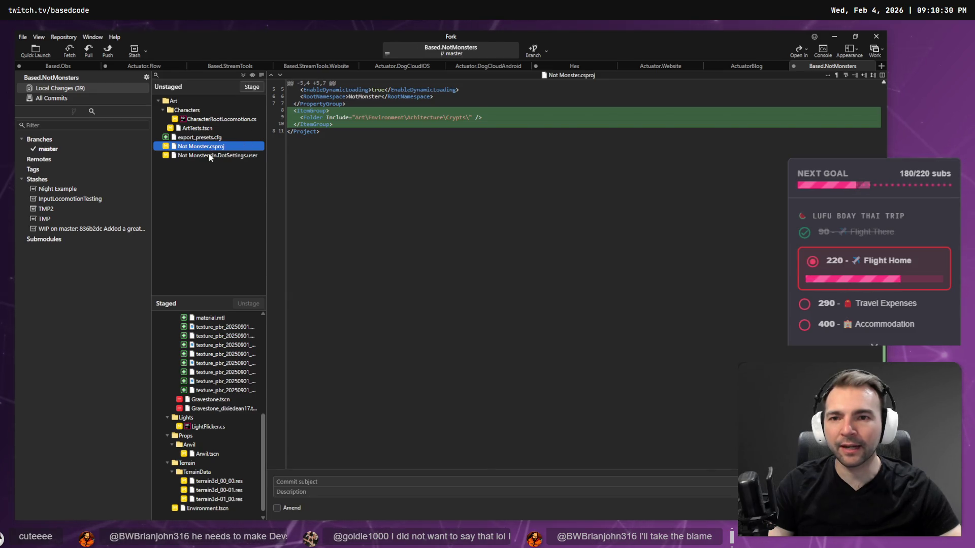
pyautogui.doubleClick(239, 128)
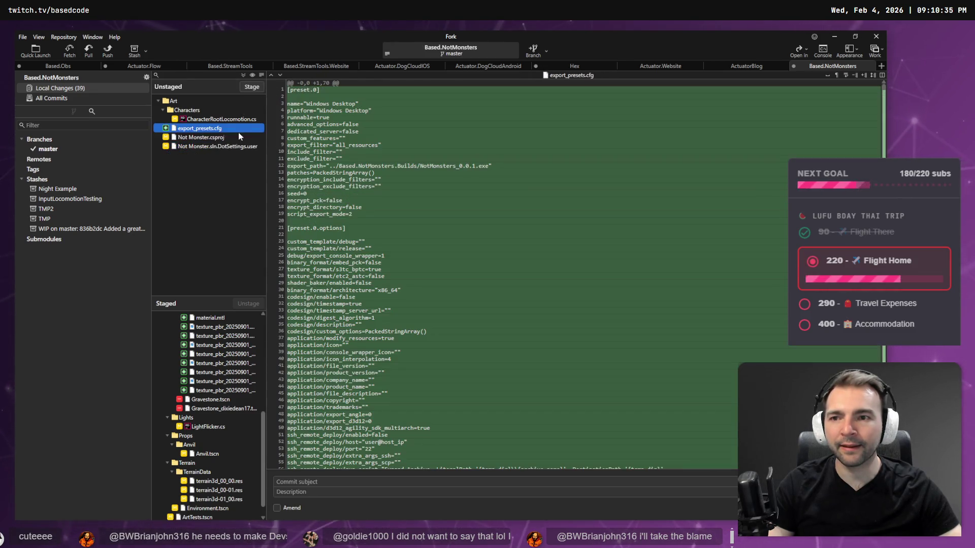
pyautogui.click(238, 137)
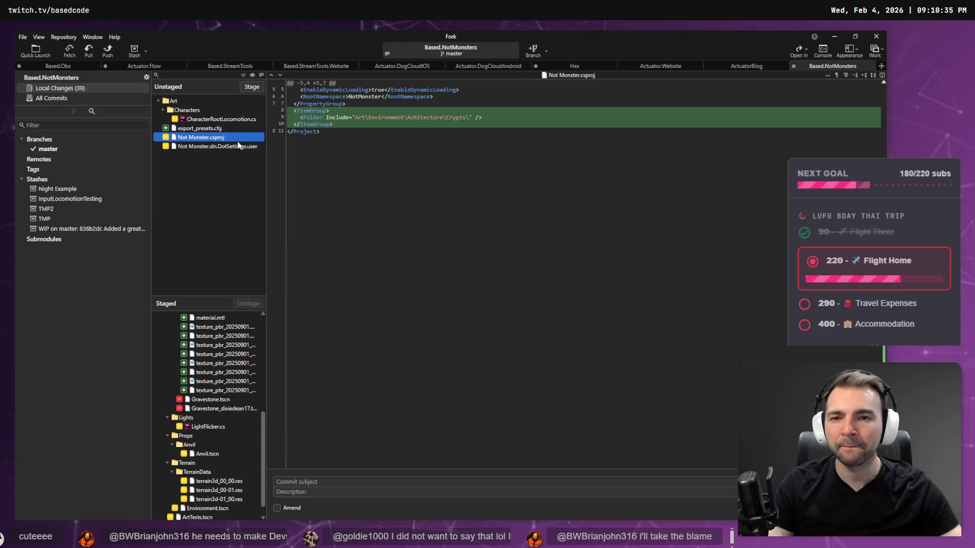
pyautogui.click(252, 87)
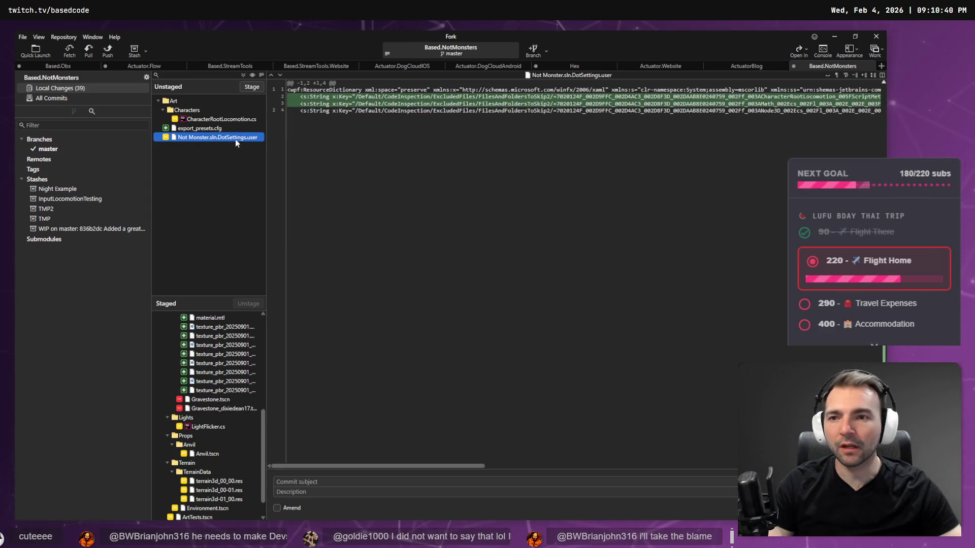
pyautogui.press('Up')
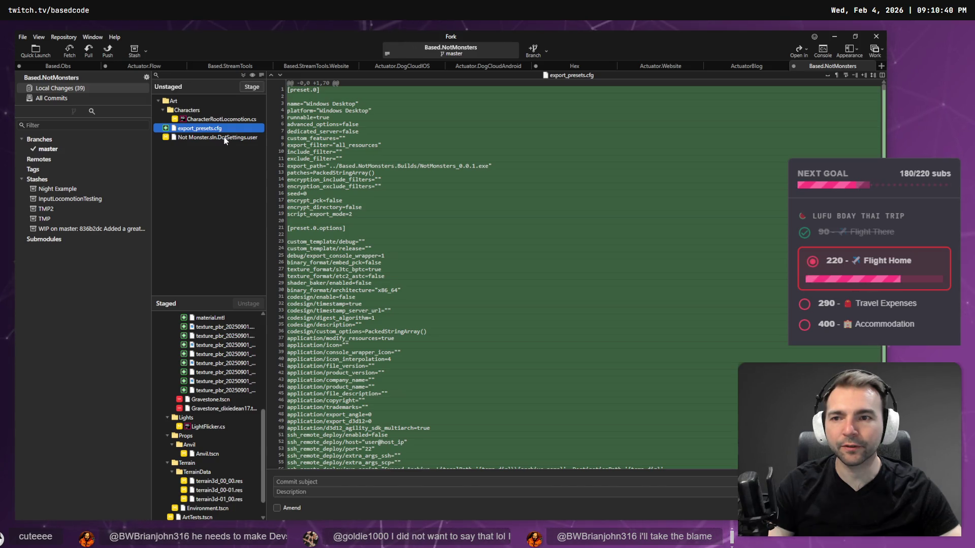
pyautogui.scroll(5, 233, 409)
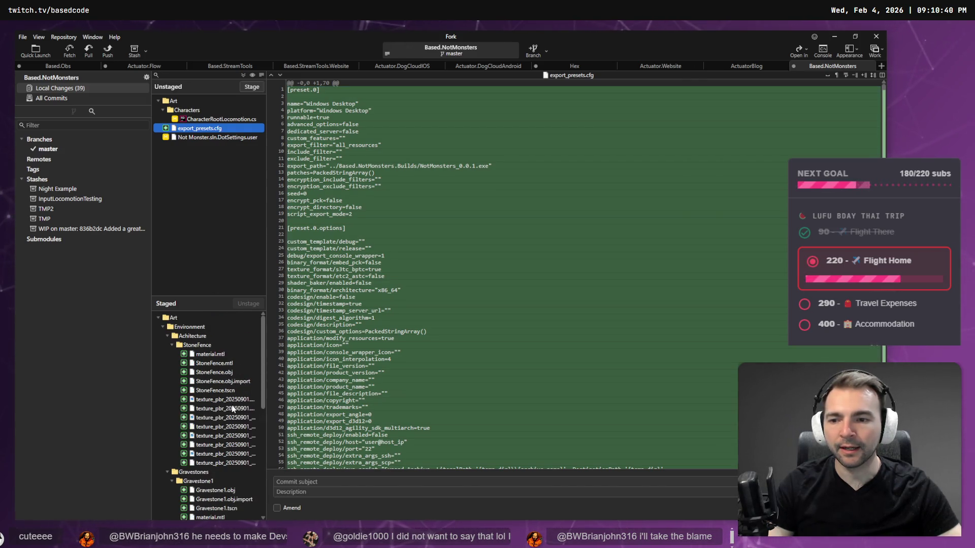
# Commit the staged graveyard files with the message 'Added graveyard to environment.'
pyautogui.click(173, 346)
pyautogui.click(168, 354)
pyautogui.click(330, 482)
pyautogui.write('Added graveyard to environment.')
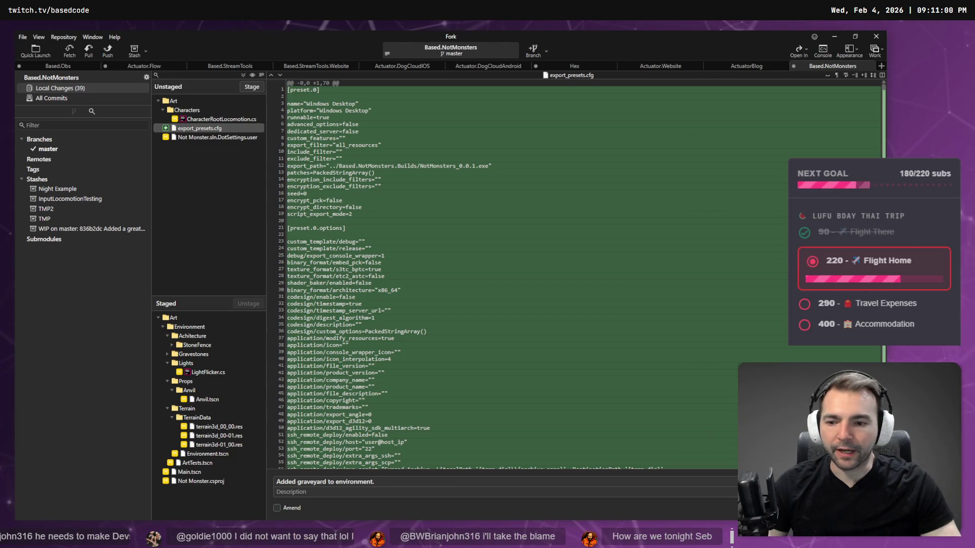
pyautogui.hotkey('ctrl', 'Return')
# Discard the leftover CharacterRootLocomotion.cs changes and return to the Godot editor
pyautogui.click(231, 119)
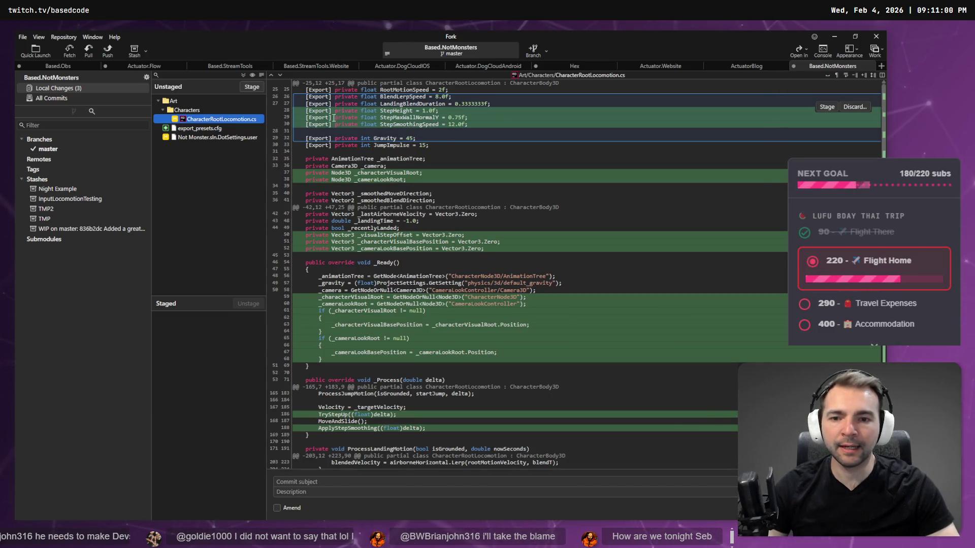
pyautogui.rightClick(203, 119)
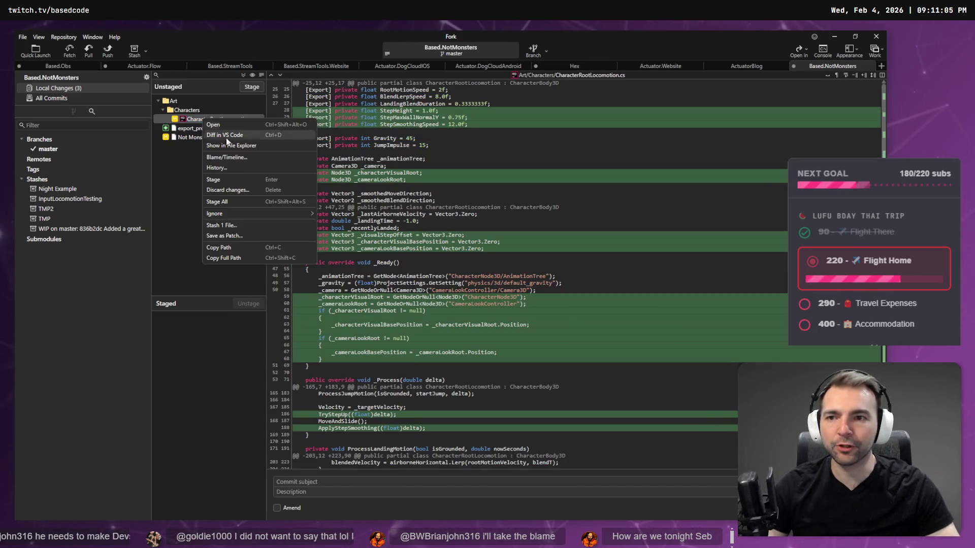
pyautogui.click(245, 190)
pyautogui.click(526, 287)
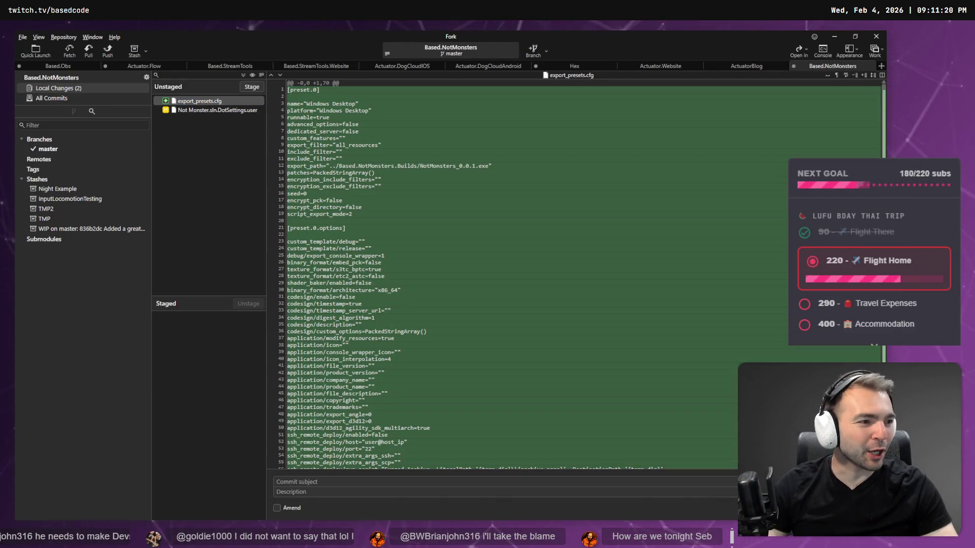
pyautogui.hotkey('alt', 'Tab')
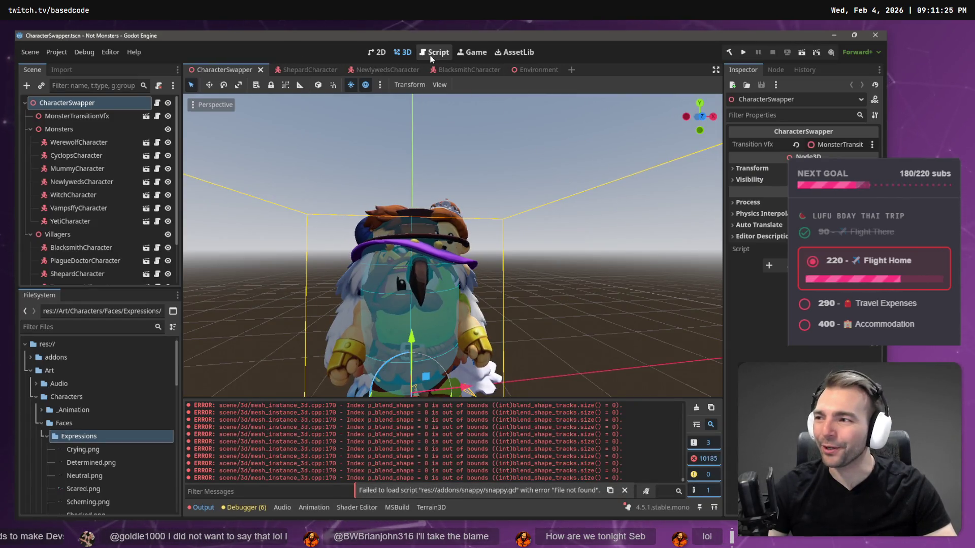
# Build and run Not Monsters, starting with the werewolf before the crypt entrance
pyautogui.click(743, 55)
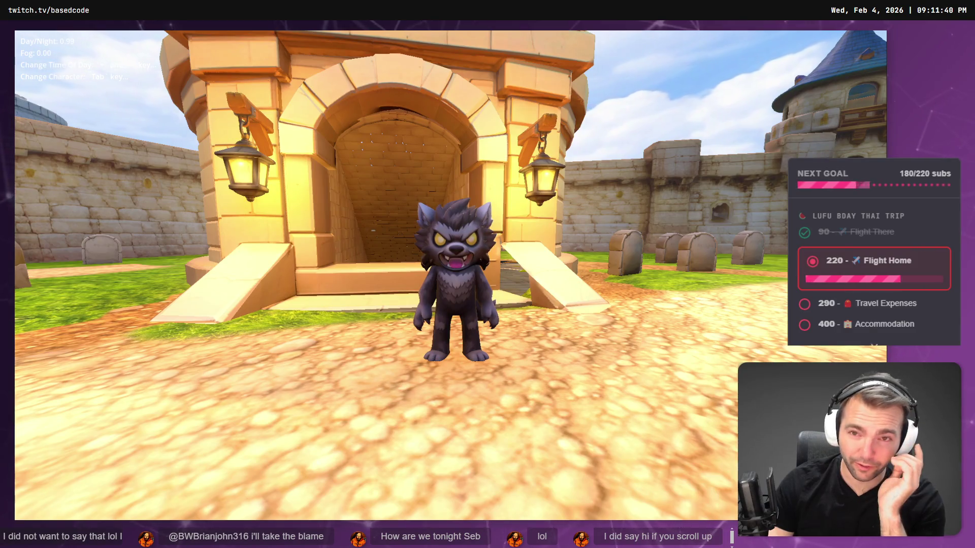
# Run the werewolf around, cycle to other characters like the witch, then stop the game with F8
pyautogui.press('s')
pyautogui.press('Tab')
pyautogui.press('Tab')
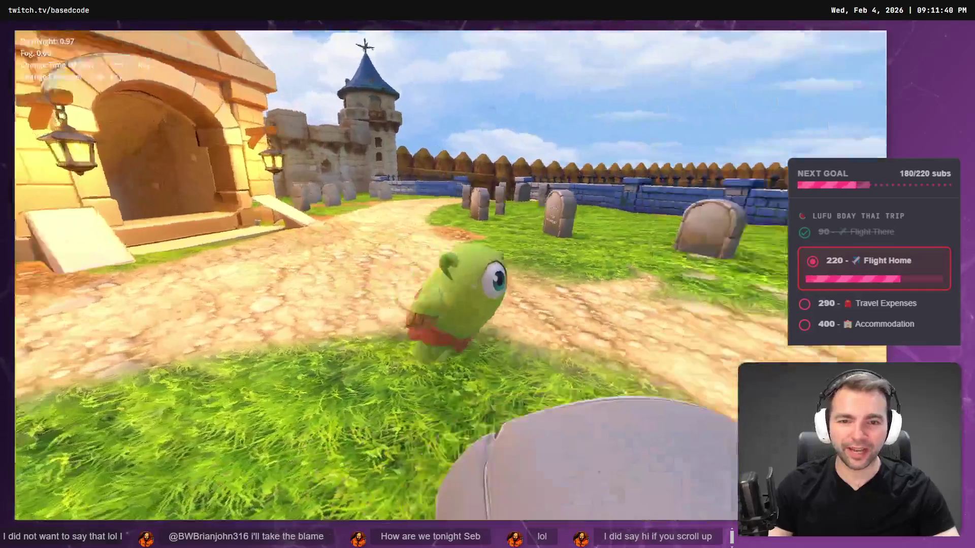
pyautogui.press('s')
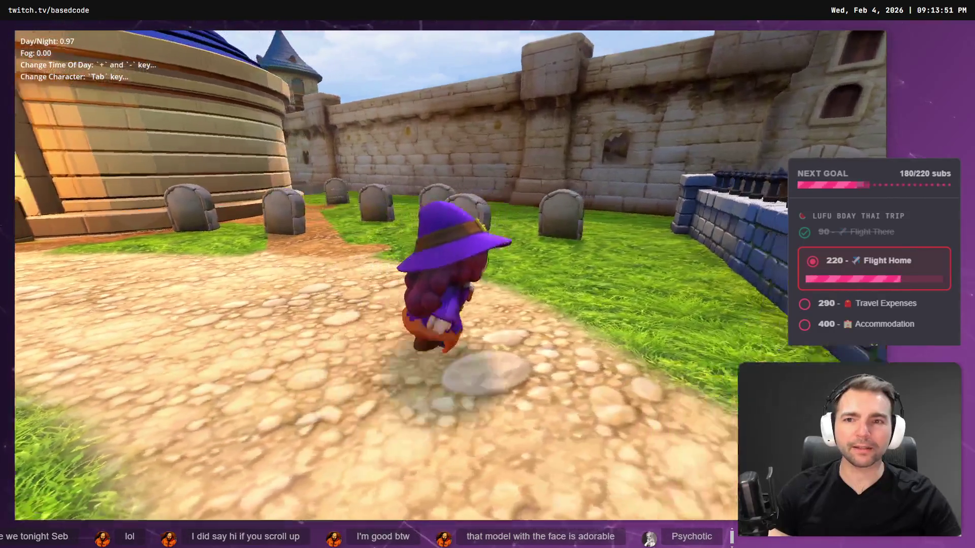
pyautogui.press('F8')
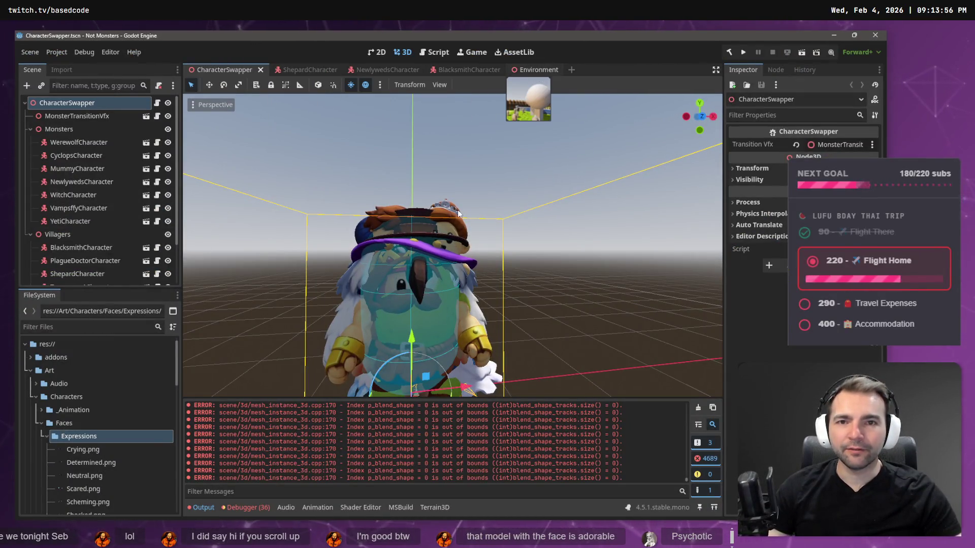
# Inspect Tree4 in the Environment scene and its missing TreeGnarled.tscn source
pyautogui.click(483, 232)
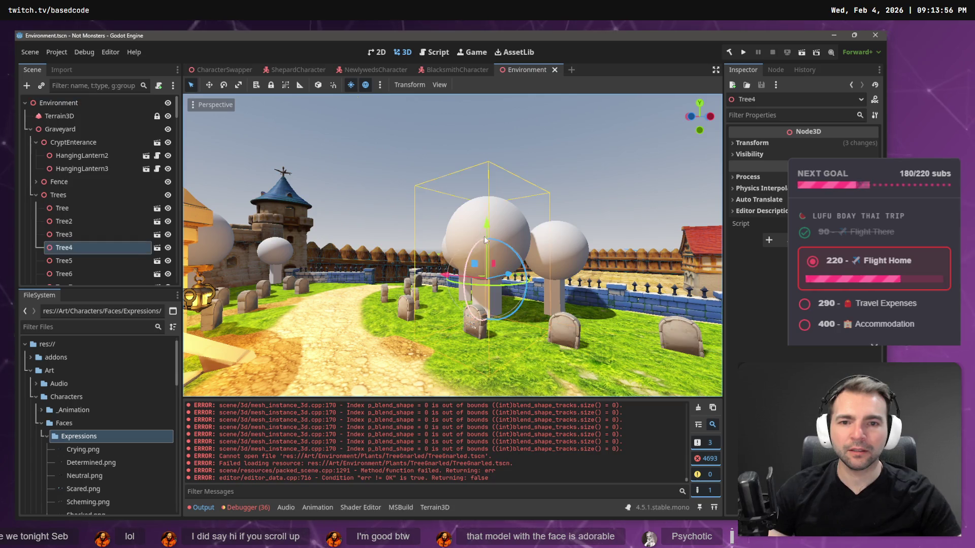
pyautogui.click(156, 248)
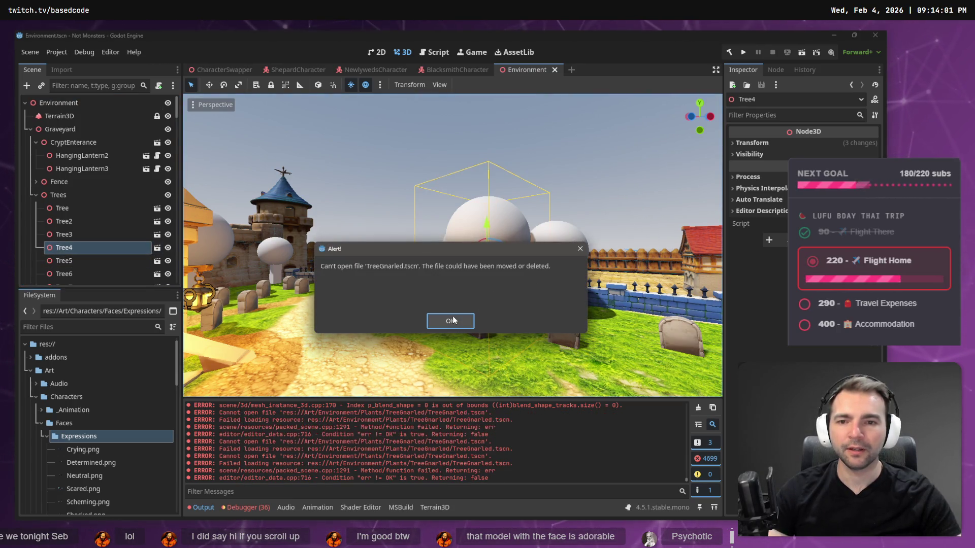
pyautogui.click(453, 316)
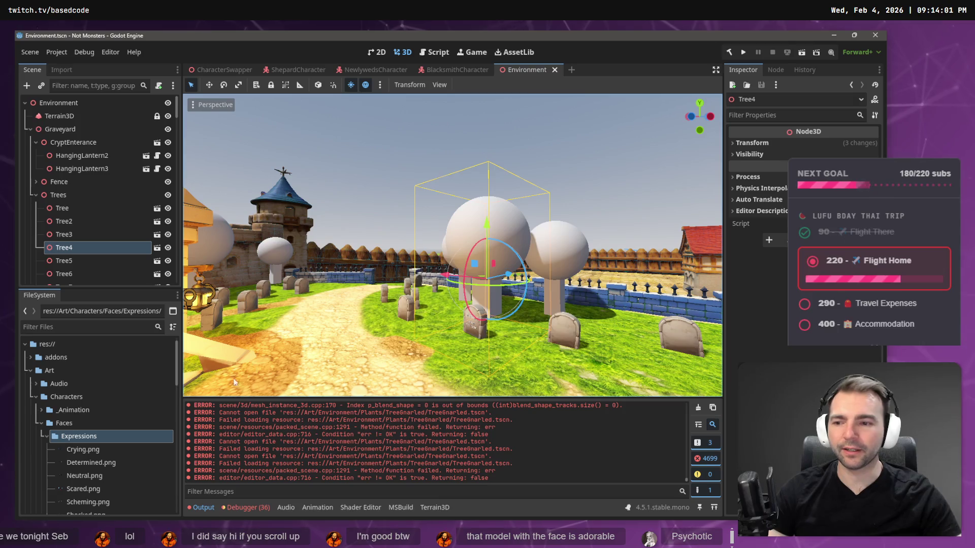
pyautogui.click(80, 205)
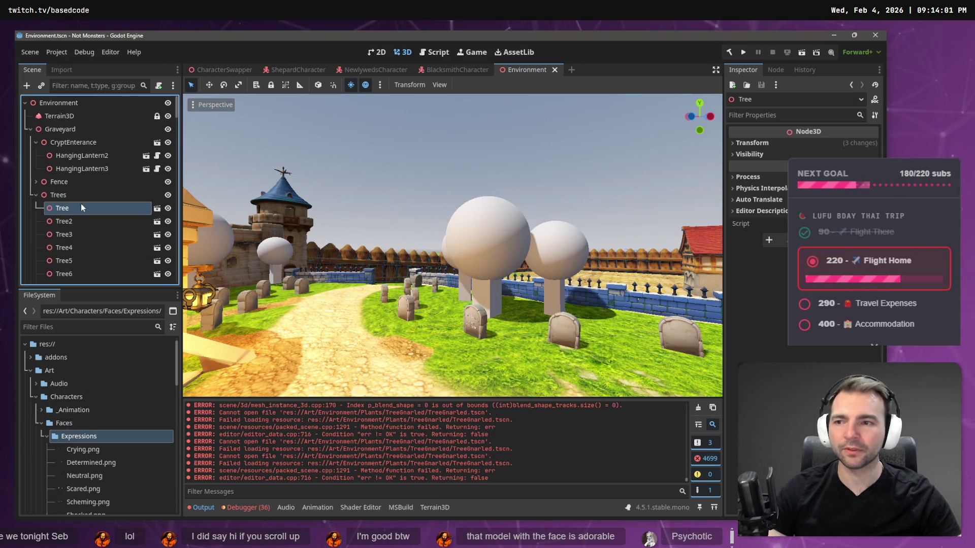
pyautogui.scroll(-3, 80, 212)
# Collapse the Expressions, Faces and Characters folders and drag Gravestones into Props
pyautogui.click(47, 434)
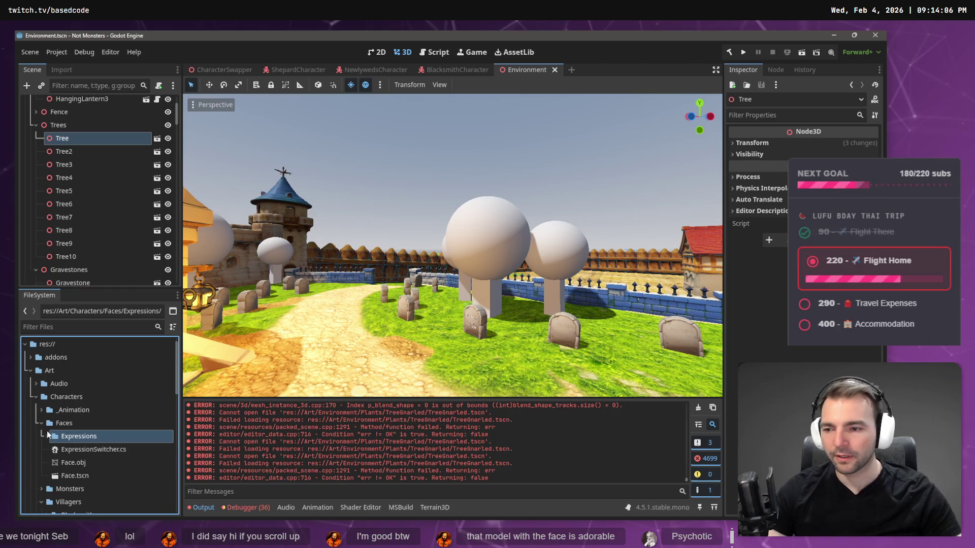
pyautogui.click(41, 423)
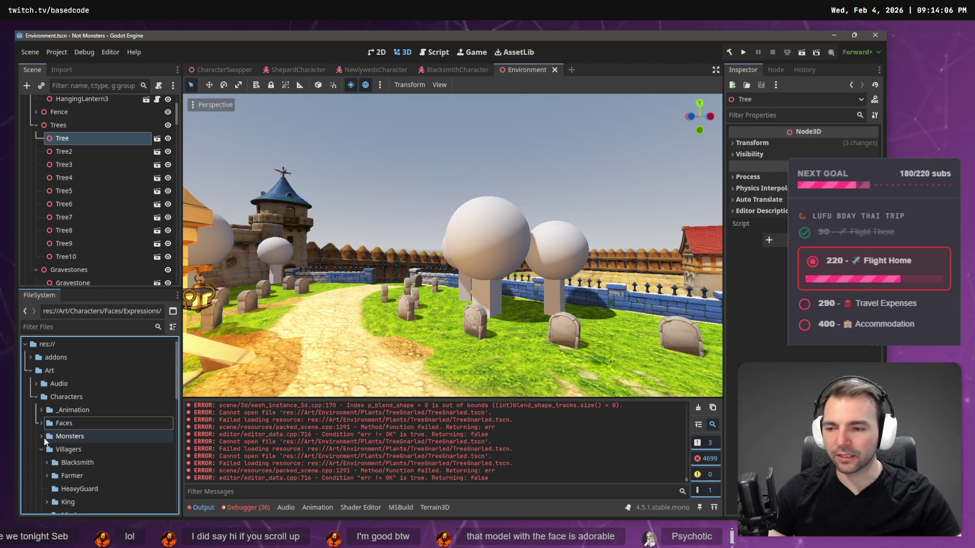
pyautogui.scroll(-1, 44, 437)
pyautogui.click(36, 375)
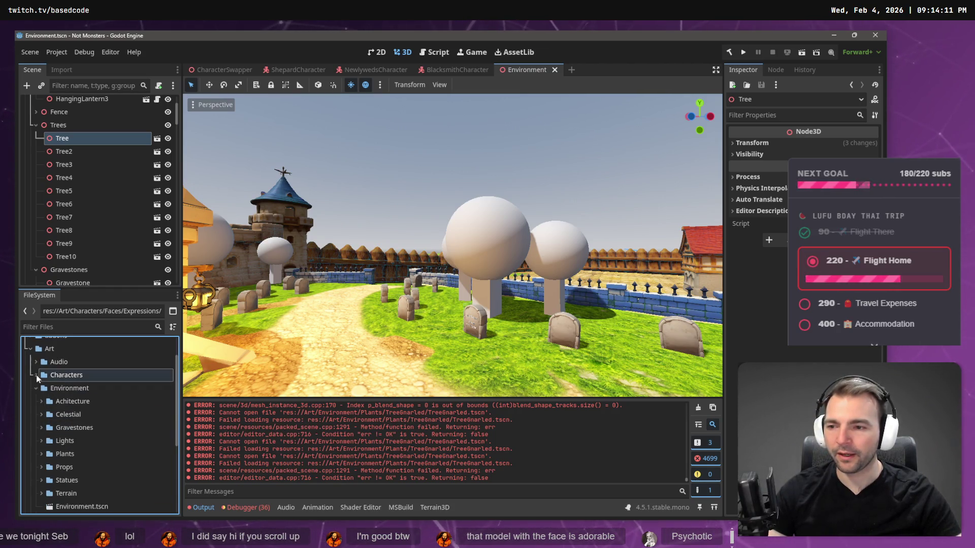
pyautogui.scroll(-3, 35, 387)
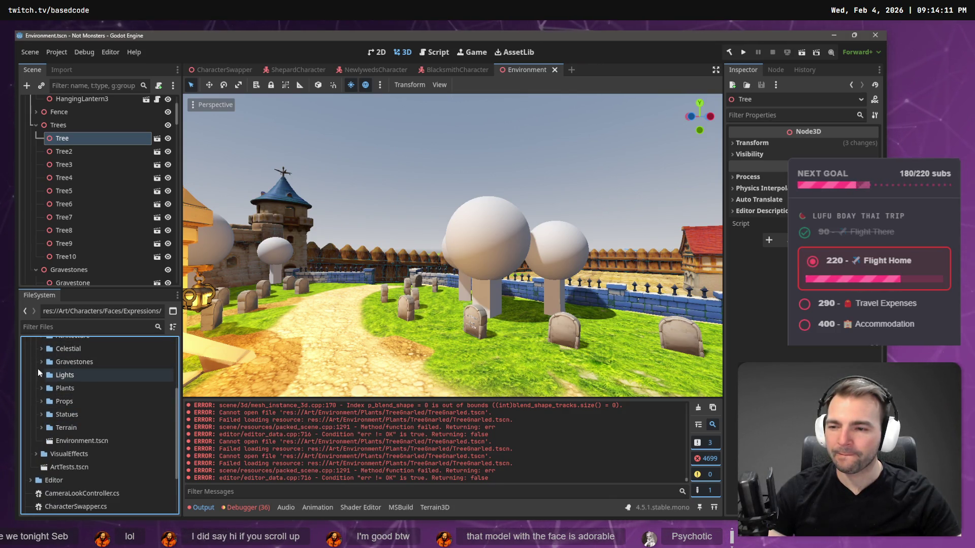
pyautogui.scroll(1, 45, 367)
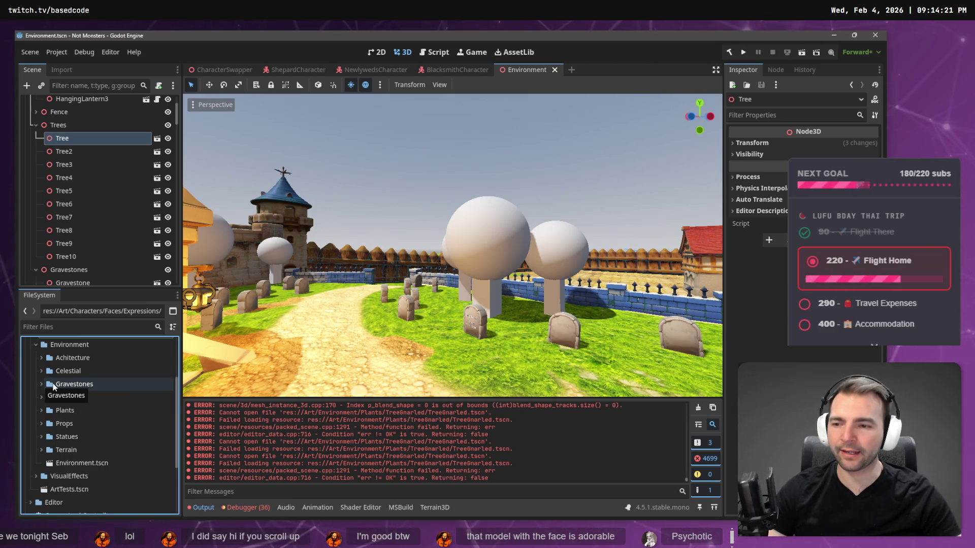
pyautogui.moveTo(65, 384); pyautogui.dragTo(76, 430)
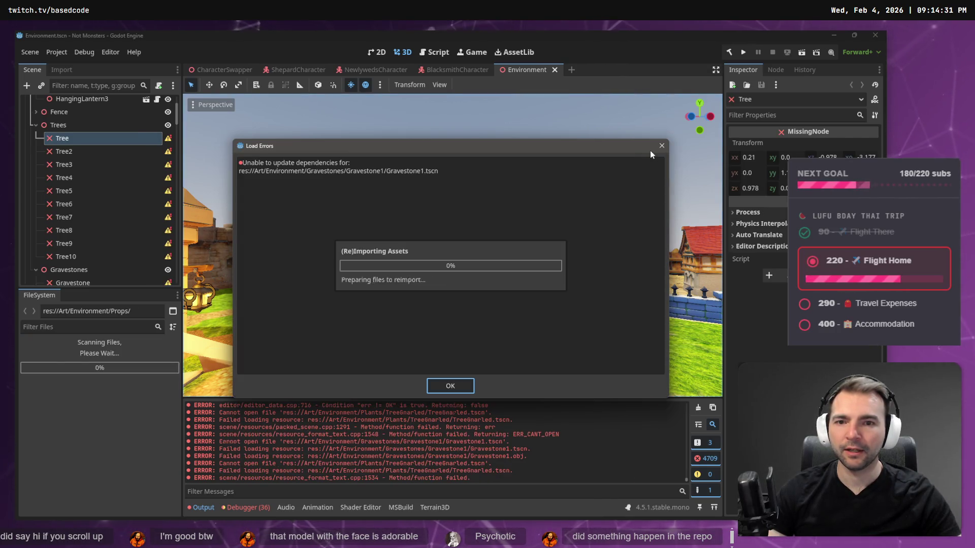
# Dismiss the dependency and save errors, then create a TreeMaple folder in Art/Environment
pyautogui.click(451, 386)
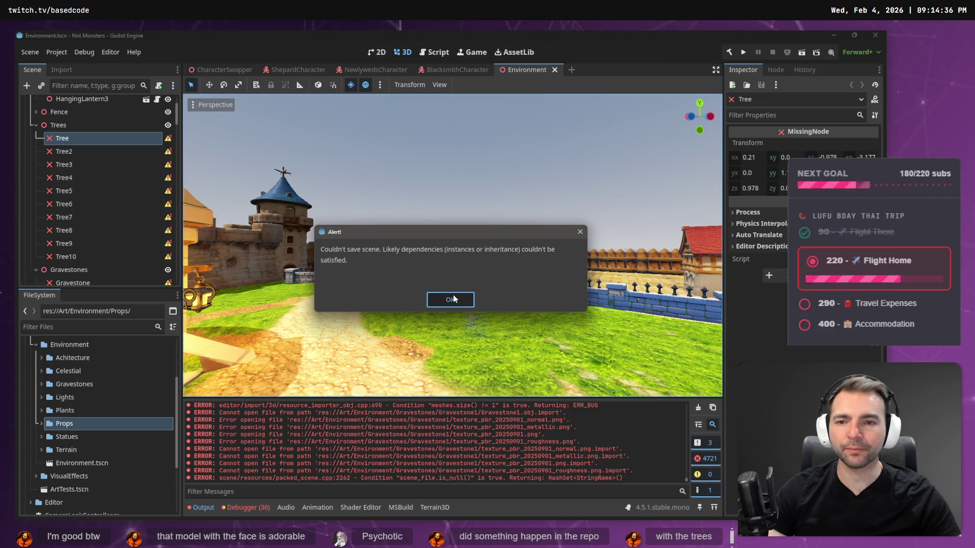
pyautogui.click(453, 299)
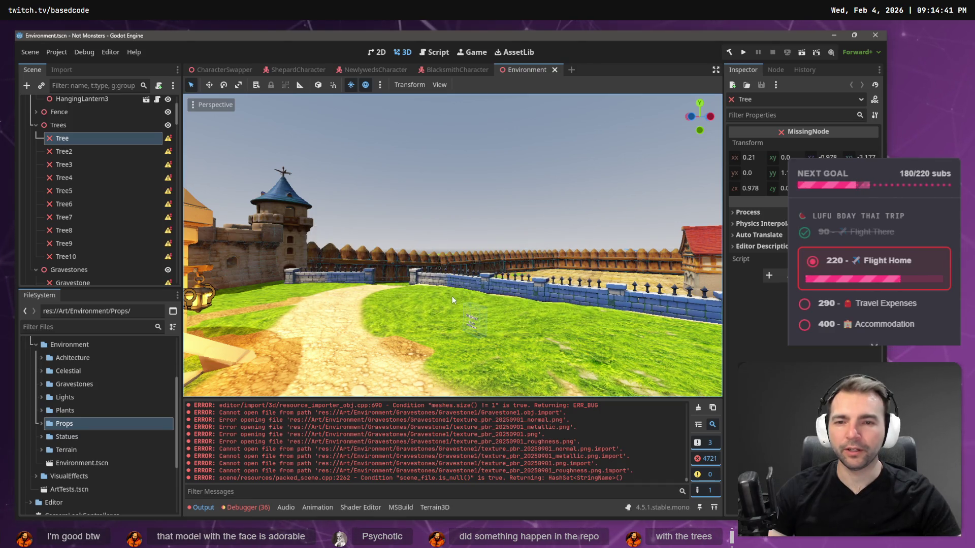
pyautogui.rightClick(80, 348)
pyautogui.moveTo(136, 327)
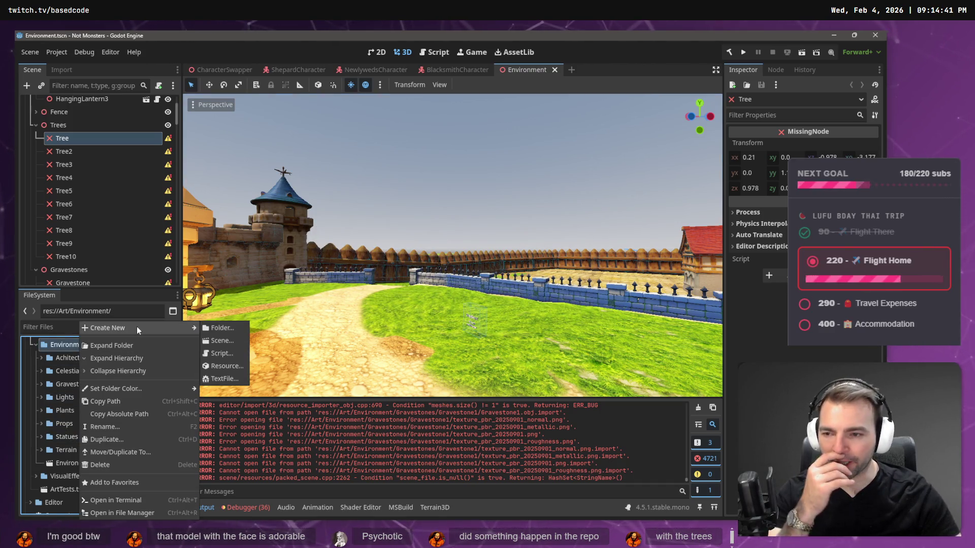
pyautogui.click(219, 327)
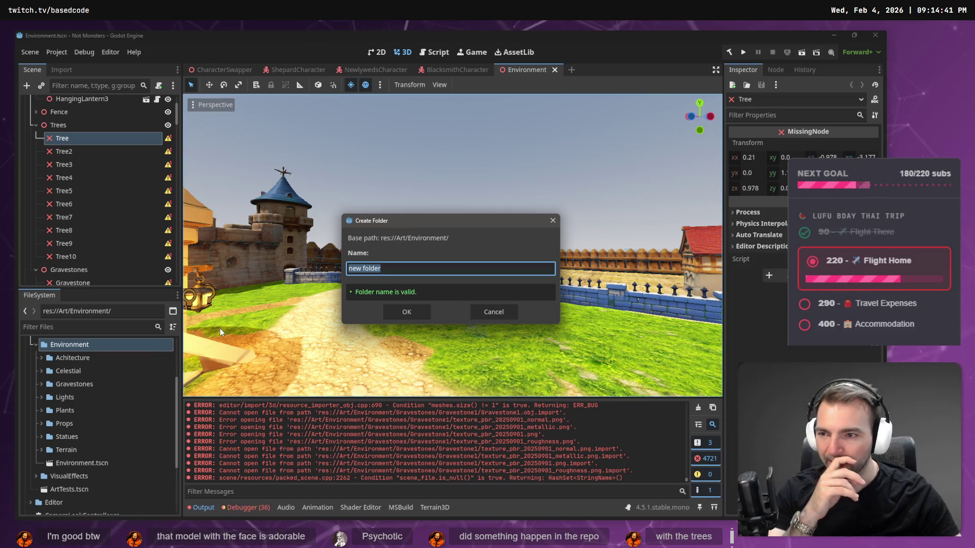
pyautogui.write('Tree1')
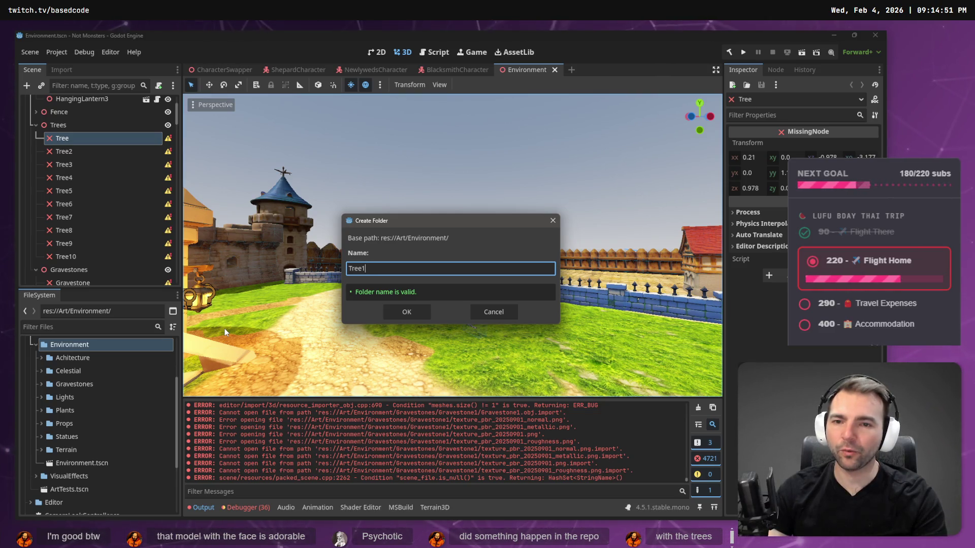
pyautogui.press('BackSpace')
pyautogui.press('BackSpace')
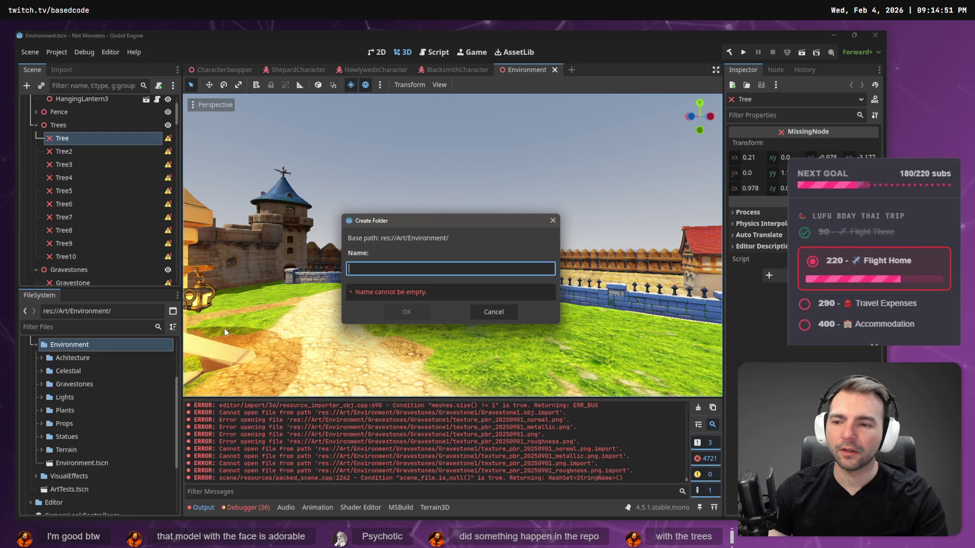
pyautogui.write('Tree')
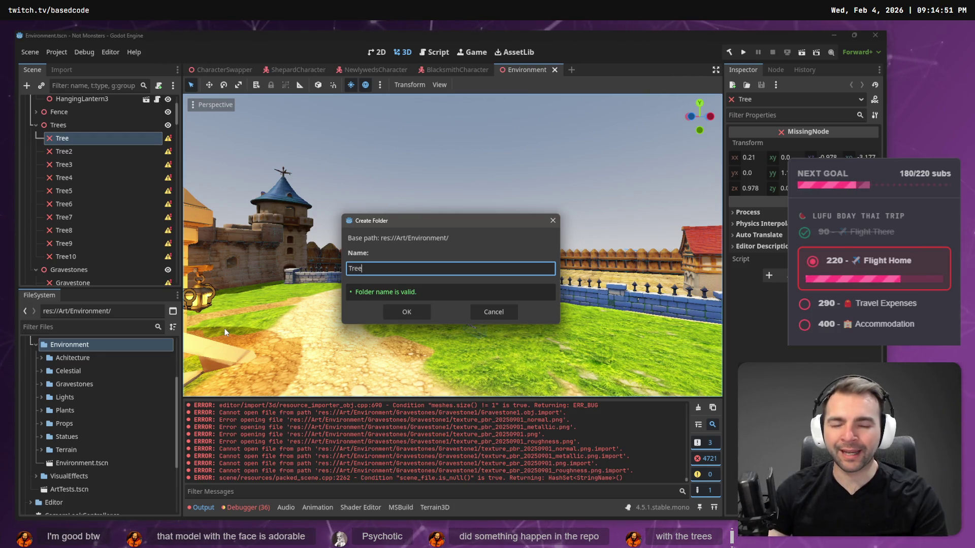
pyautogui.write('Maple')
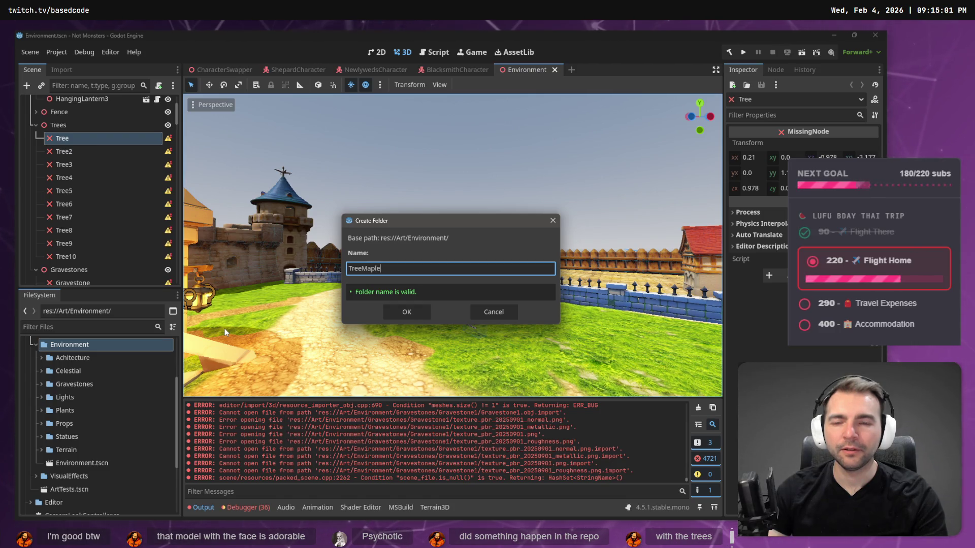
pyautogui.press('Return')
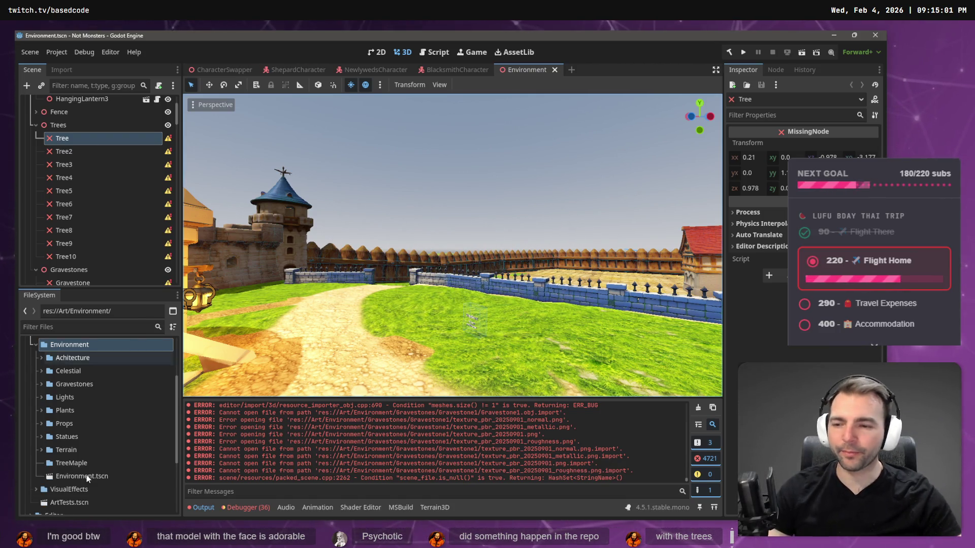
# Create a new 3D scene named TreeMaple inside the TreeMaple folder
pyautogui.rightClick(75, 466)
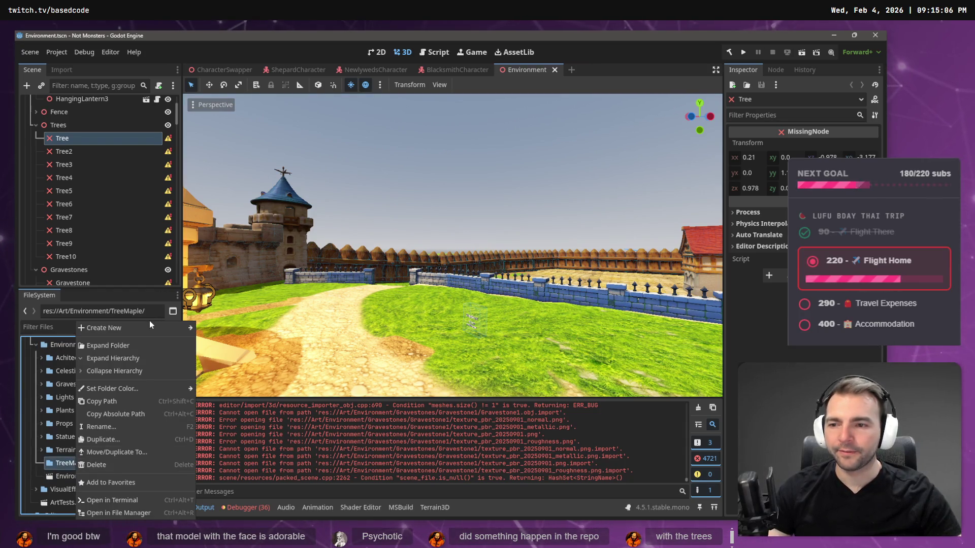
pyautogui.moveTo(150, 327)
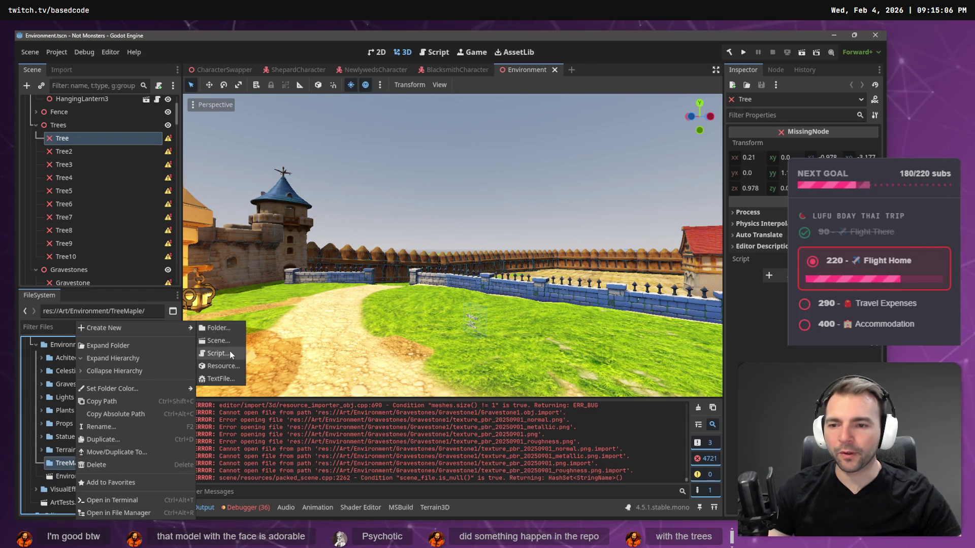
pyautogui.click(235, 346)
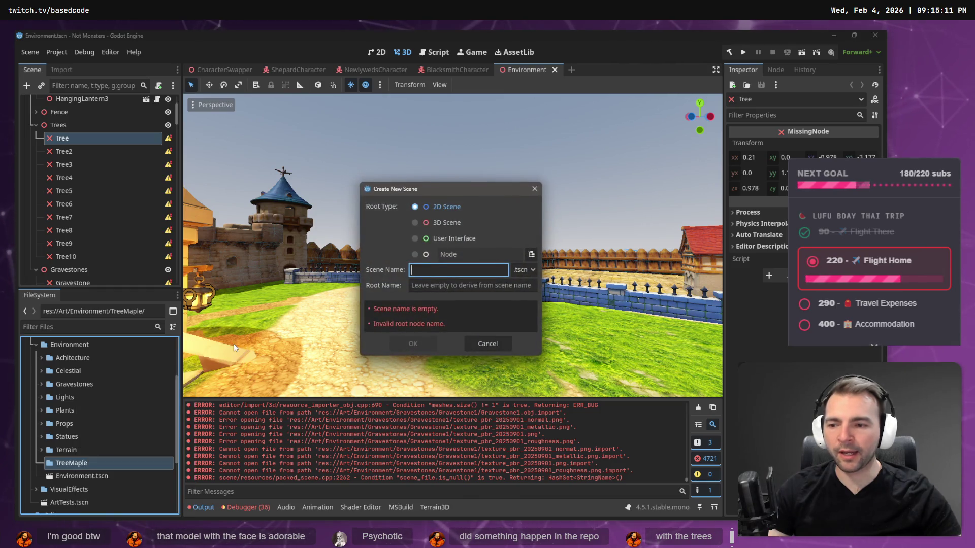
pyautogui.write('TreeMaple')
pyautogui.click(415, 223)
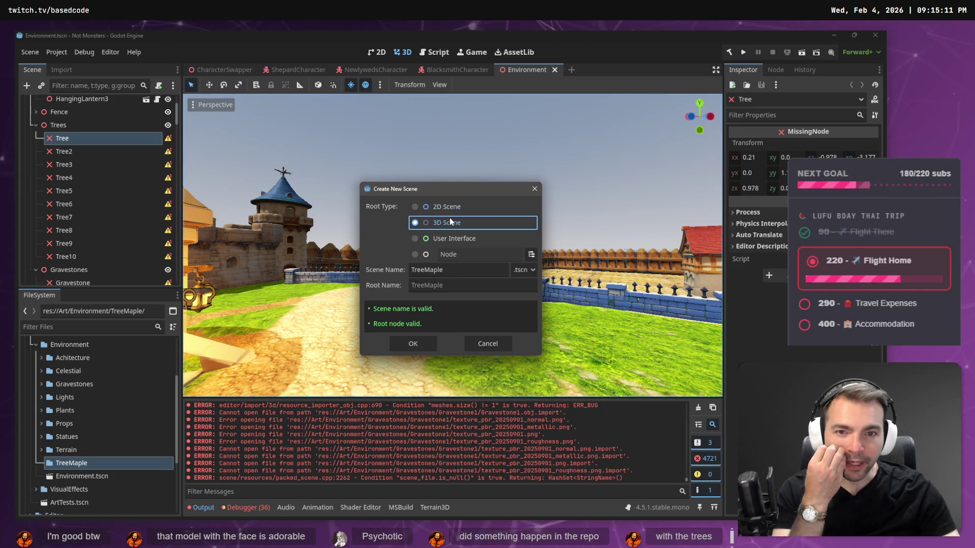
pyautogui.click(429, 344)
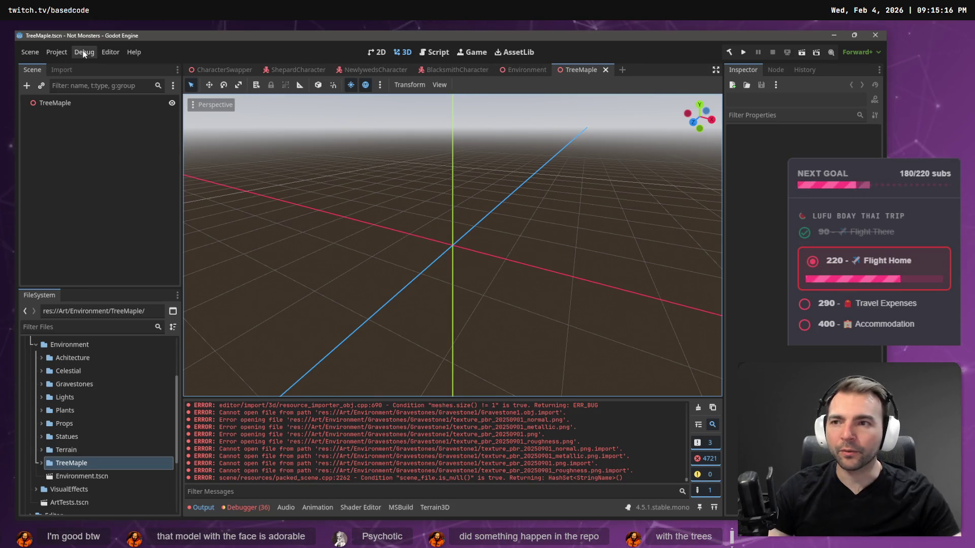
# Add a MeshInstance3D child with a CylinderMesh as the trunk
pyautogui.rightClick(66, 102)
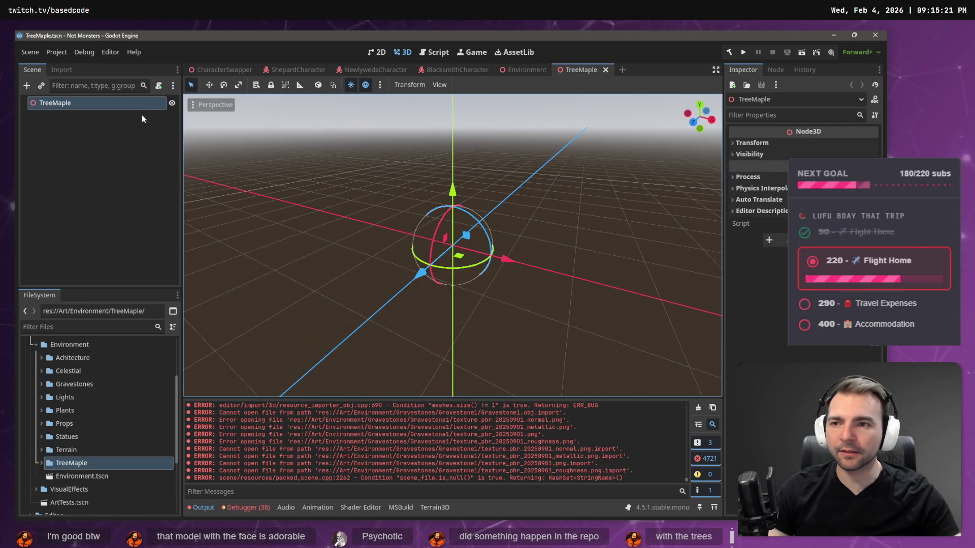
pyautogui.click(142, 115)
pyautogui.write('mesh')
pyautogui.press('Down')
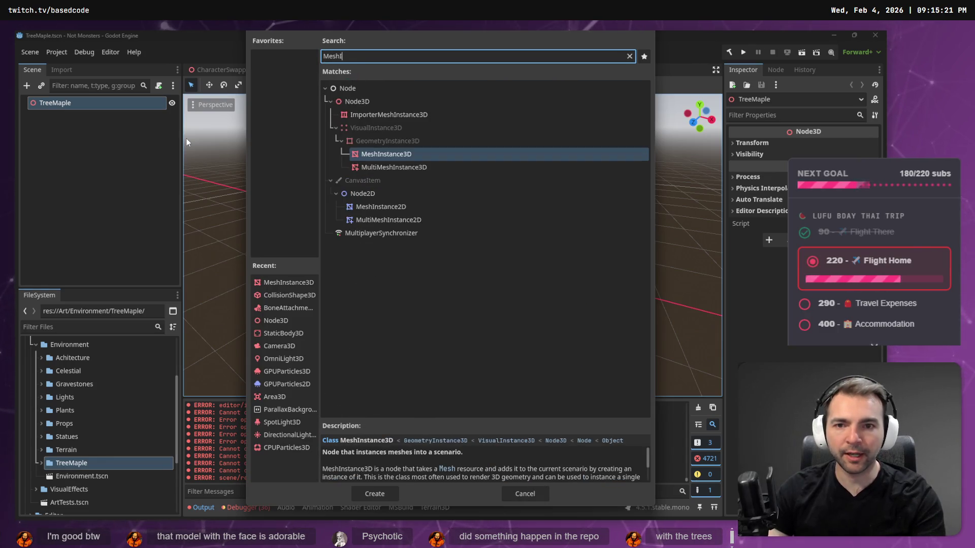
pyautogui.press('Return')
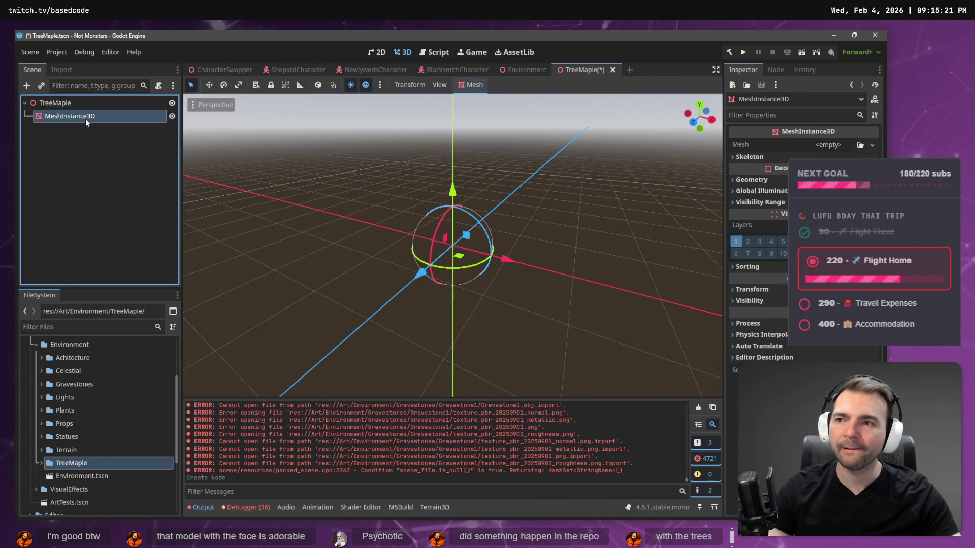
pyautogui.click(872, 144)
pyautogui.click(837, 304)
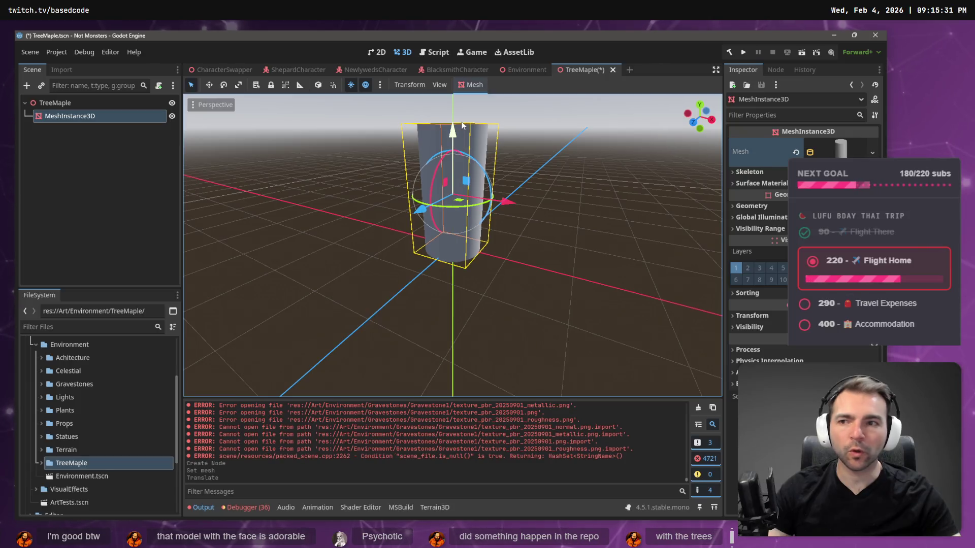
# Add a second MeshInstance3D child with a SphereMesh for the canopy
pyautogui.rightClick(111, 104)
pyautogui.press('Escape')
pyautogui.hotkey('ctrl', 'a')
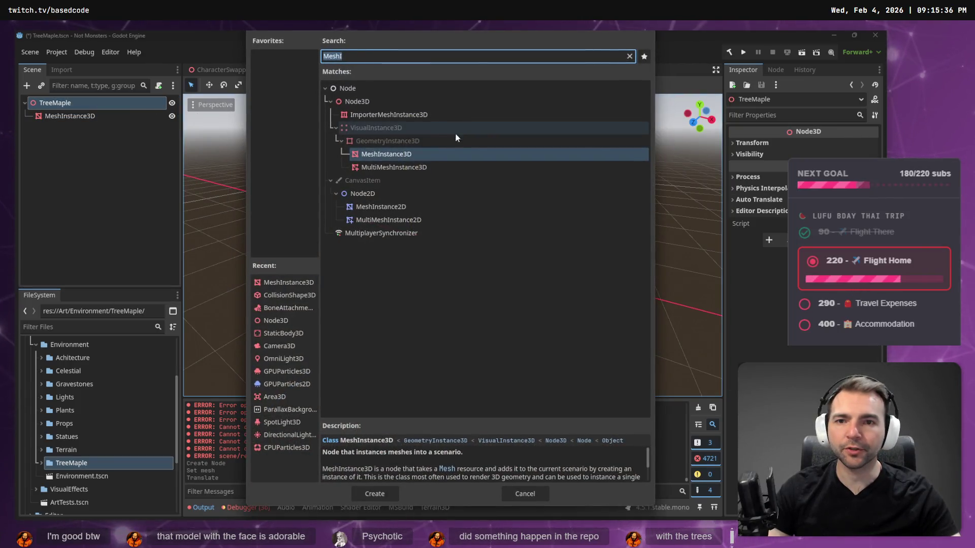
pyautogui.doubleClick(431, 153)
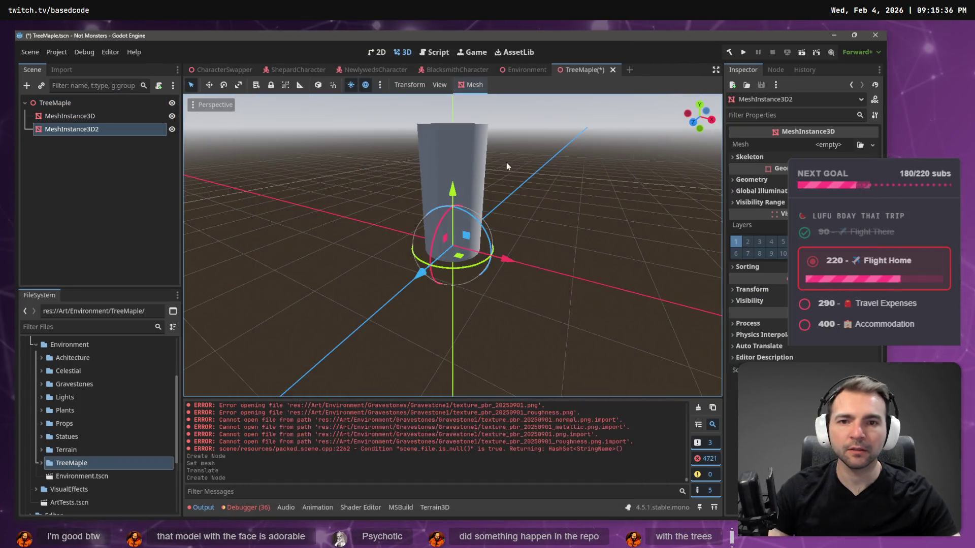
pyautogui.click(872, 145)
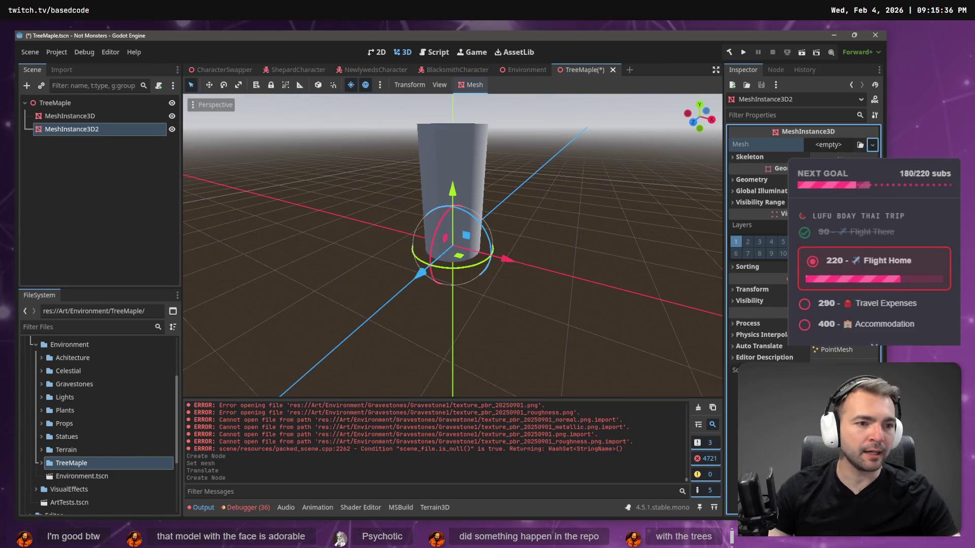
pyautogui.click(838, 383)
# Raise and scale the sphere onto the top of the trunk, then save TreeMaple
pyautogui.moveTo(452, 189); pyautogui.dragTo(455, 34)
pyautogui.press('r')
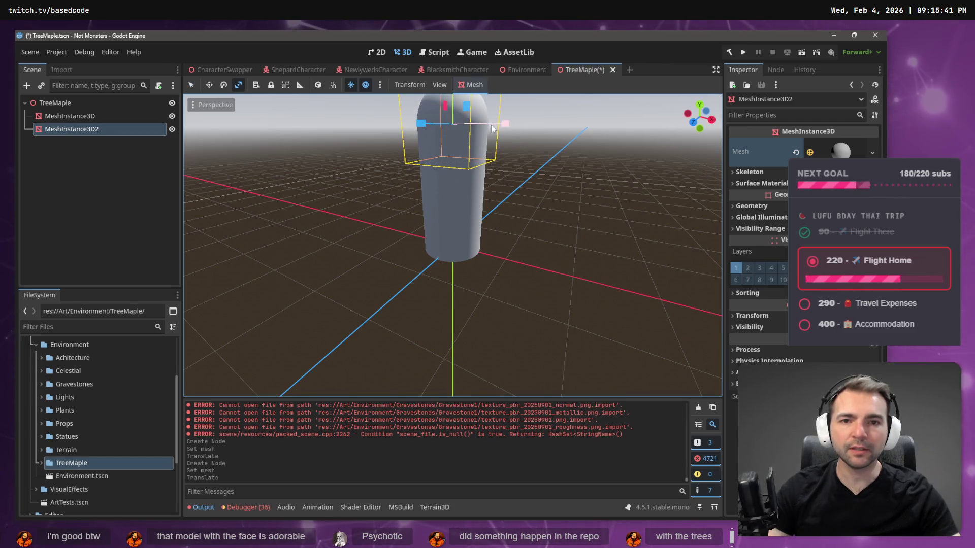
pyautogui.moveTo(457, 130)
pyautogui.mouseDown()
pyautogui.moveTo(465, 139)
pyautogui.moveTo(453, 123)
pyautogui.moveTo(462, 126)
pyautogui.moveTo(453, 75)
pyautogui.moveTo(453, 87)
pyautogui.mouseUp()
pyautogui.press('w')
pyautogui.scroll(-3, 465, 129)
pyautogui.hotkey('ctrl', 's')
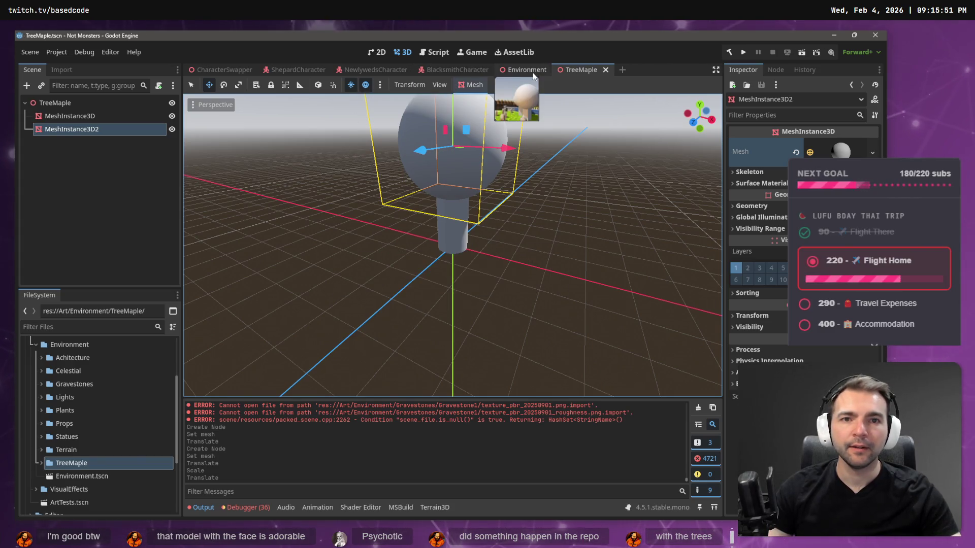
pyautogui.click(507, 70)
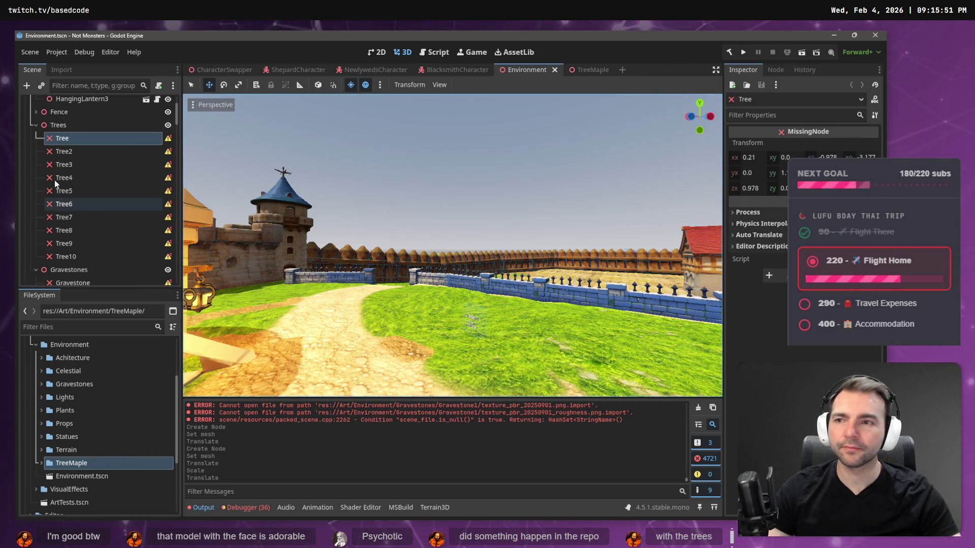
# Instance TreeMaple.tscn under the first Tree node and frame it in view
pyautogui.keyDown('shift'); pyautogui.click(65, 256); pyautogui.keyUp('shift')
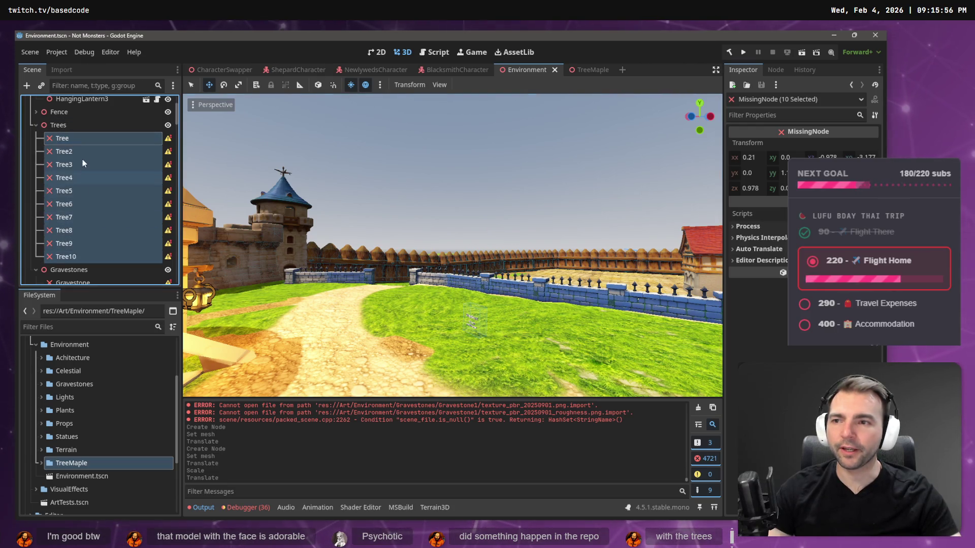
pyautogui.click(87, 141)
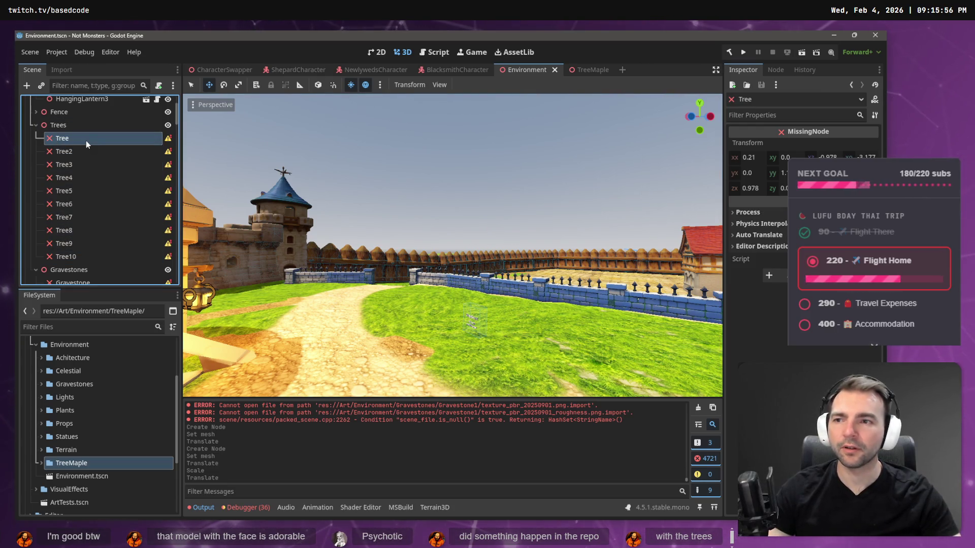
pyautogui.hotkey('ctrl', 'shift', 'a')
pyautogui.write('tree')
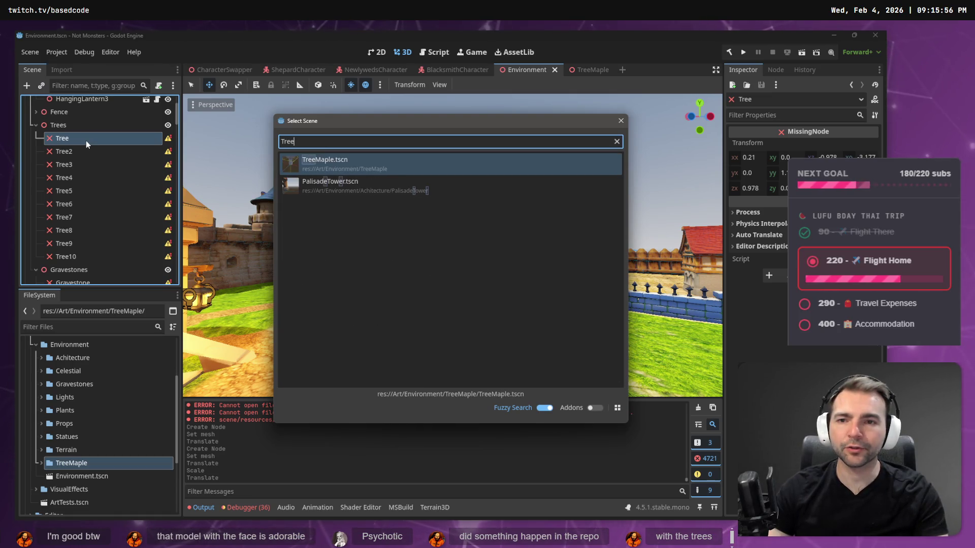
pyautogui.press('Return')
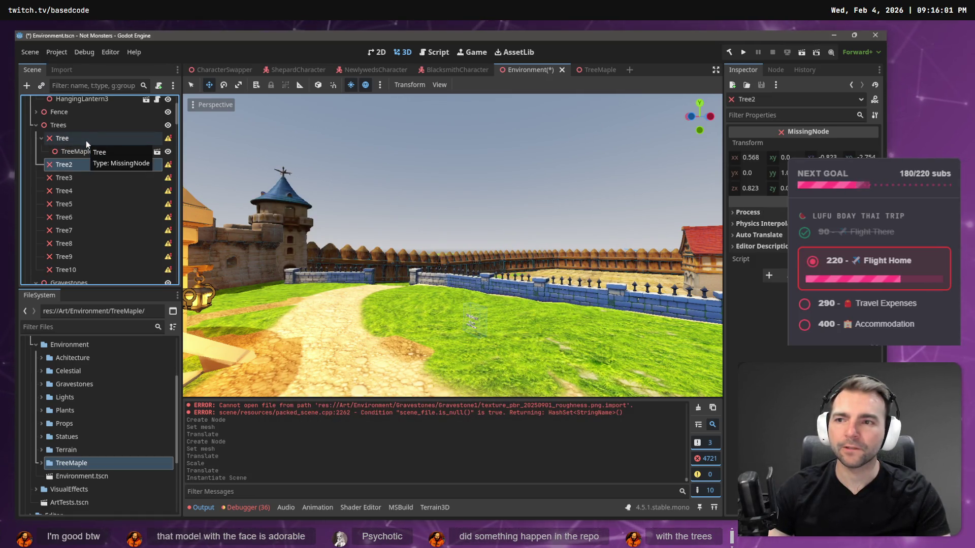
pyautogui.press('f')
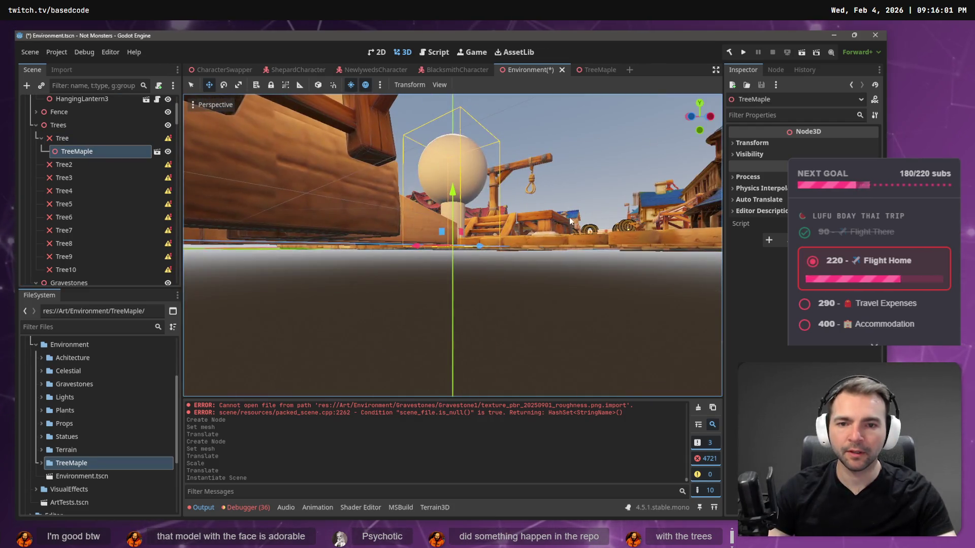
pyautogui.scroll(-5, 452, 245)
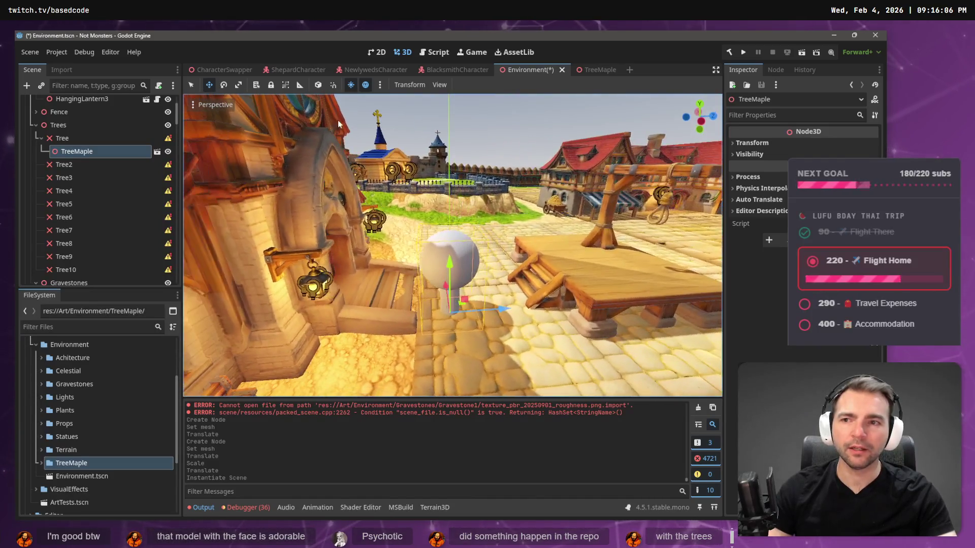
# Try instancing TreeMaple under Tree2 as well, then undo it
pyautogui.click(64, 138)
pyautogui.click(68, 163)
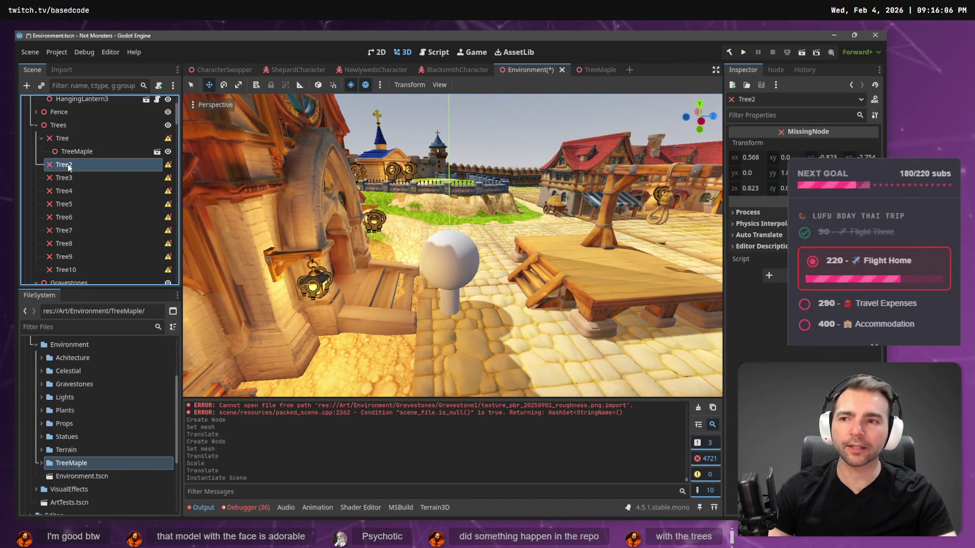
pyautogui.hotkey('ctrl', 'shift', 'a')
pyautogui.press('Return')
pyautogui.hotkey('ctrl', 'z')
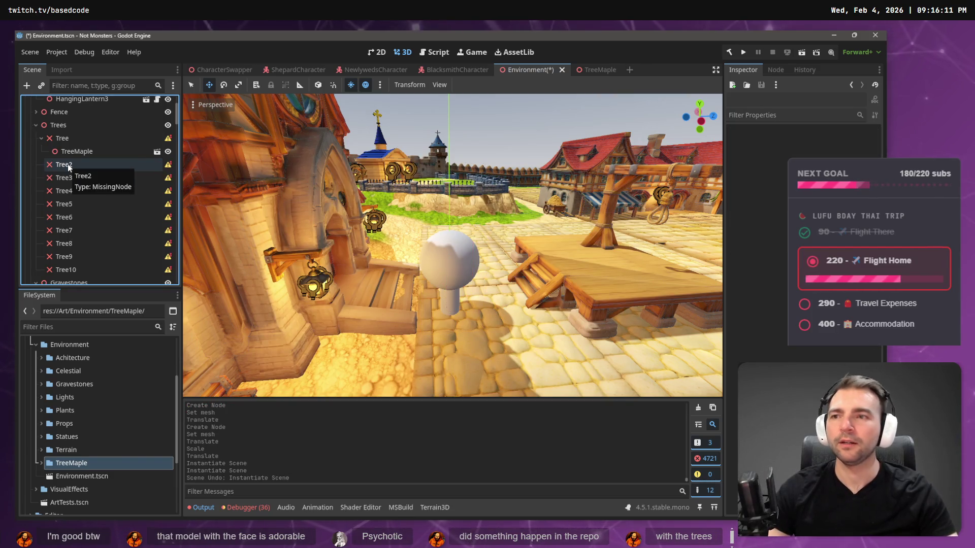
# Check the Gravestone node's missing-scene warning
pyautogui.scroll(-3, 64, 158)
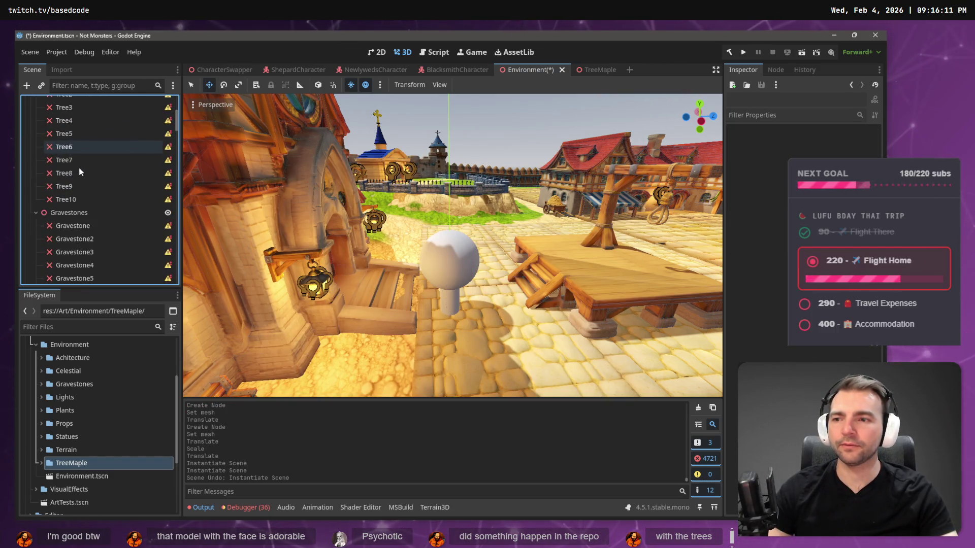
pyautogui.click(102, 225)
pyautogui.rightClick(102, 226)
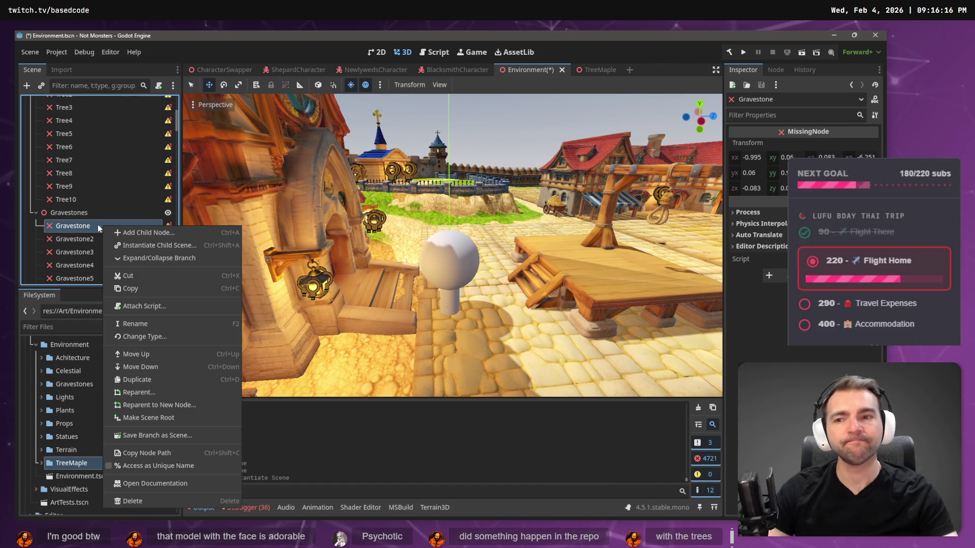
pyautogui.click(98, 224)
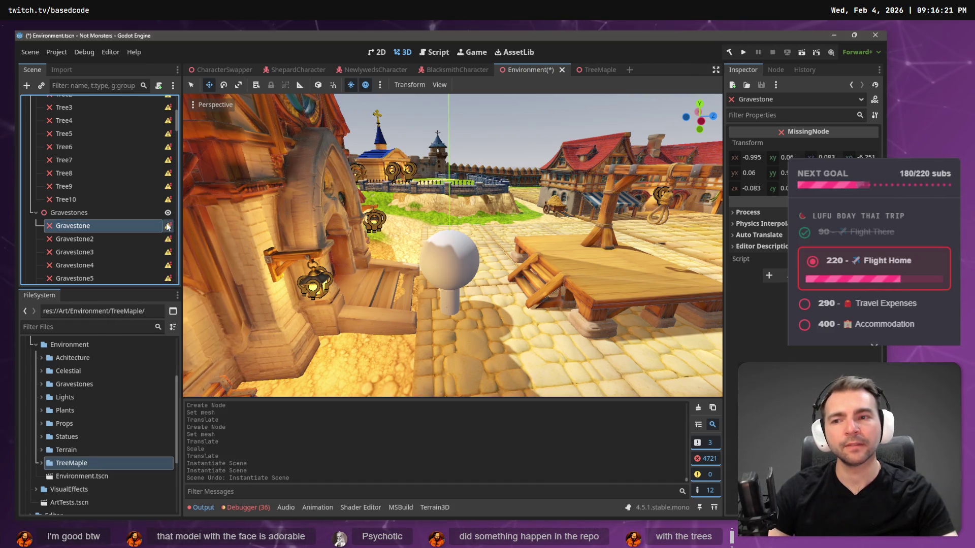
pyautogui.click(169, 226)
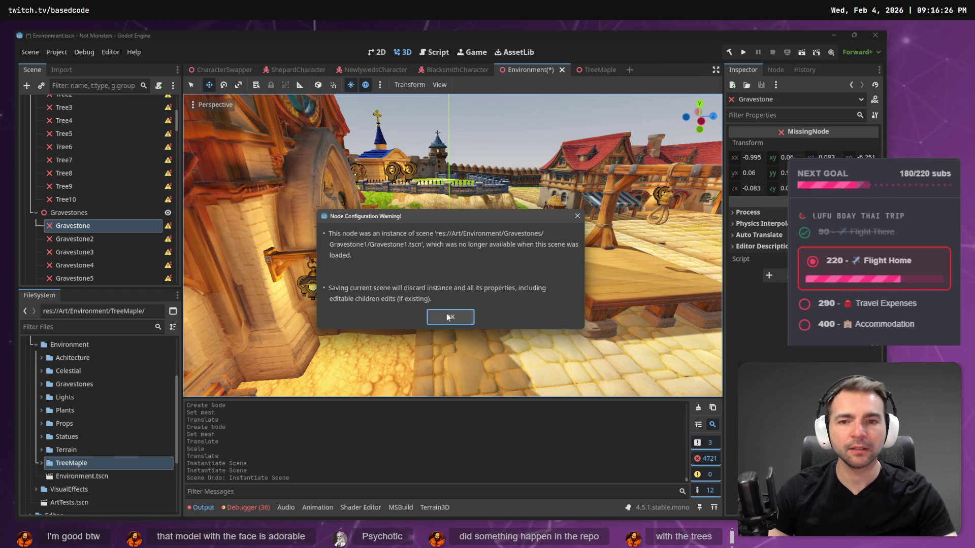
# Drag the Gravestones folder from Art/Environment to another Art folder and dismiss the load errors
pyautogui.click(449, 317)
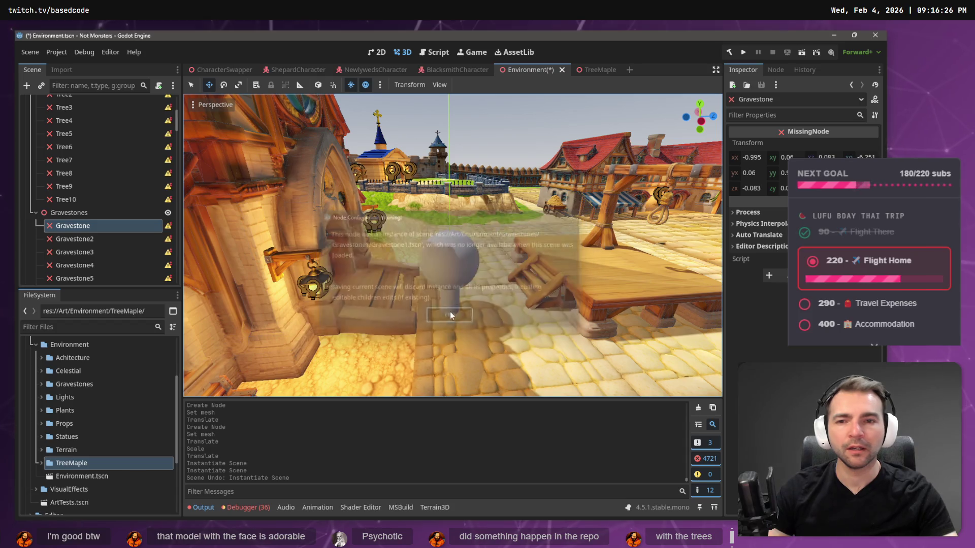
pyautogui.press('w')
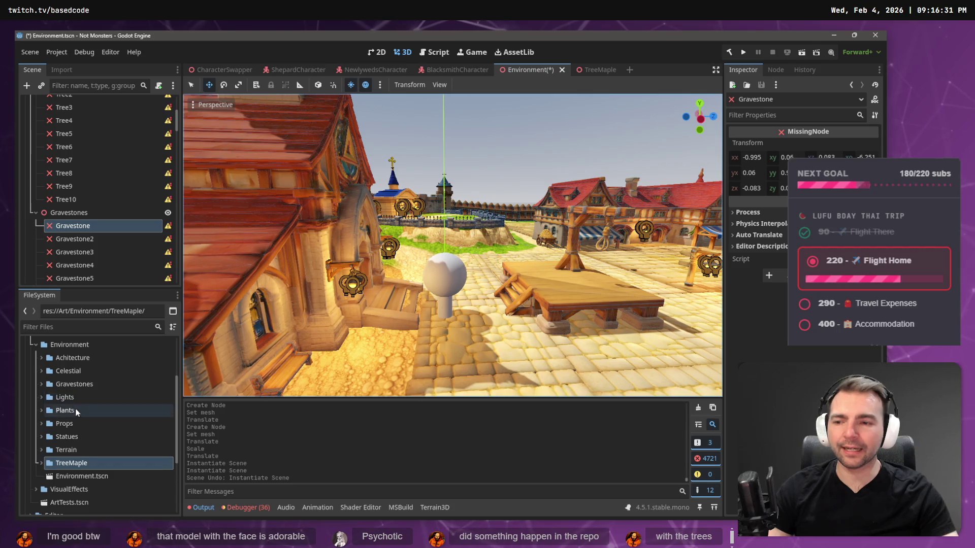
pyautogui.click(41, 383)
pyautogui.scroll(3, 105, 413)
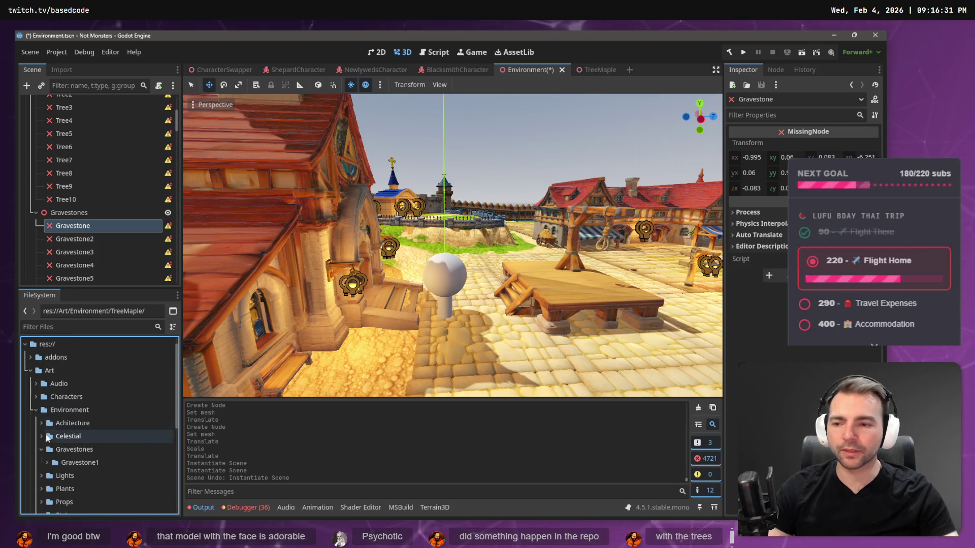
pyautogui.click(42, 447)
pyautogui.click(68, 448)
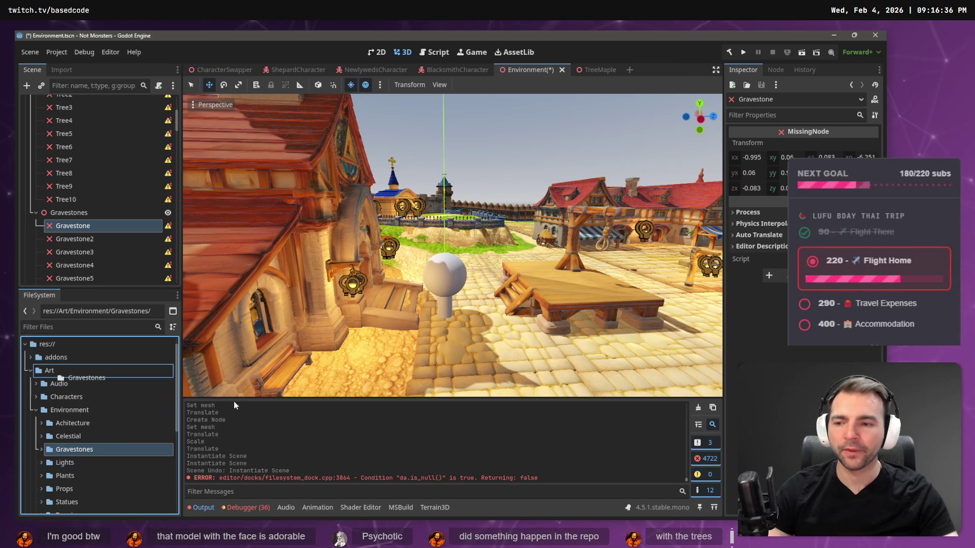
pyautogui.moveTo(76, 431); pyautogui.dragTo(72, 212)
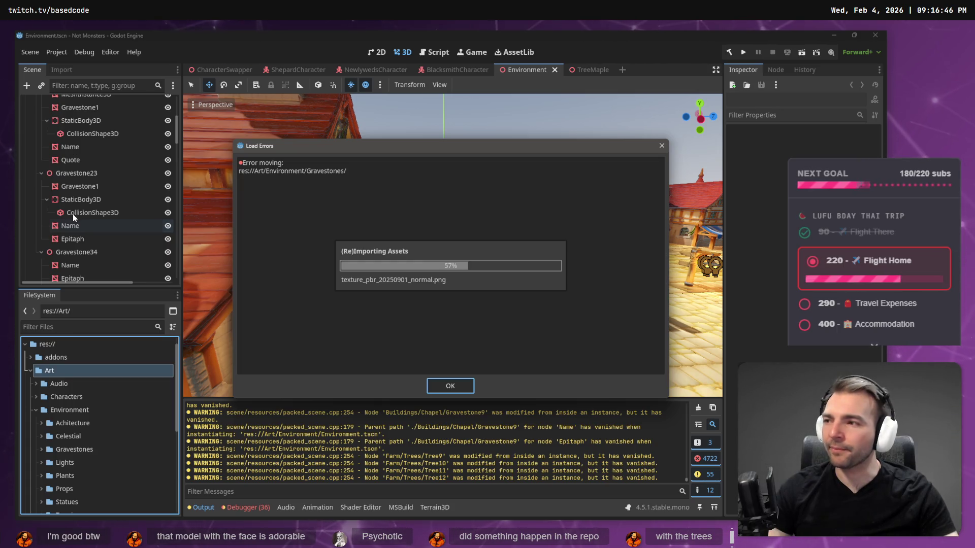
pyautogui.click(447, 385)
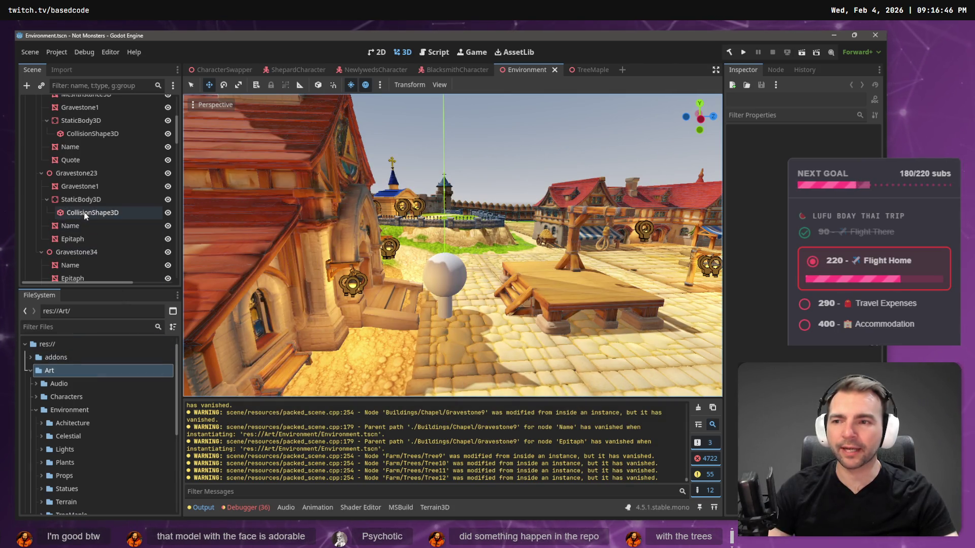
# Fly the view over the graveyard toward the chapel and town square
pyautogui.scroll(10, 95, 201)
pyautogui.moveTo(436, 243)
pyautogui.mouseDown()
pyautogui.moveTo(330, 239)
pyautogui.moveTo(373, 239)
pyautogui.mouseUp()
pyautogui.press('w')
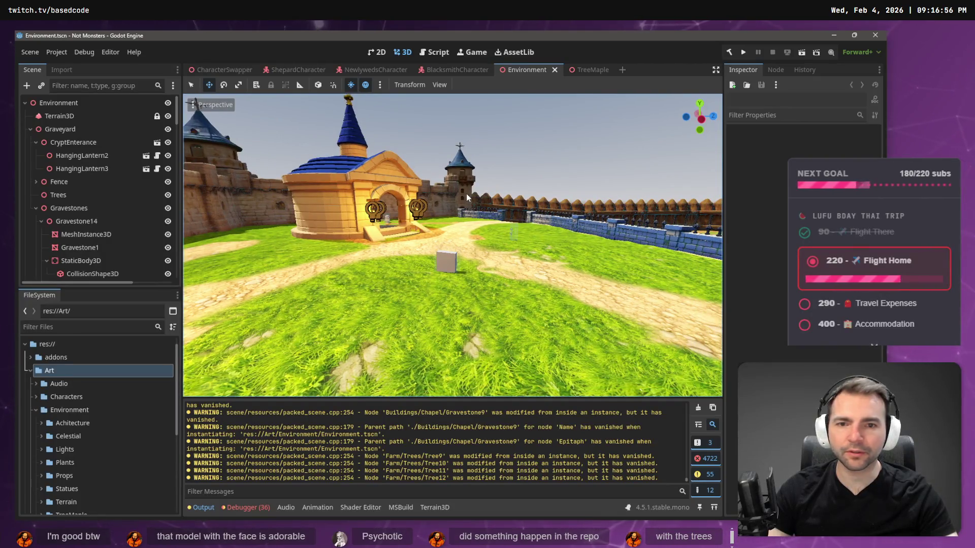
pyautogui.moveTo(524, 213); pyautogui.dragTo(577, 214)
pyautogui.press('w')
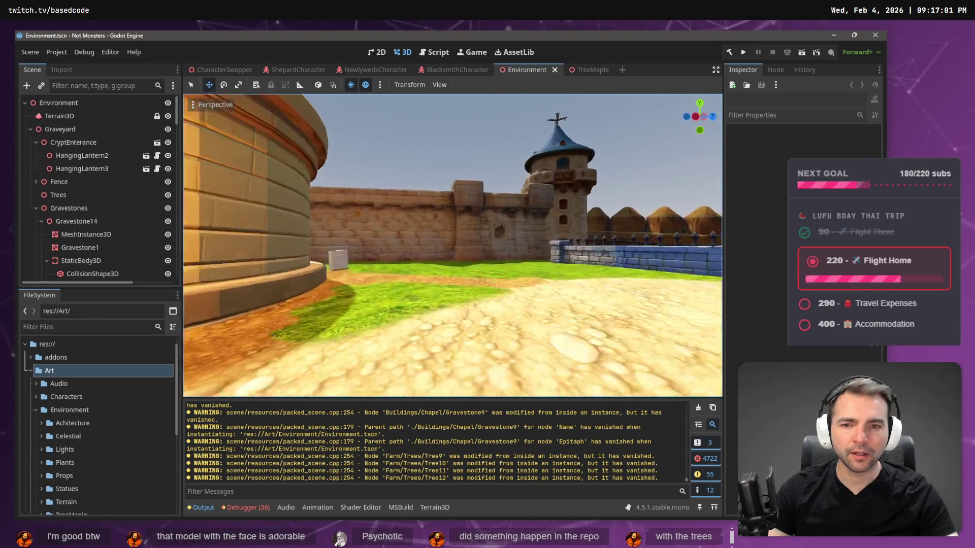
pyautogui.press('s')
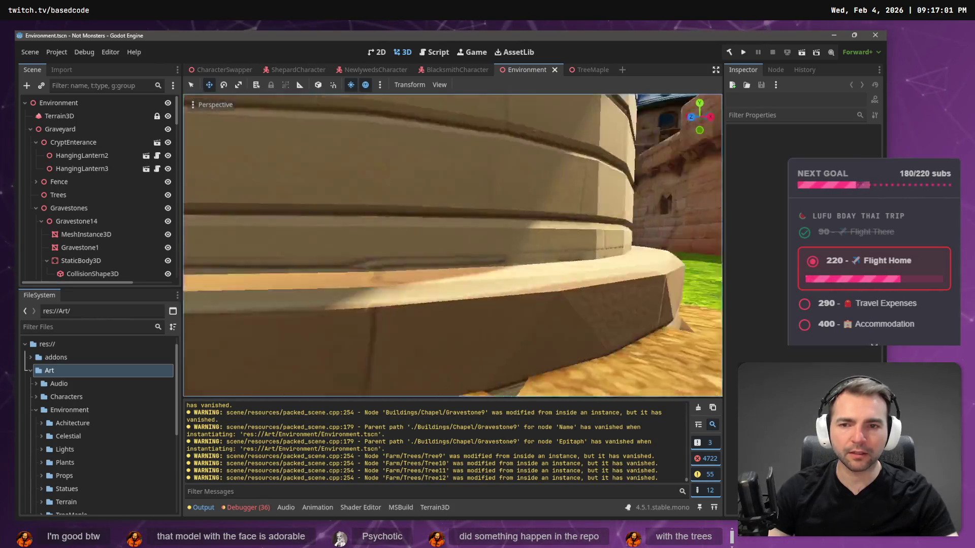
pyautogui.press('w')
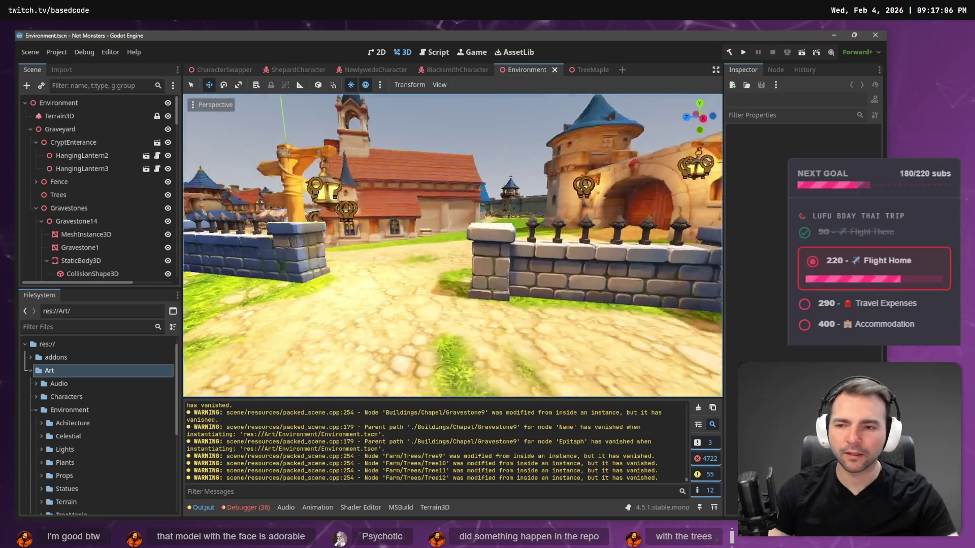
pyautogui.scroll(-4, 60, 208)
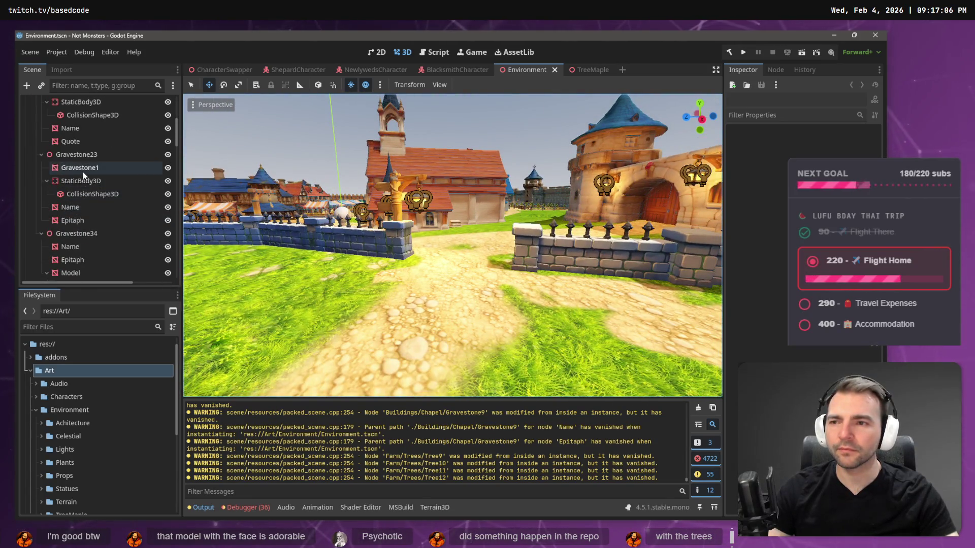
# Frame and inspect Gravestone23's Gravestone1 mesh, then switch to Fork
pyautogui.click(80, 168)
pyautogui.press('f')
pyautogui.moveTo(530, 223); pyautogui.dragTo(506, 223)
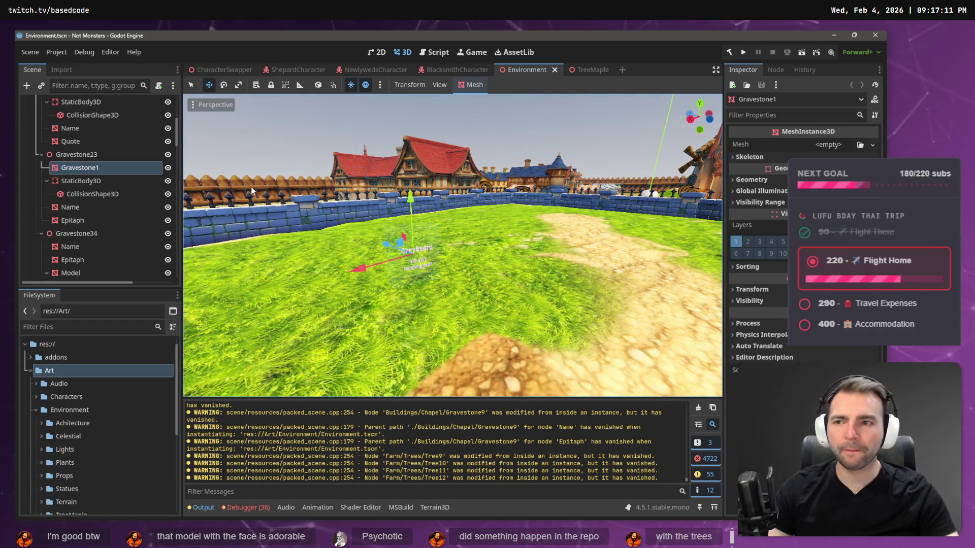
pyautogui.click(96, 154)
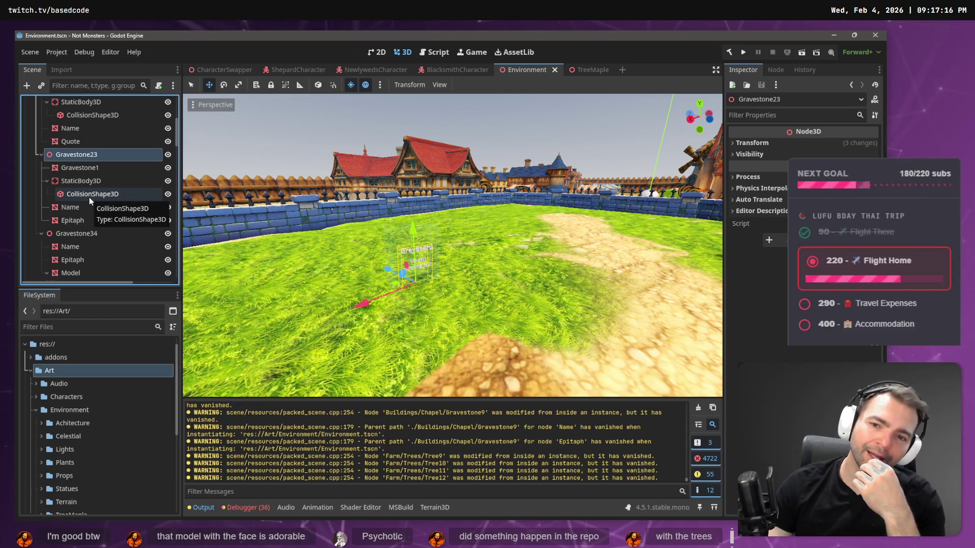
pyautogui.hotkey('alt', 'Tab')
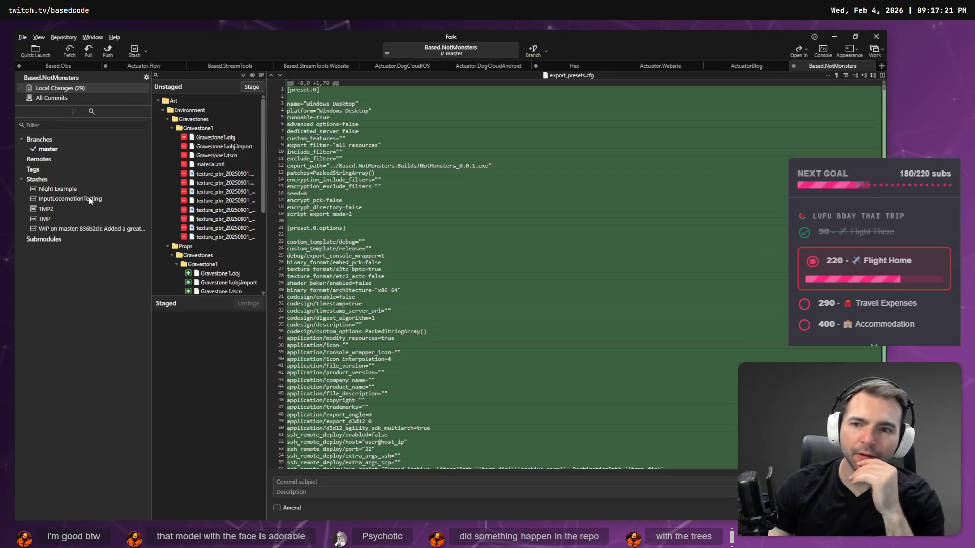
# Review the ArtTests.tscn and new TreeMaple.tscn diffs in Fork, then return to Godot
pyautogui.scroll(-4, 226, 242)
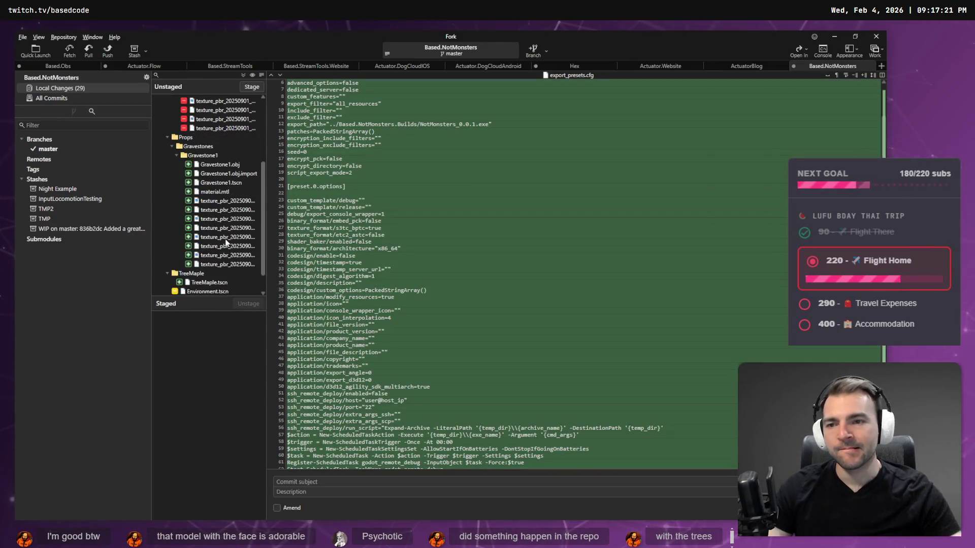
pyautogui.scroll(-2, 224, 254)
pyautogui.click(228, 257)
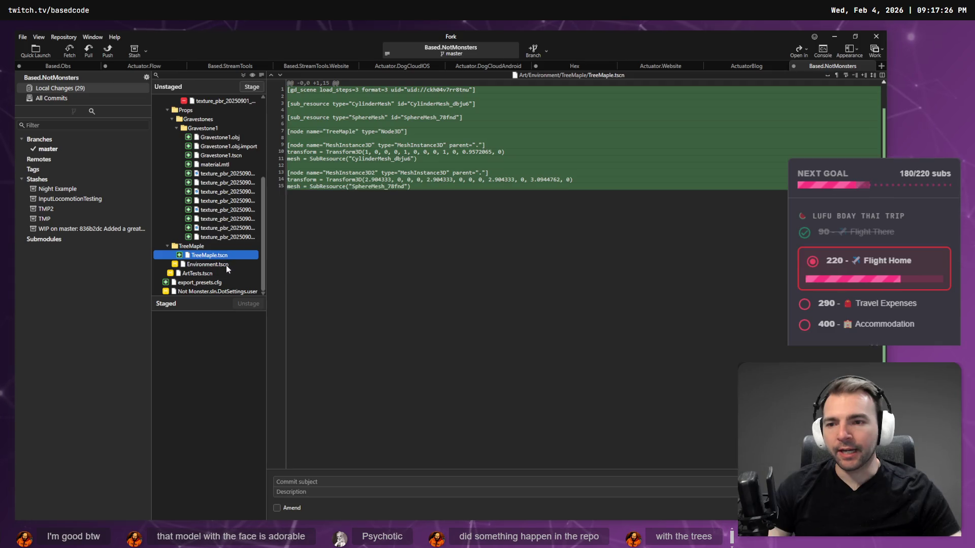
pyautogui.click(222, 273)
pyautogui.click(222, 257)
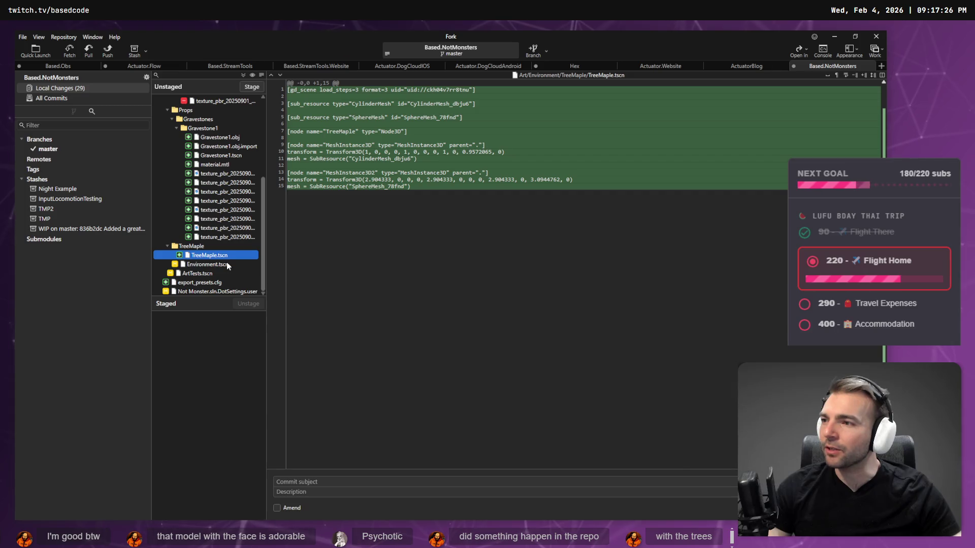
pyautogui.hotkey('alt', 'Tab')
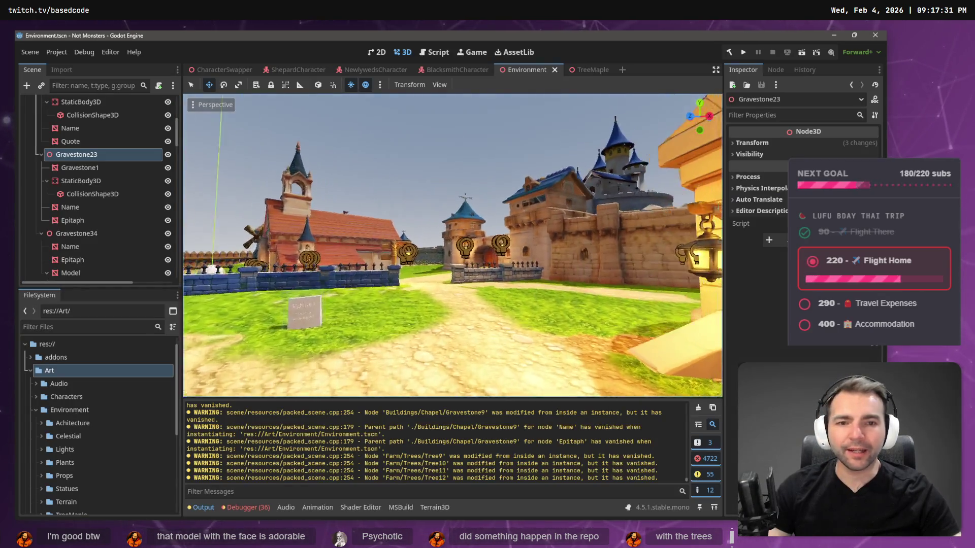
# Fly the viewport camera past the tower to the courtyard gravestone's text, then rise over the village
pyautogui.press('w')
pyautogui.press('w')
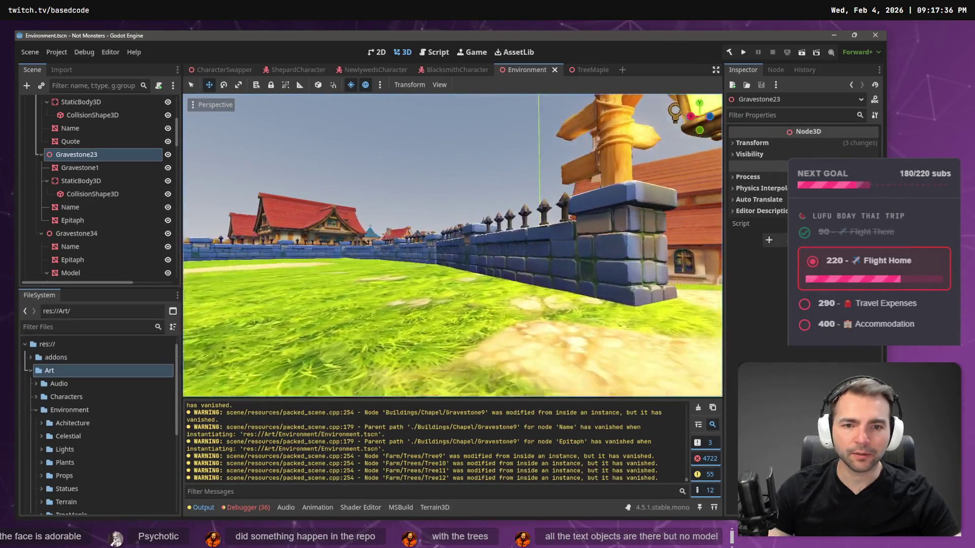
pyautogui.press('w')
pyautogui.press('w')
pyautogui.scroll(2, 452, 245)
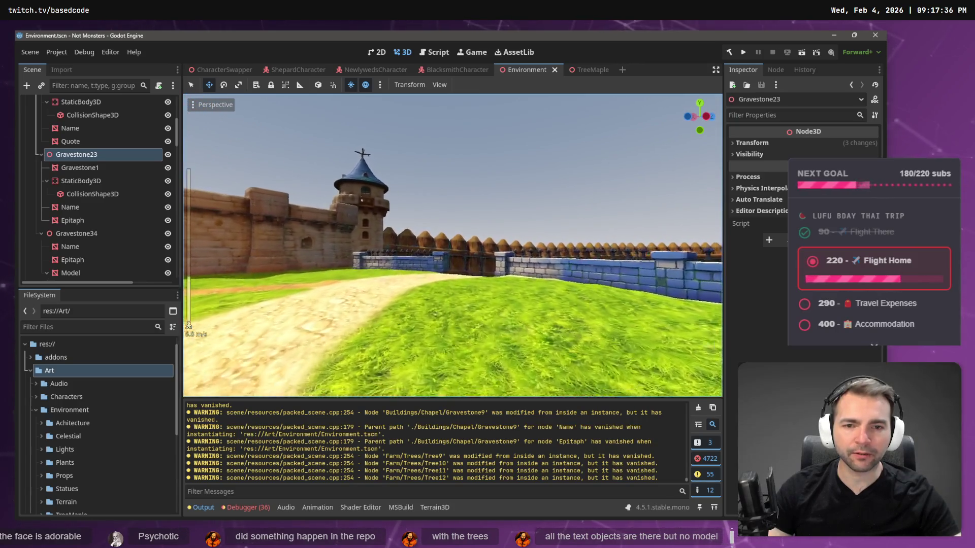
pyautogui.press('w')
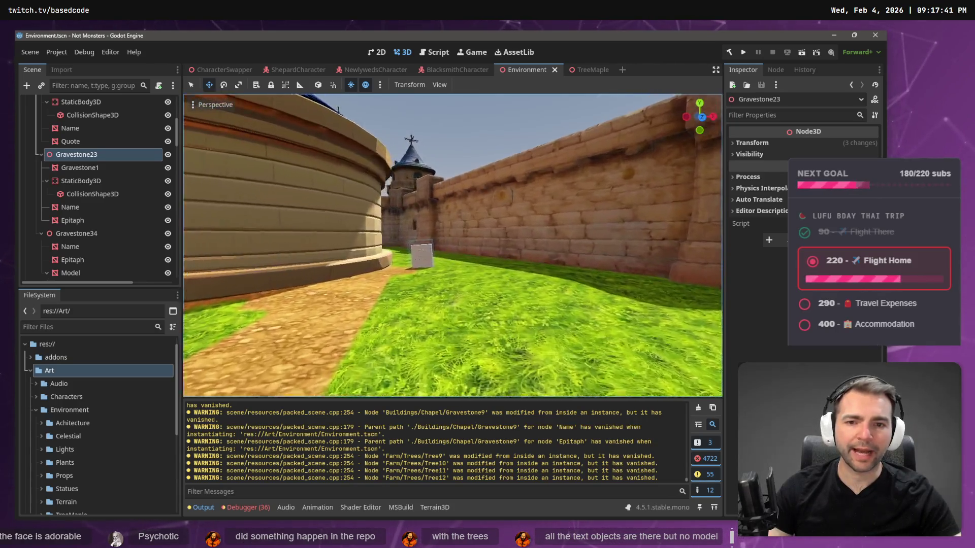
pyautogui.press('w')
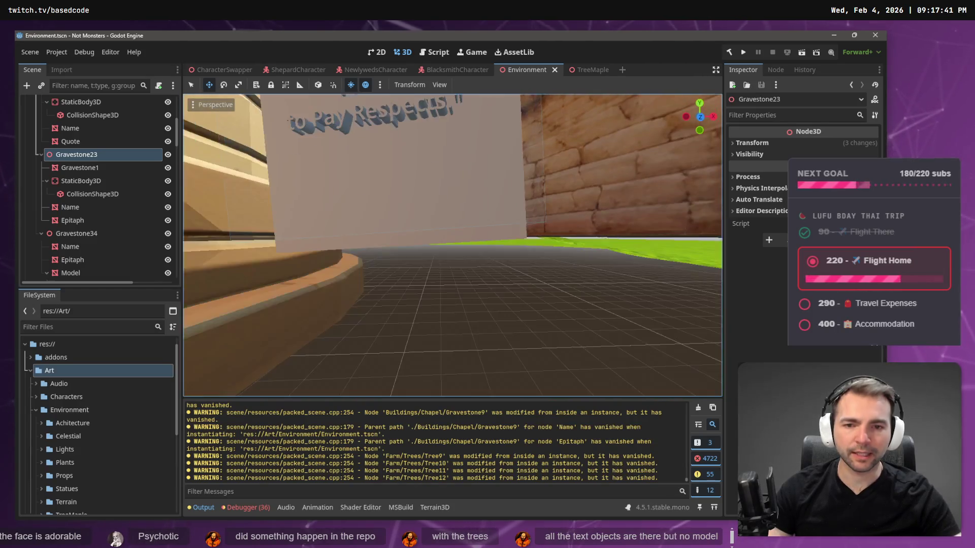
pyautogui.press('s')
pyautogui.press('e')
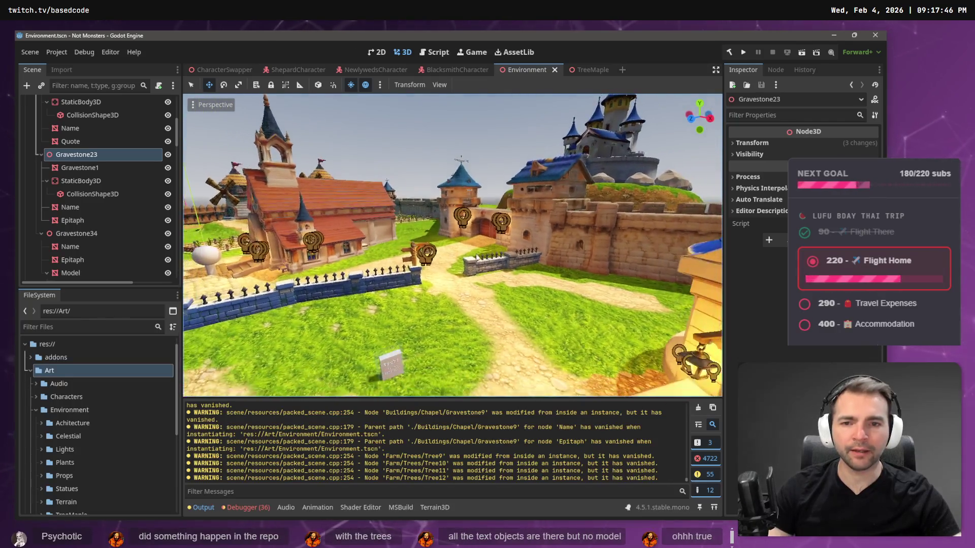
pyautogui.hotkey('alt', 'Tab')
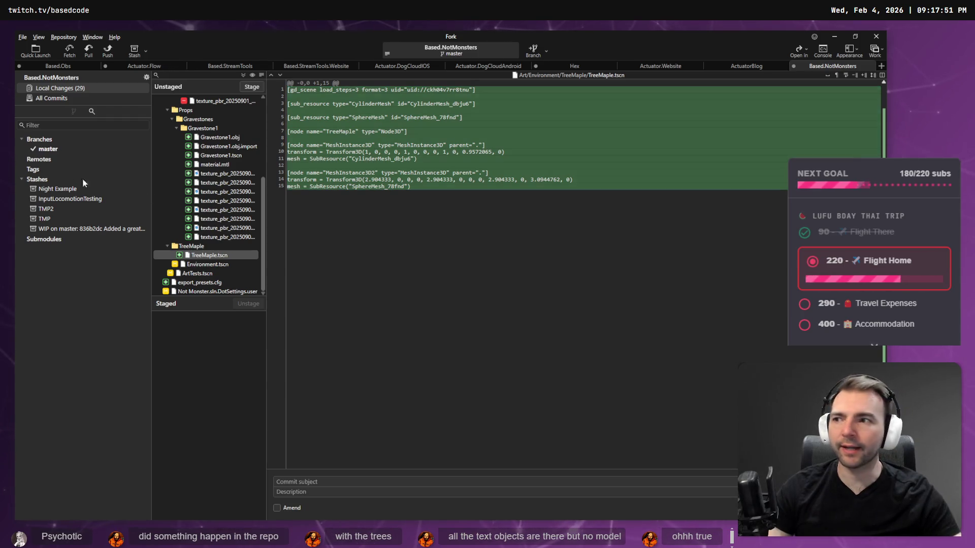
# Open tldraw.com in a new Chrome window, then return to Godot and frame Gravestone23
pyautogui.press('super+1')
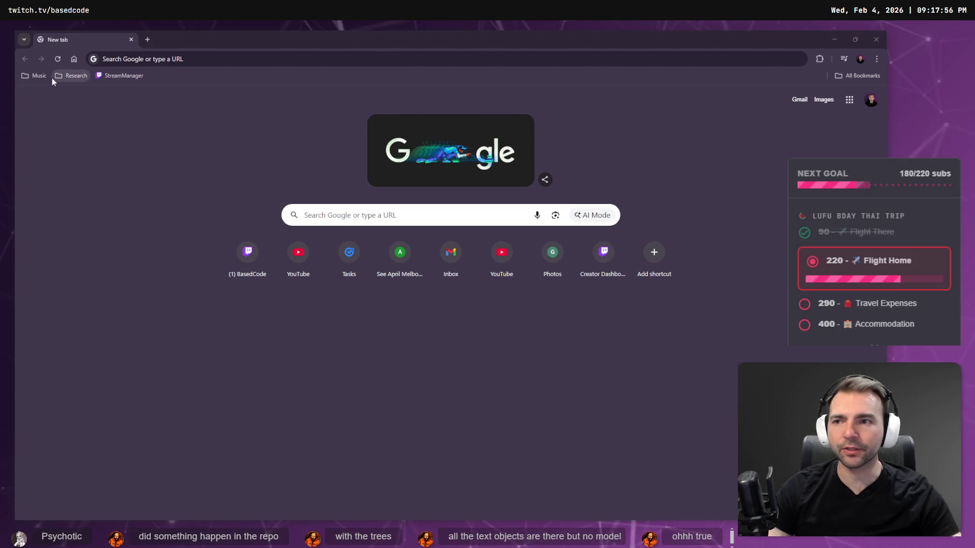
pyautogui.click(165, 59)
pyautogui.write('twitch.tv')
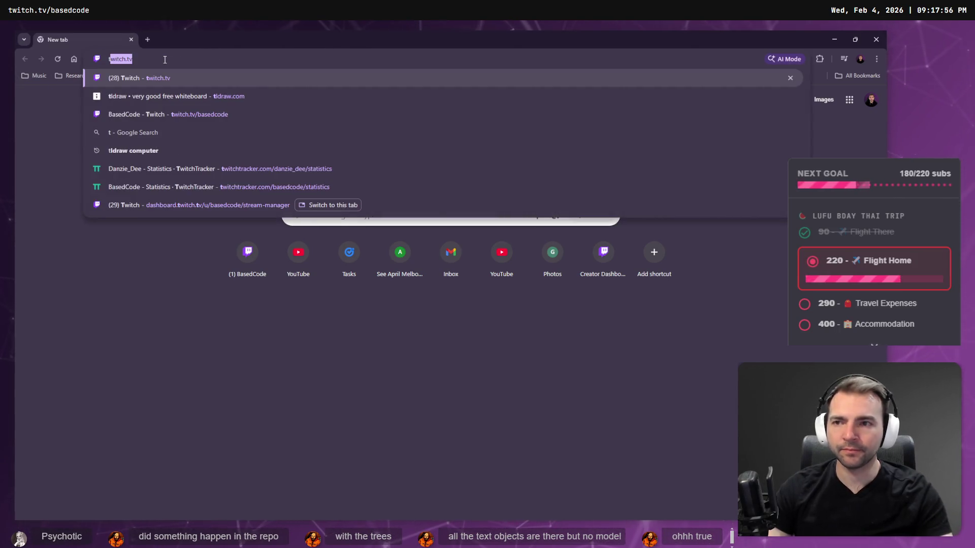
pyautogui.press('Down')
pyautogui.press('Return')
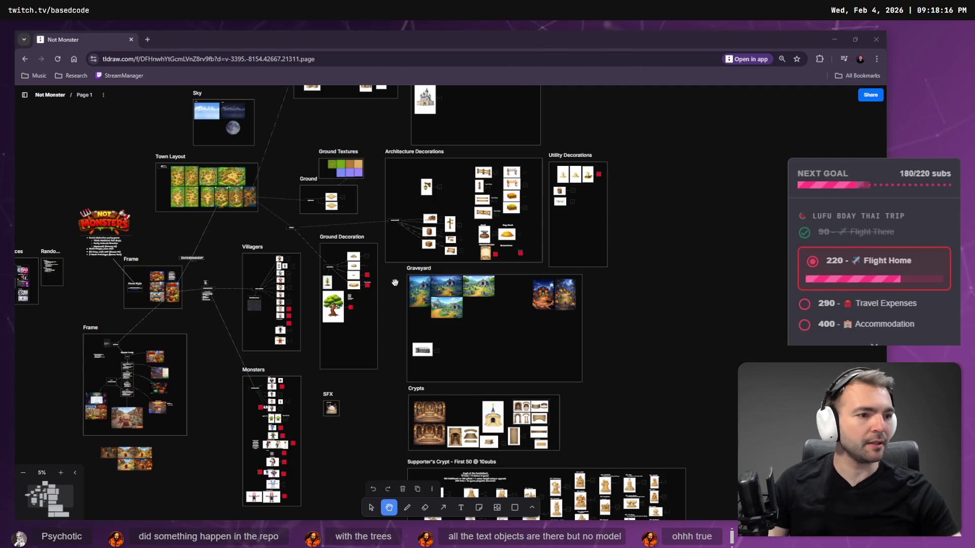
pyautogui.hotkey('alt', 'Tab')
pyautogui.press('f')
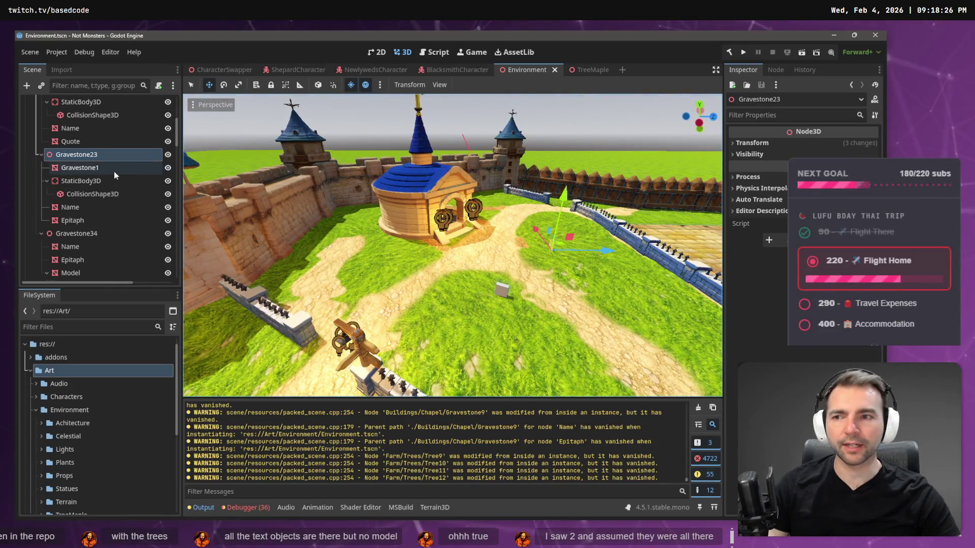
# Inspect Gravestone1 and Gravestone14, then collapse Gravestone23, Gravestone14 and Gravestone34 in the Scene dock
pyautogui.click(114, 172)
pyautogui.scroll(2, 93, 138)
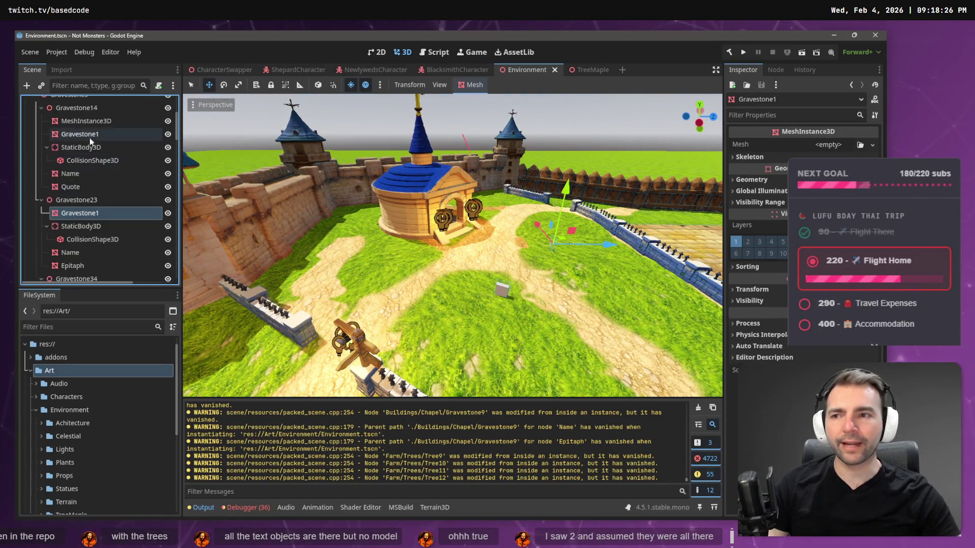
pyautogui.click(81, 108)
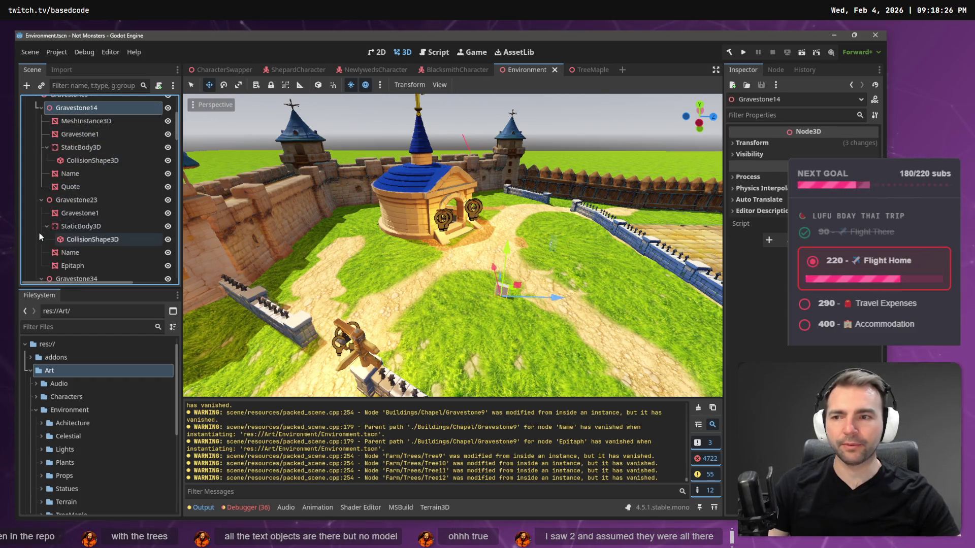
pyautogui.click(42, 201)
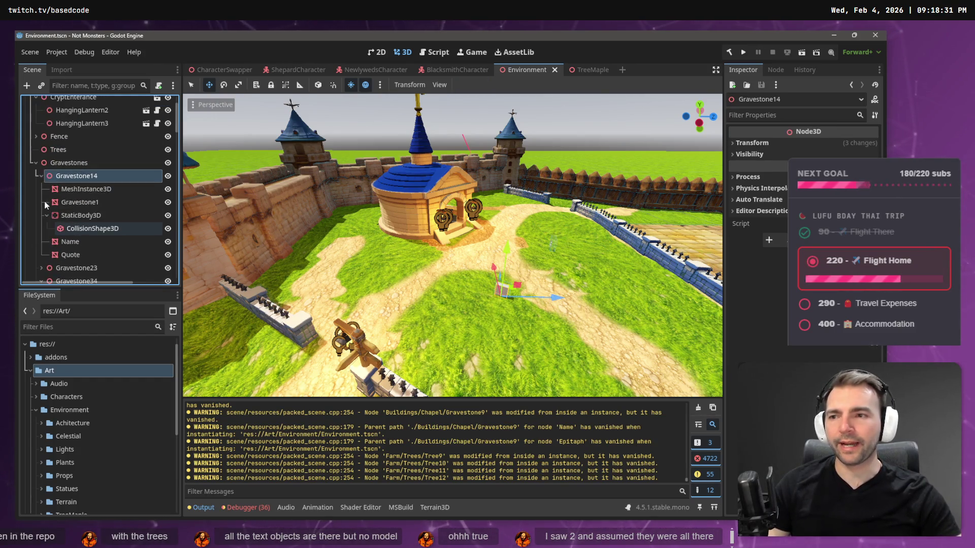
pyautogui.click(40, 177)
pyautogui.click(41, 202)
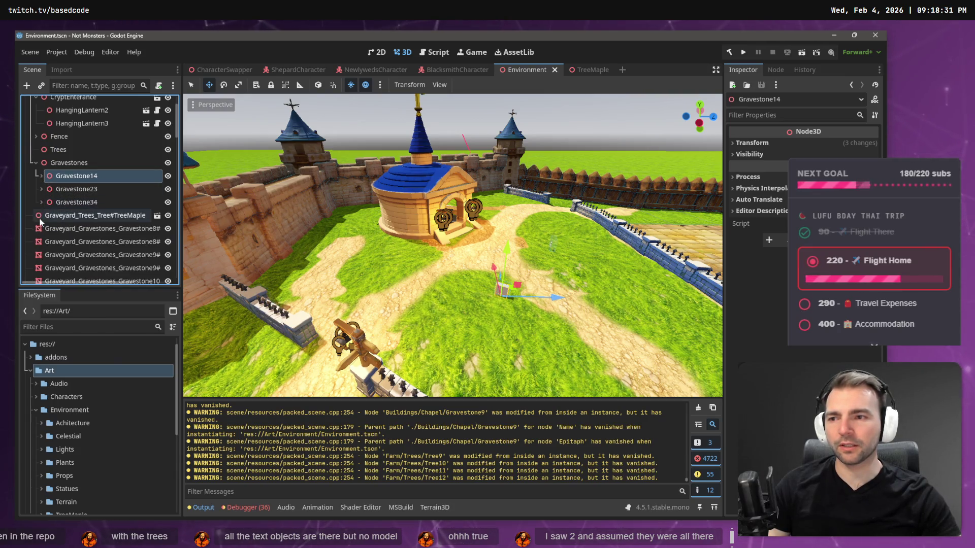
# Select the Gravestones group, then inspect Gravestone23 and the stray Gravestone8 mesh
pyautogui.scroll(1, 49, 200)
pyautogui.click(63, 187)
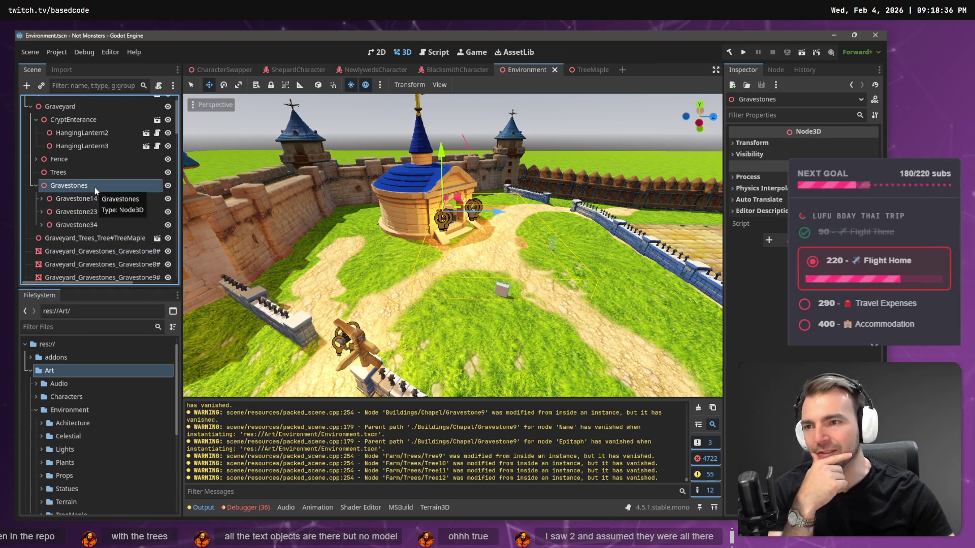
pyautogui.click(101, 212)
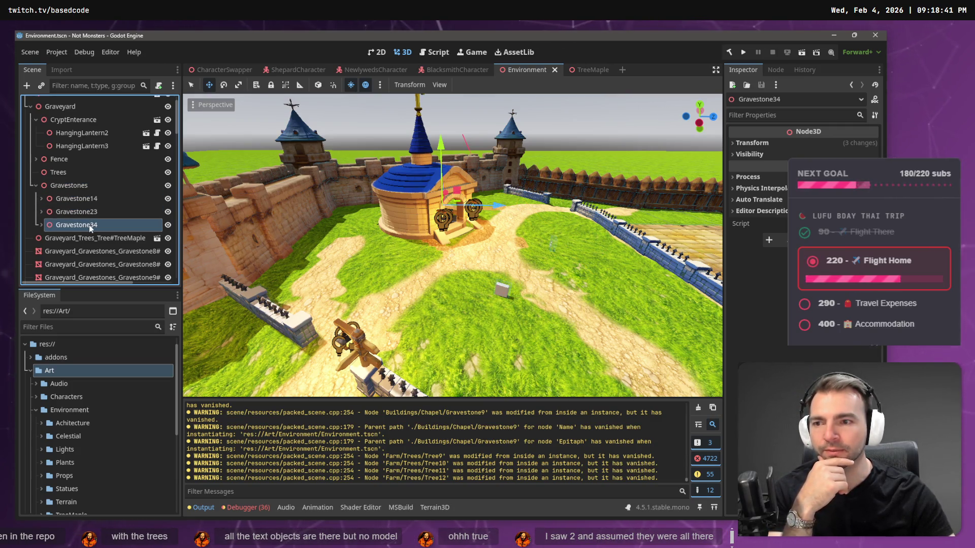
pyautogui.click(95, 251)
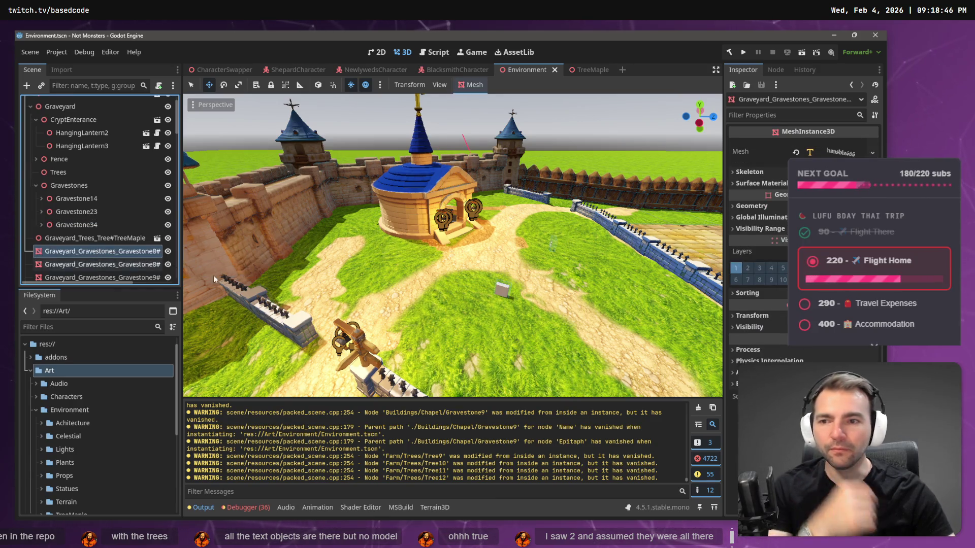
# Frame Gravestone8, inspect Gravestone9's Name and Epitaph text nodes, and frame the Name text
pyautogui.press('f')
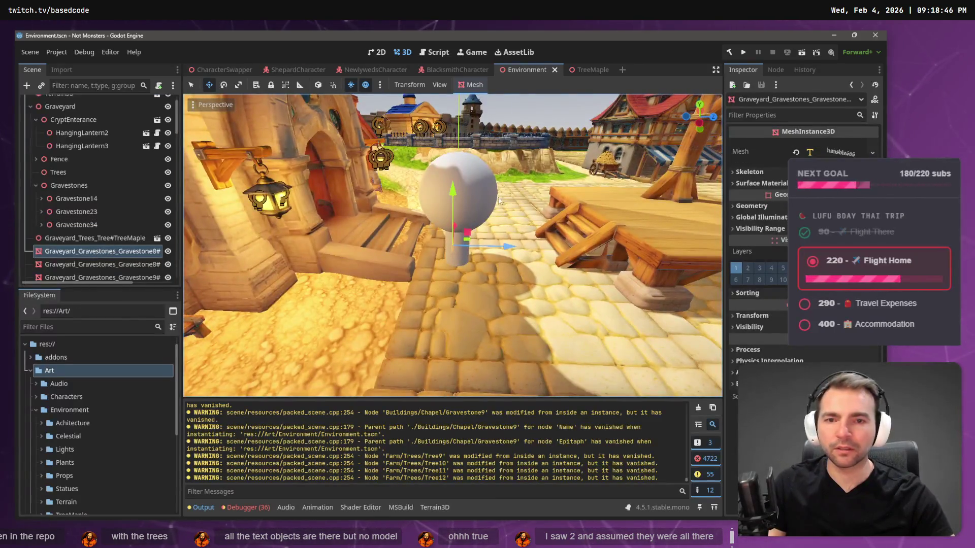
pyautogui.scroll(-5, 168, 263)
pyautogui.scroll(-3, 77, 261)
pyautogui.scroll(3, 77, 249)
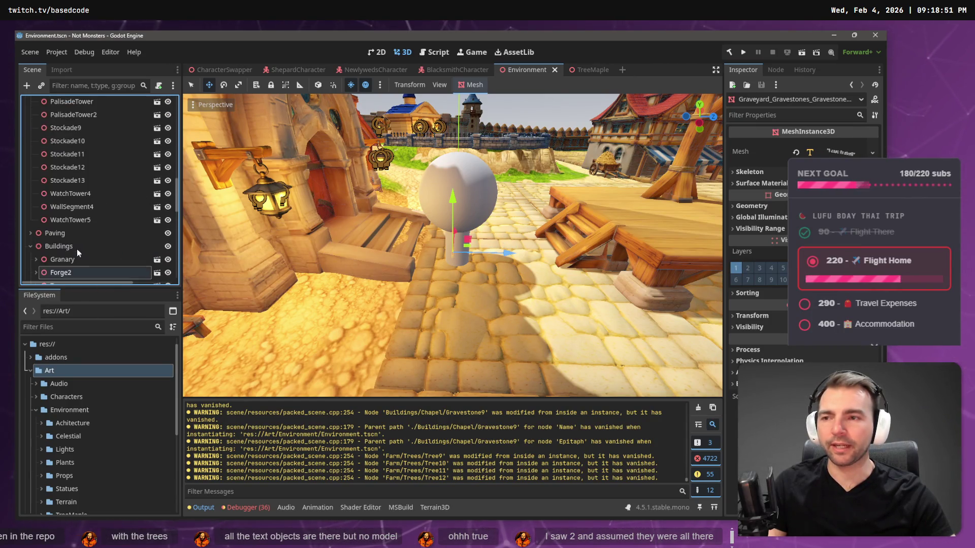
pyautogui.scroll(-3, 26, 265)
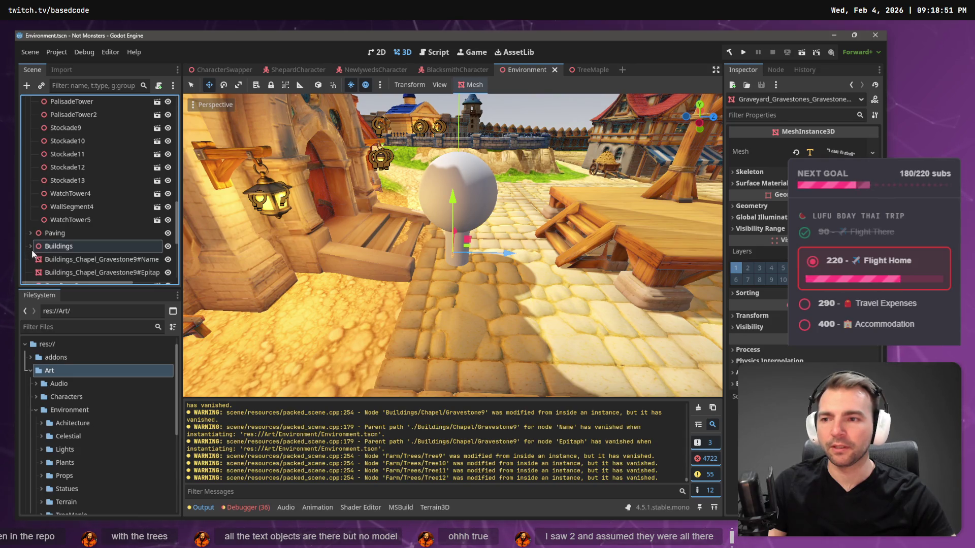
pyautogui.click(48, 258)
pyautogui.scroll(-4, 54, 257)
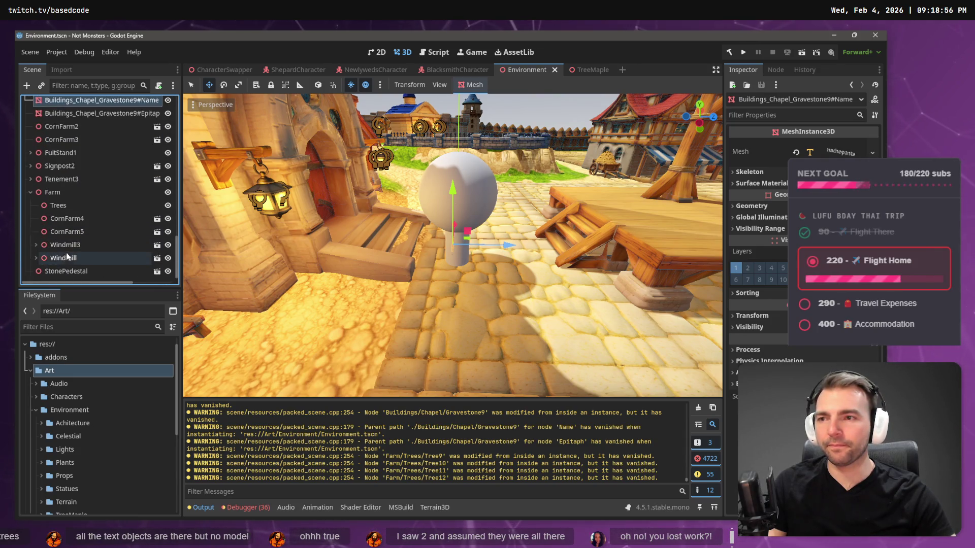
pyautogui.scroll(3, 66, 252)
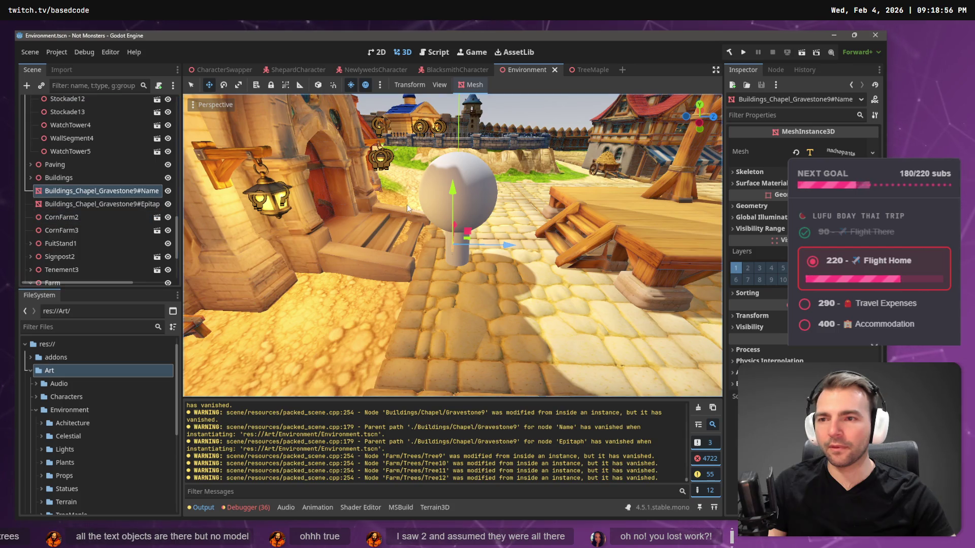
pyautogui.click(147, 203)
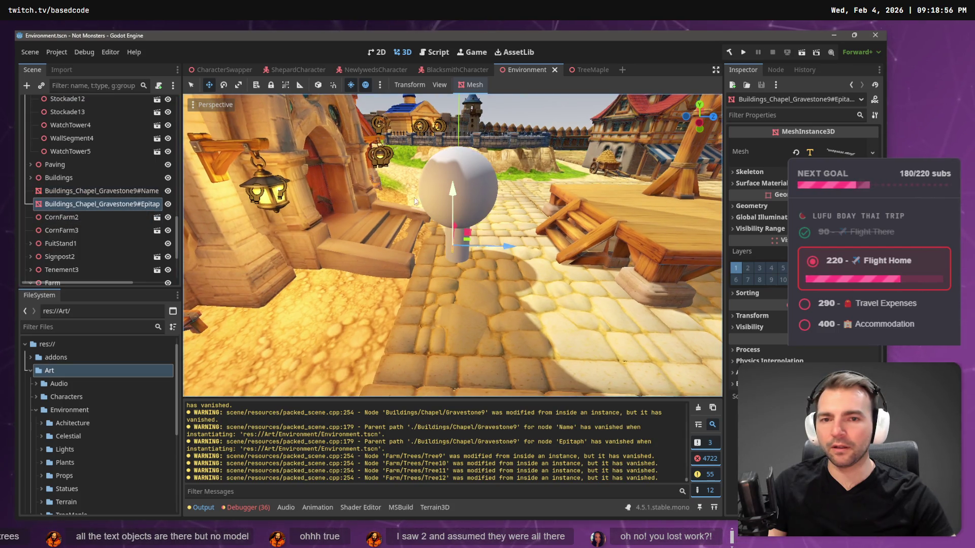
pyautogui.click(106, 191)
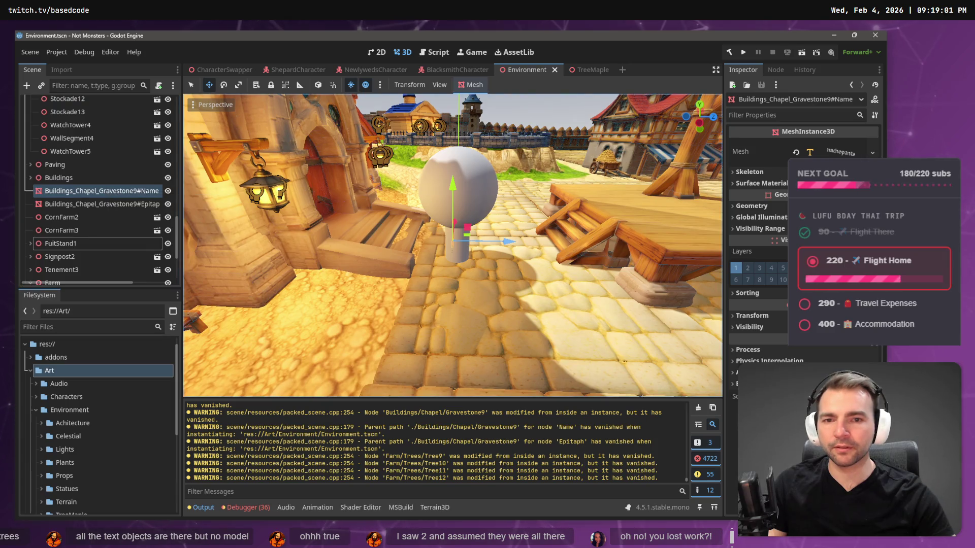
pyautogui.press('f')
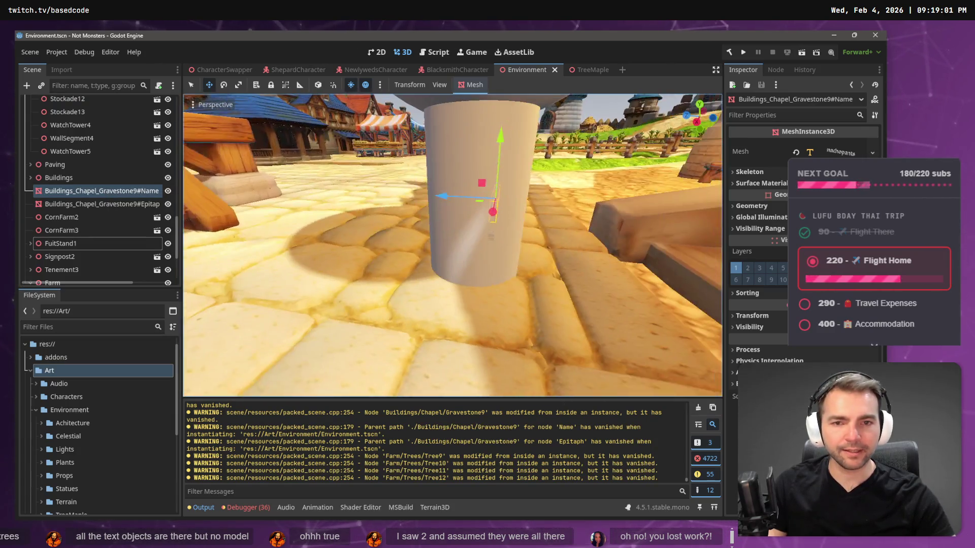
# Select the chapel gravestone's Name and Epitaph text nodes, ending with Epitaph alone
pyautogui.scroll(-3, 78, 215)
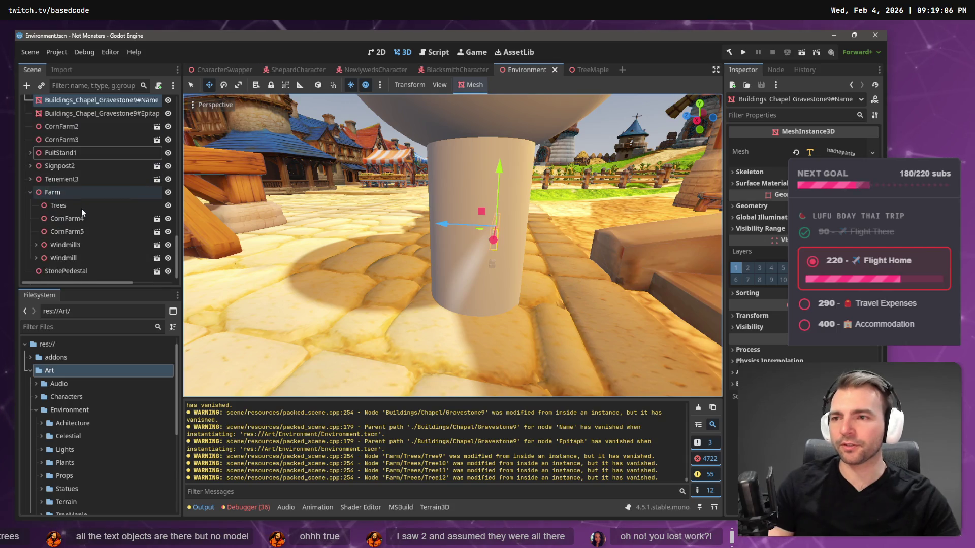
pyautogui.scroll(4, 61, 203)
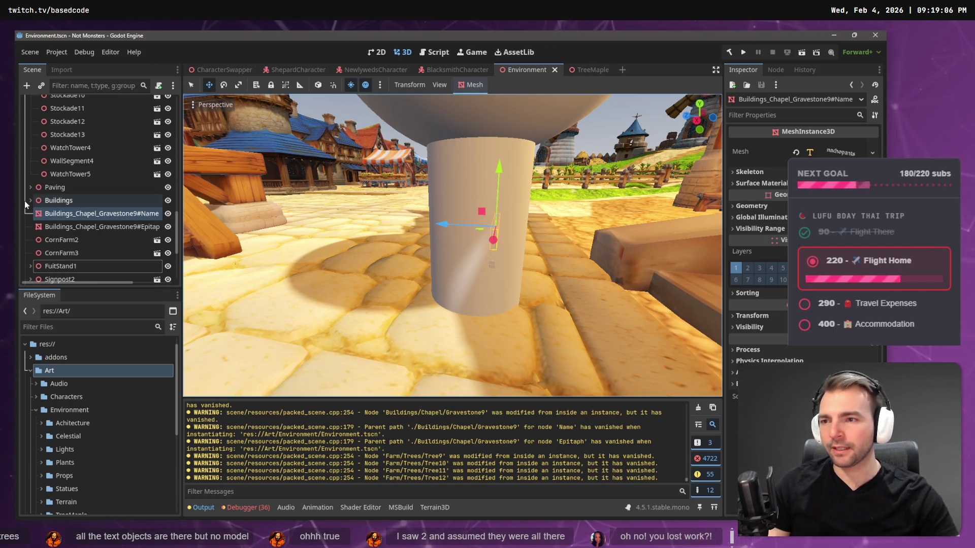
pyautogui.click(56, 213)
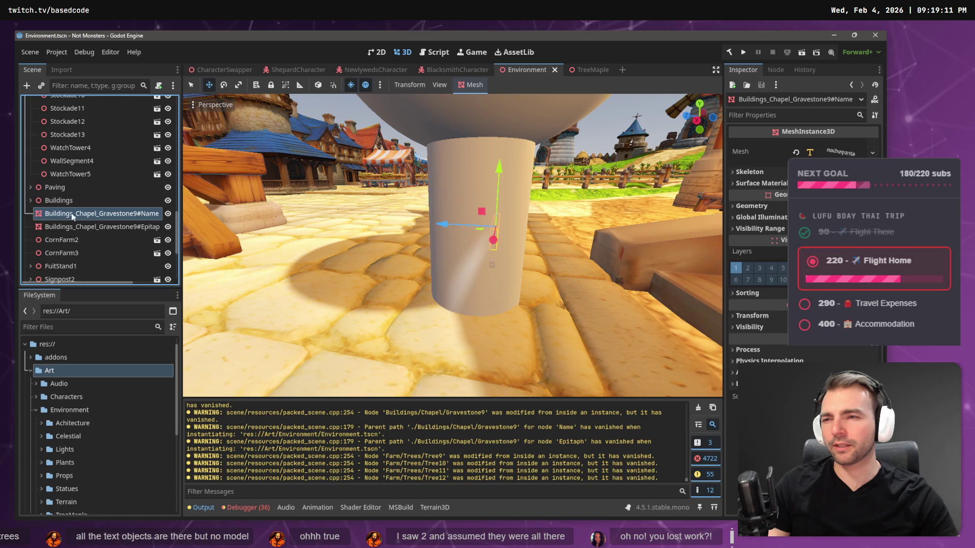
pyautogui.keyDown('ctrl'); pyautogui.click(69, 227); pyautogui.keyUp('ctrl')
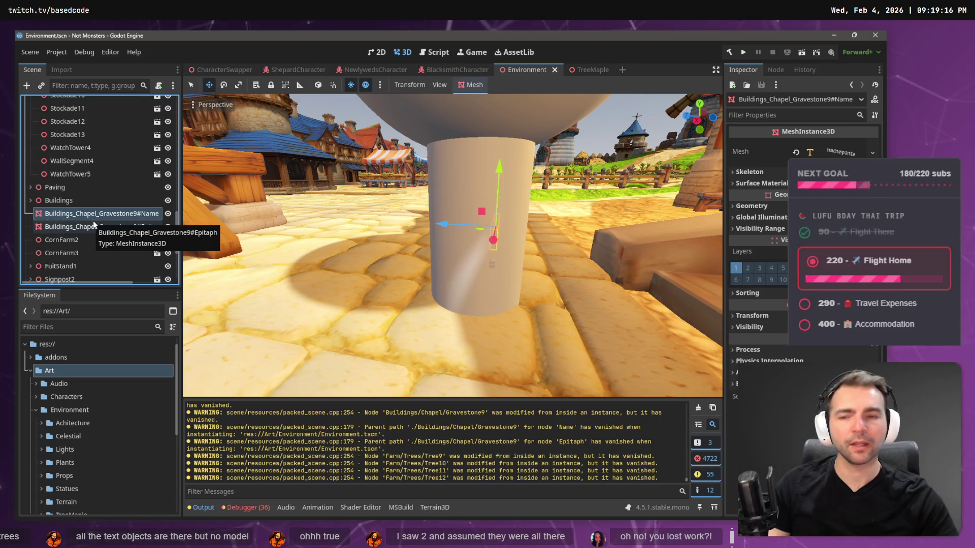
pyautogui.click(94, 225)
pyautogui.scroll(-3, 78, 241)
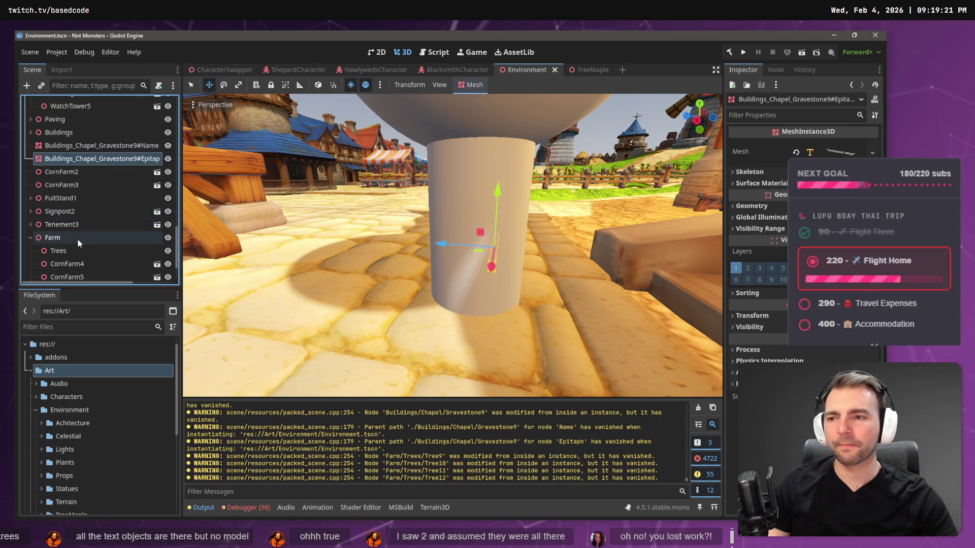
pyautogui.scroll(6, 80, 233)
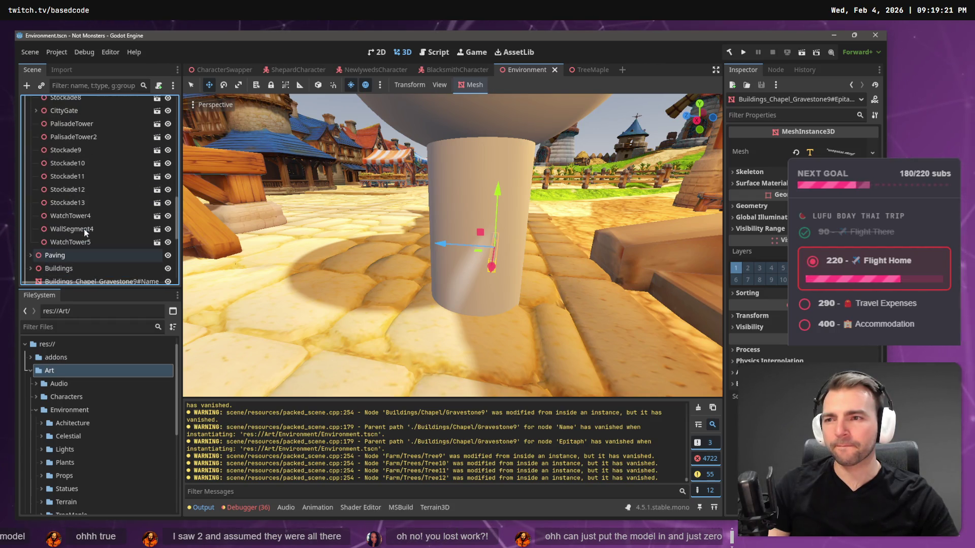
pyautogui.scroll(10, 90, 223)
pyautogui.scroll(5, 90, 224)
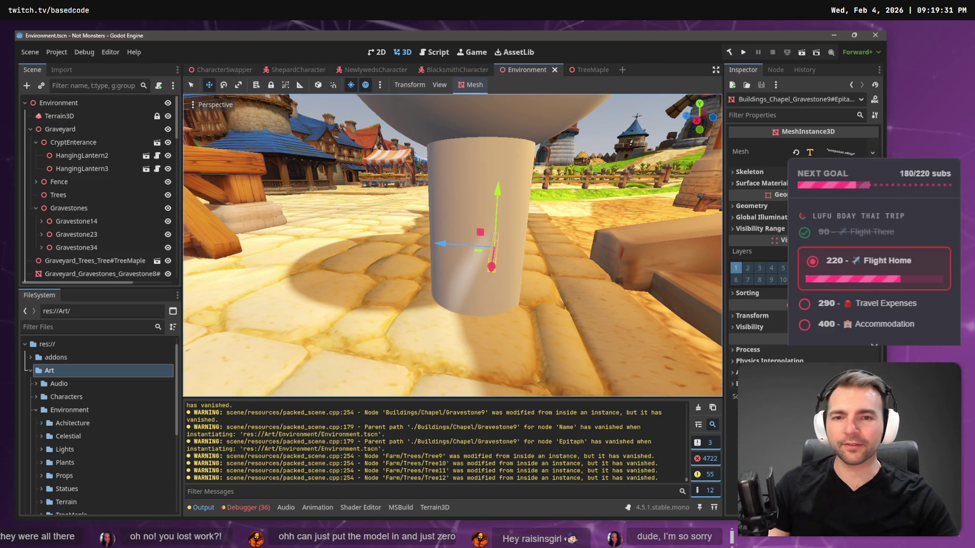
# Fly the viewport around the chapel field, then switch to Fork
pyautogui.press('s')
pyautogui.press('w')
pyautogui.press('s')
pyautogui.press('w')
pyautogui.press('w')
pyautogui.press('w')
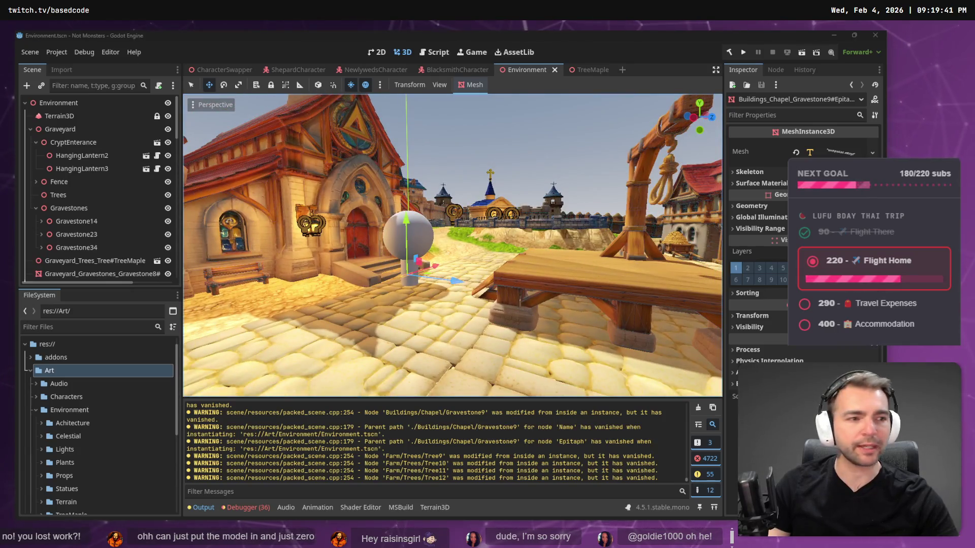
pyautogui.hotkey('alt', 'Tab')
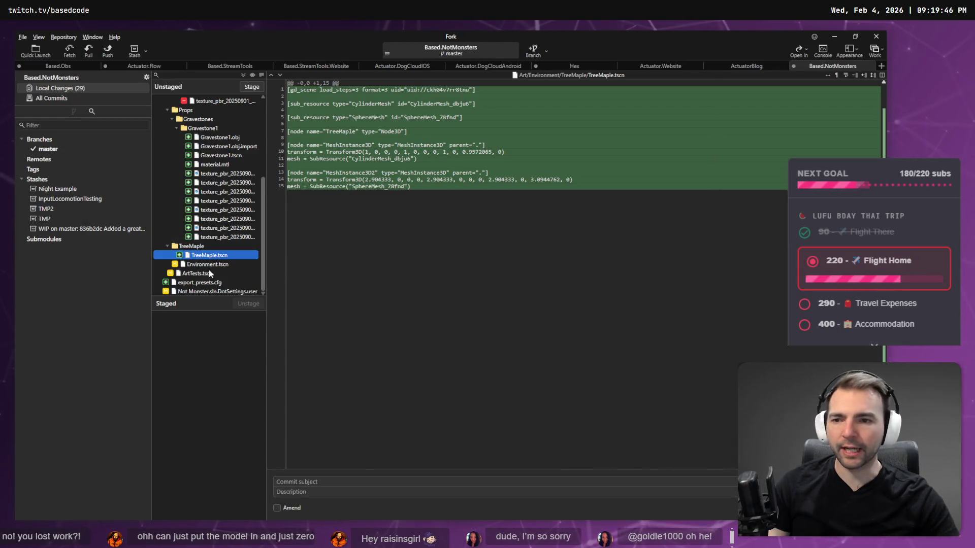
# Recheck the ArtTests.tscn and TreeMaple.tscn diffs in Fork's Unstaged list, then return to Godot
pyautogui.click(210, 275)
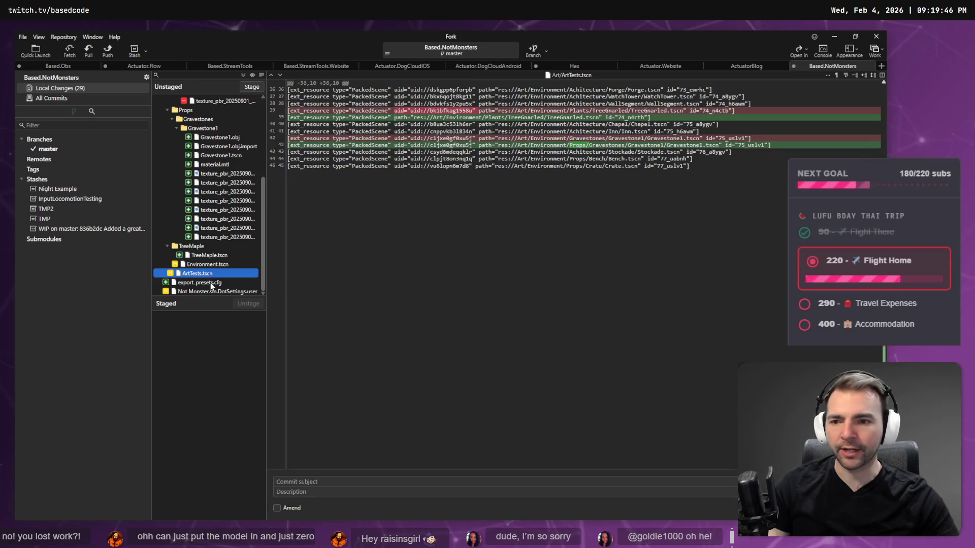
pyautogui.click(226, 256)
pyautogui.scroll(5, 228, 251)
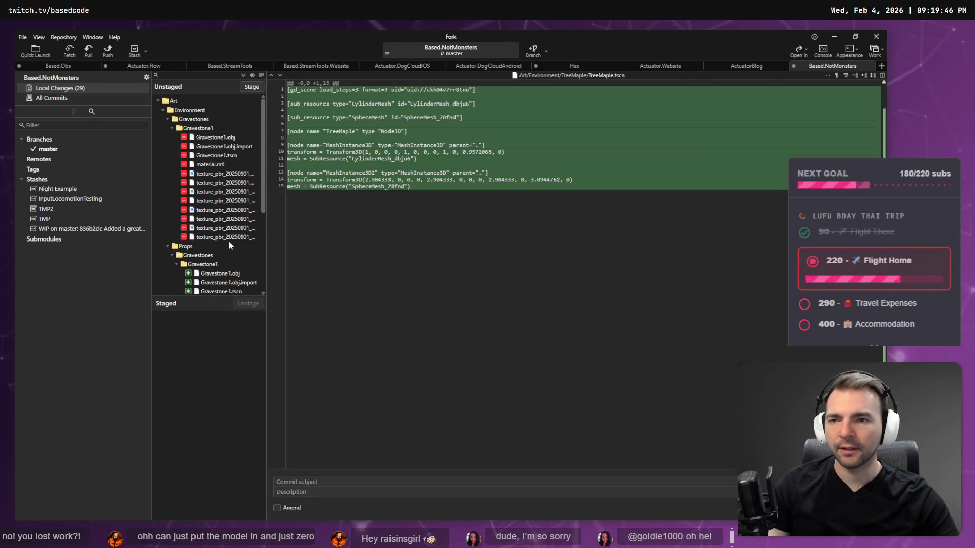
pyautogui.scroll(-3, 228, 241)
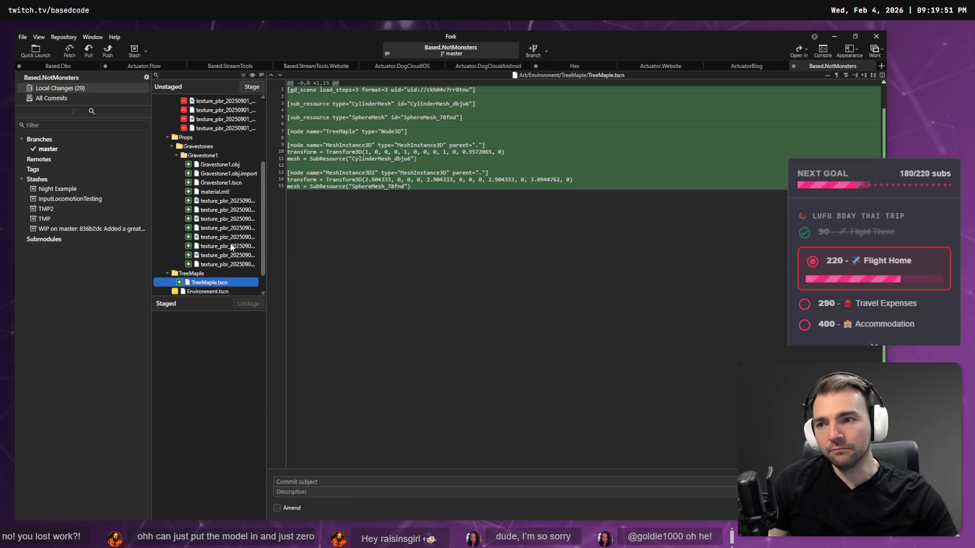
pyautogui.scroll(3, 235, 248)
pyautogui.hotkey('alt', 'Tab')
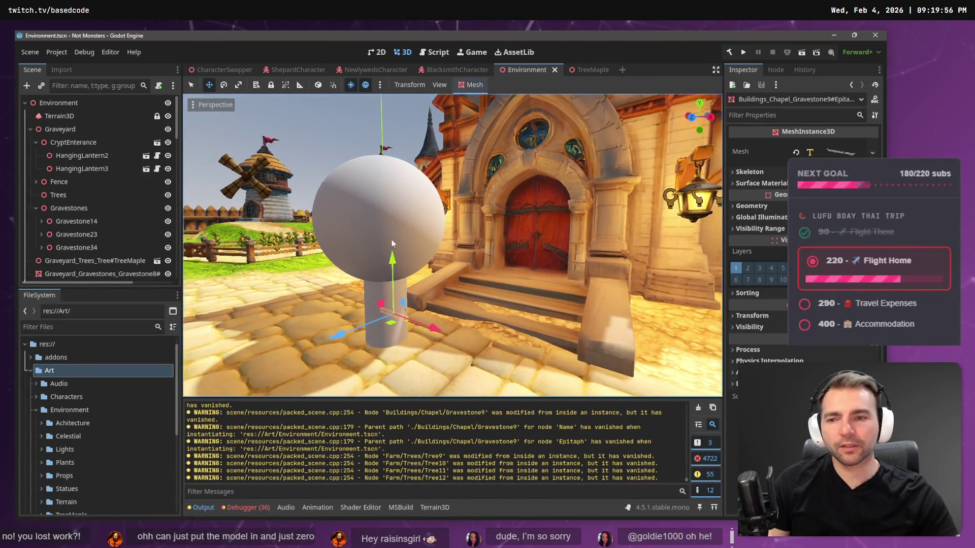
# Select the placeholder TreeMaple sphere by the chapel, briefly checking the Gallows node
pyautogui.click(391, 239)
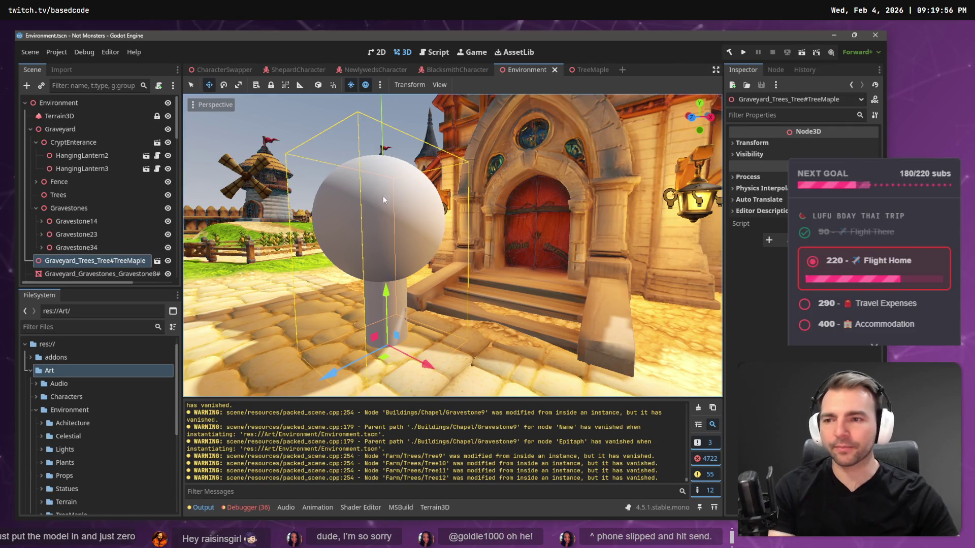
pyautogui.click(406, 162)
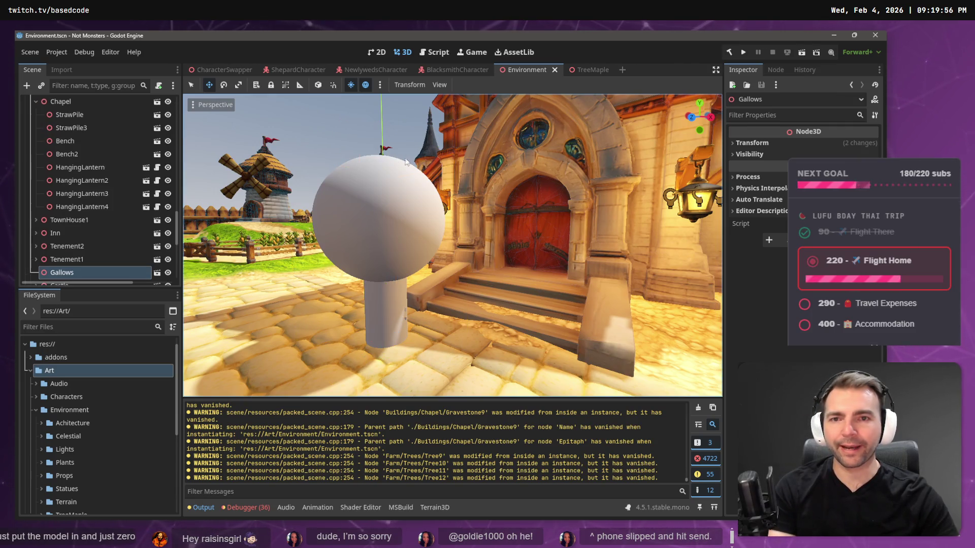
pyautogui.click(370, 220)
# Shift-select the six loose Graveyard_Gravestones text meshes and drag them under the Gravestones node
pyautogui.scroll(2, 83, 210)
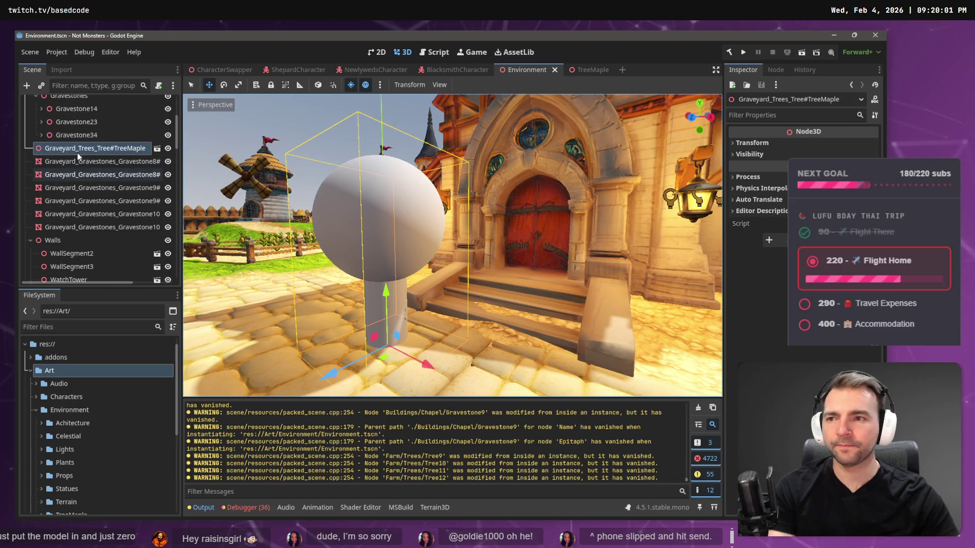
pyautogui.click(92, 227)
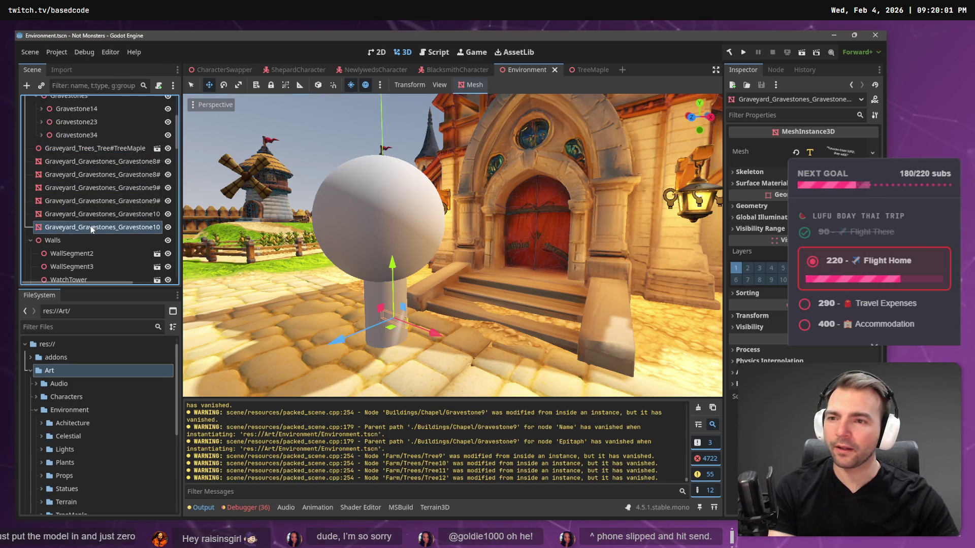
pyautogui.click(95, 201)
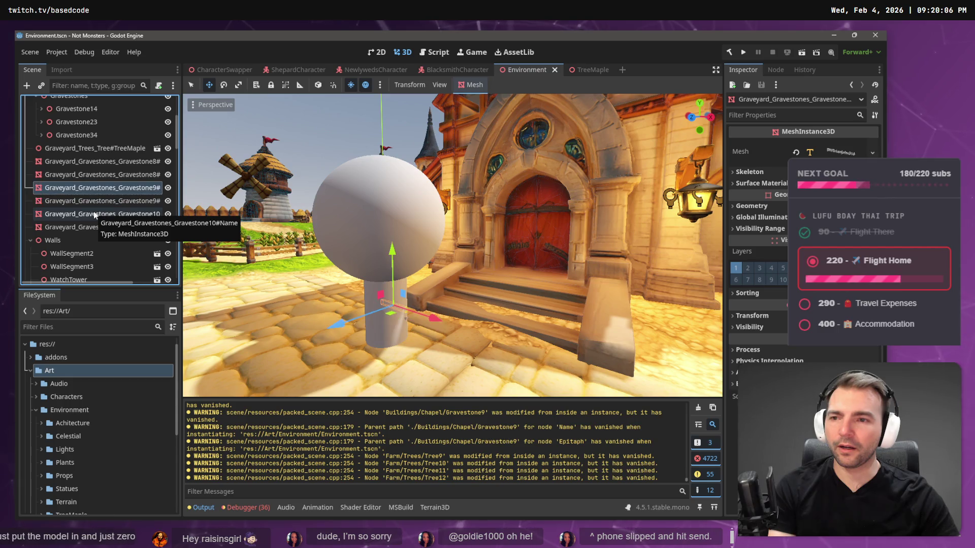
pyautogui.press('Up')
pyautogui.press('Up')
pyautogui.press('Up')
pyautogui.keyDown('shift'); pyautogui.click(92, 228); pyautogui.keyUp('shift')
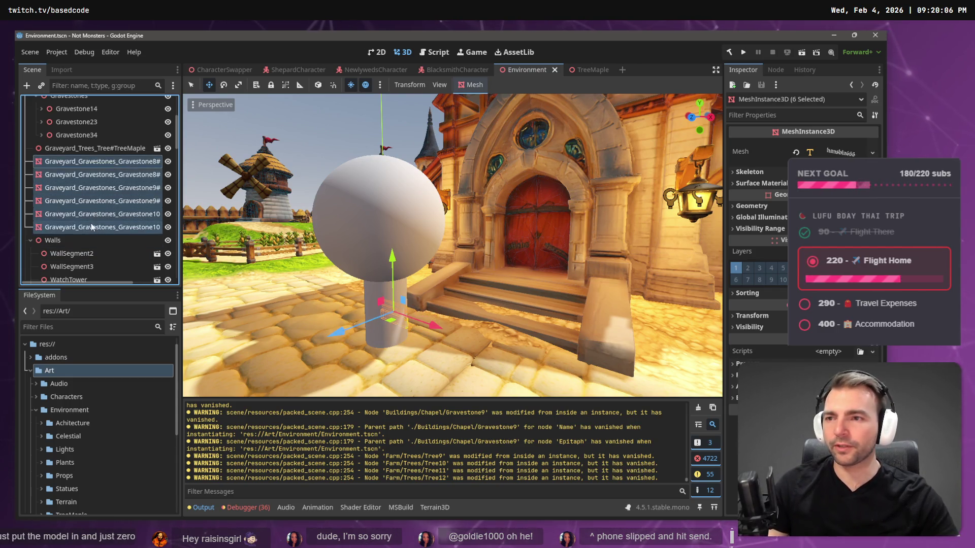
pyautogui.scroll(2, 87, 222)
pyautogui.moveTo(83, 208); pyautogui.dragTo(62, 208)
pyautogui.scroll(3, 66, 208)
pyautogui.scroll(-3, 106, 227)
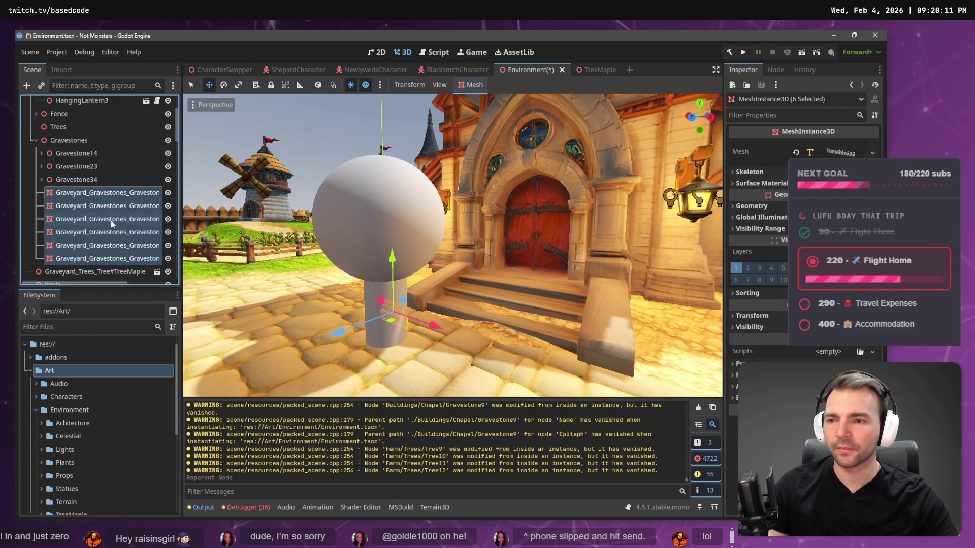
# Move the six gravestone text meshes about 10.6 m out, nearer the castle wall
pyautogui.press('f')
pyautogui.scroll(-5, 363, 272)
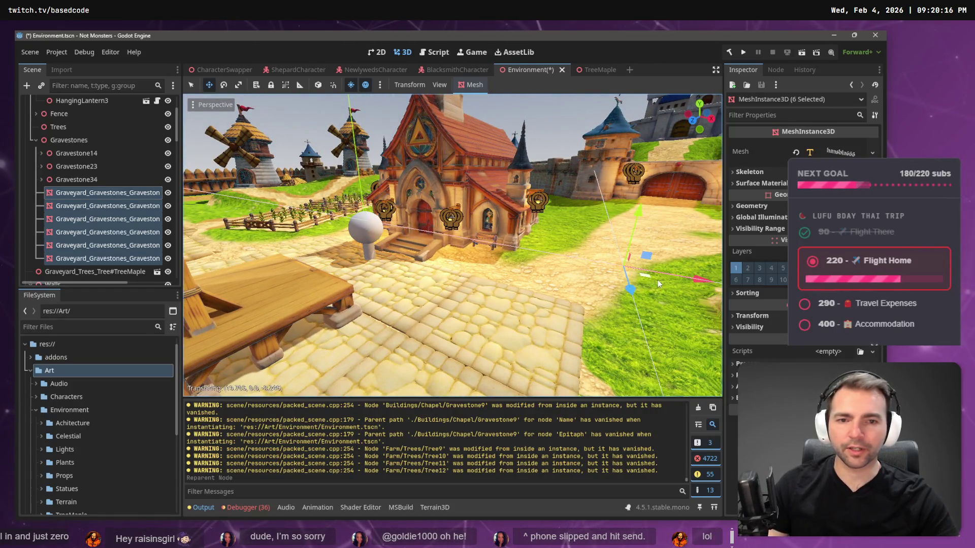
pyautogui.moveTo(370, 265); pyautogui.dragTo(189, 325)
pyautogui.press('f')
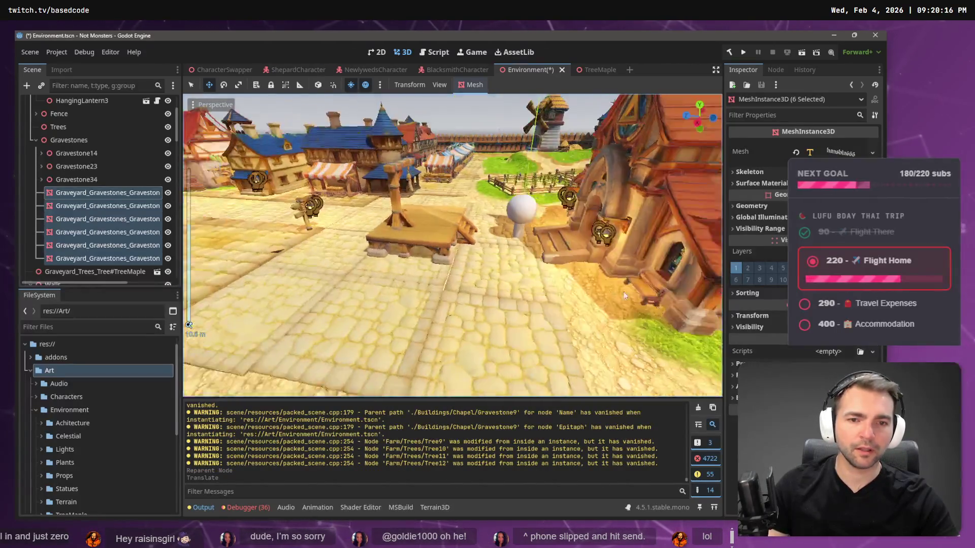
pyautogui.moveTo(449, 287); pyautogui.dragTo(612, 266)
pyautogui.moveTo(607, 205); pyautogui.dragTo(607, 205)
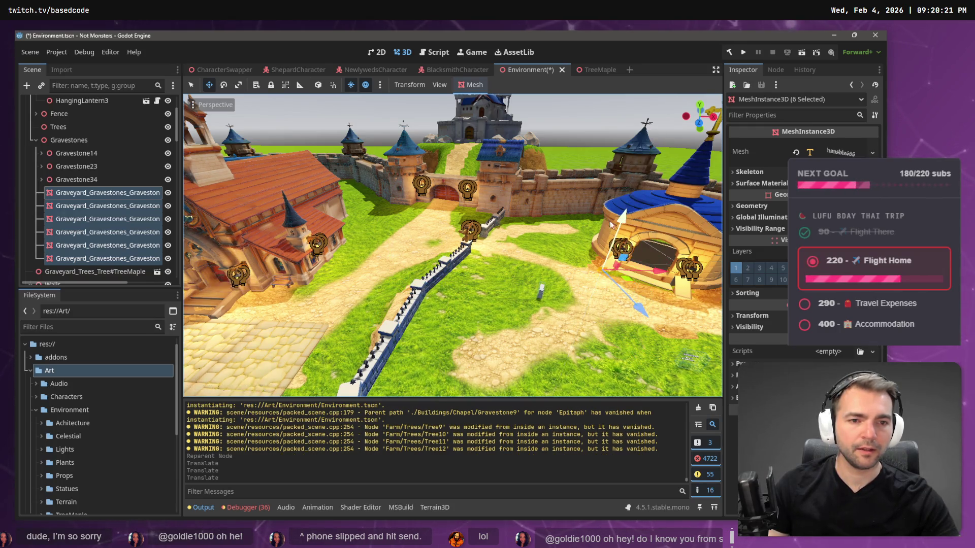
# Fly the view down near the moved meshes facing the castle, and select Gravestone34
pyautogui.press('w')
pyautogui.moveTo(452, 243); pyautogui.dragTo(452, 244)
pyautogui.moveTo(514, 240); pyautogui.dragTo(448, 120)
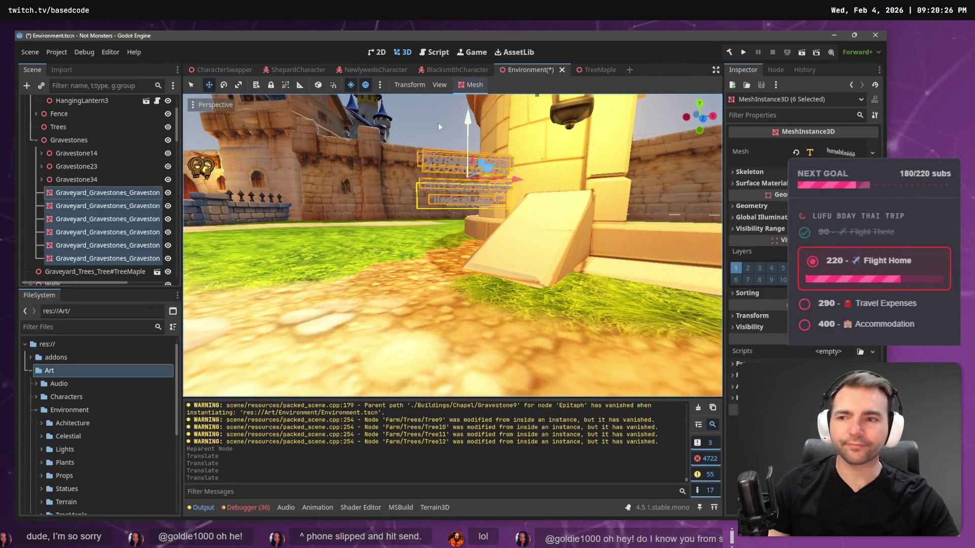
pyautogui.click(87, 180)
# Frame Gravestone34, Gravestone23 and Gravestone14 in turn, flying past the chapel arch toward the gravestone text
pyautogui.press('f')
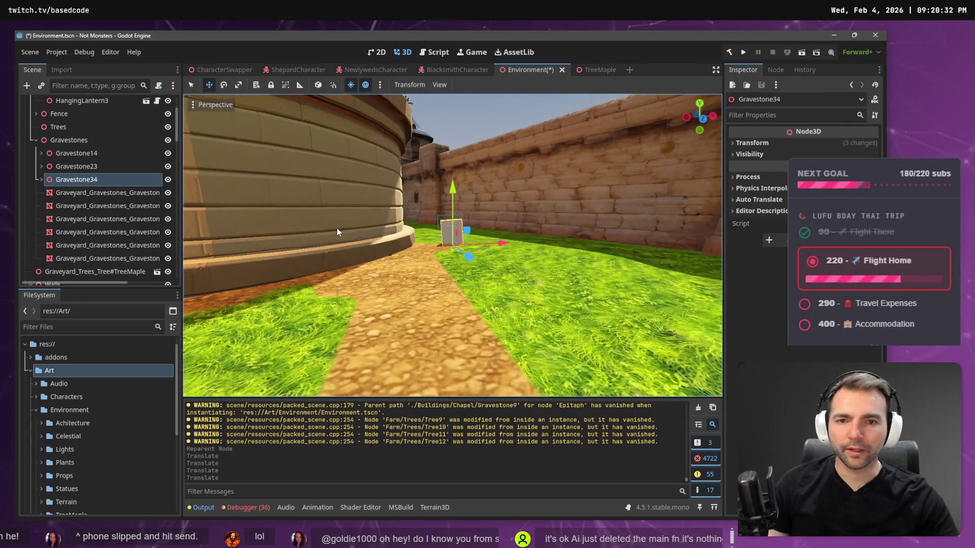
pyautogui.click(76, 166)
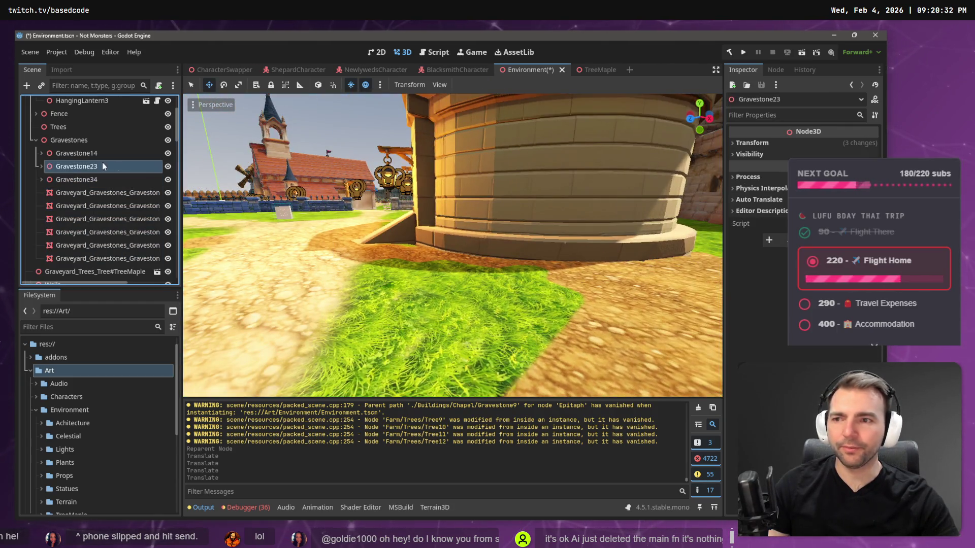
pyautogui.press('f')
pyautogui.press('w')
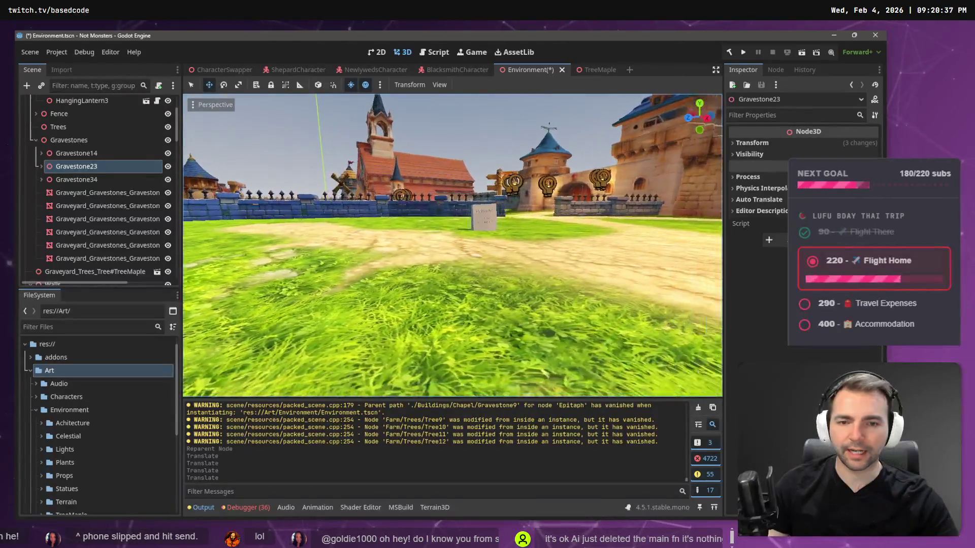
pyautogui.press('w')
pyautogui.click(119, 153)
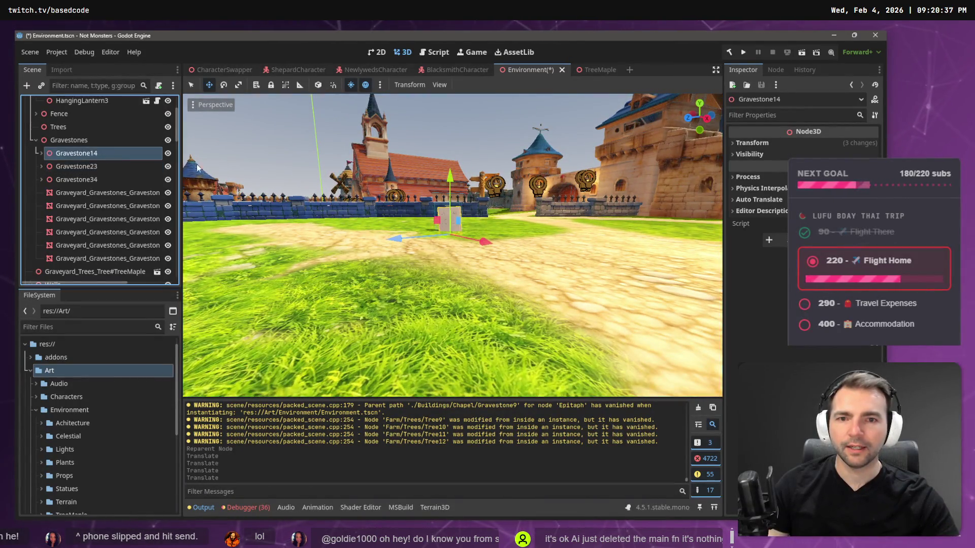
pyautogui.press('f')
pyautogui.press('w')
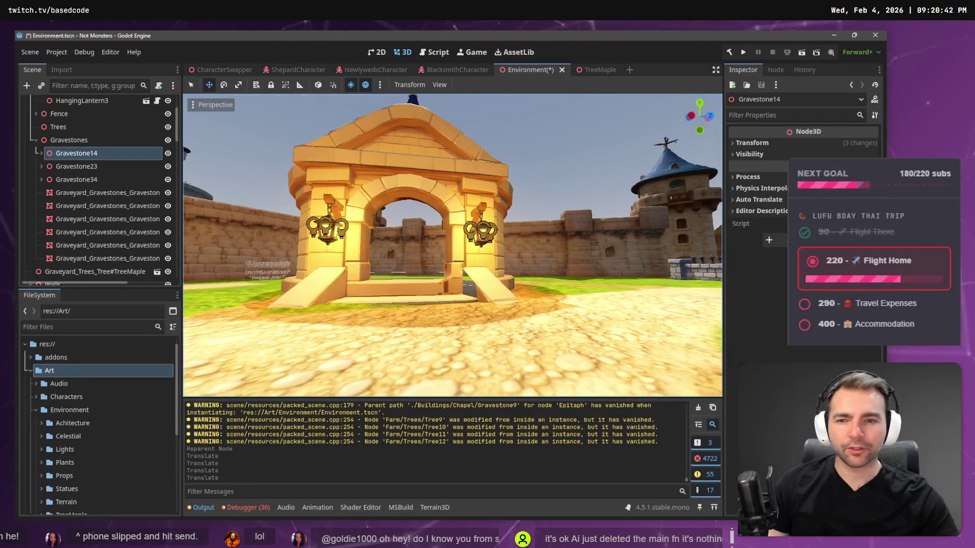
pyautogui.press('w')
pyautogui.press('s')
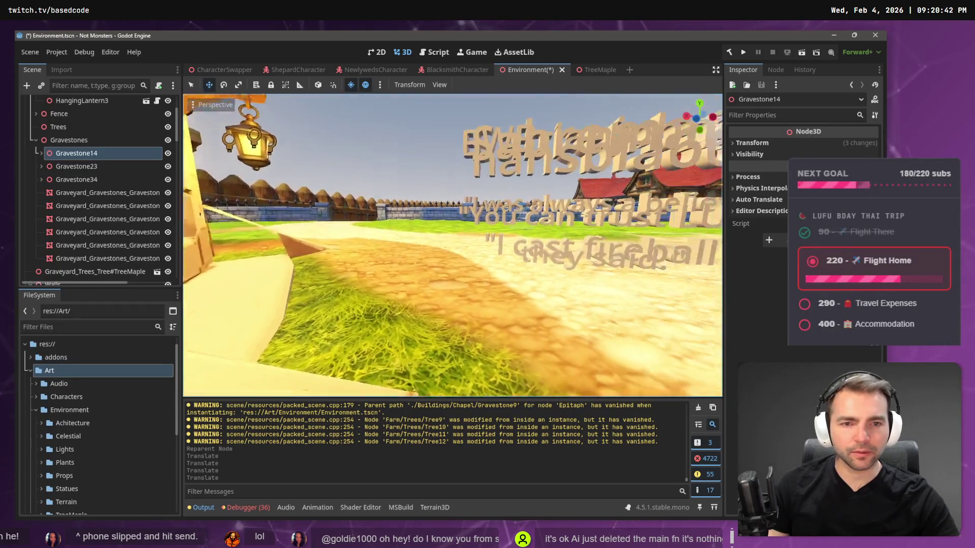
# Select WallSegment4 and the floating gravestone text labels, then return to WallSegment4
pyautogui.click(438, 184)
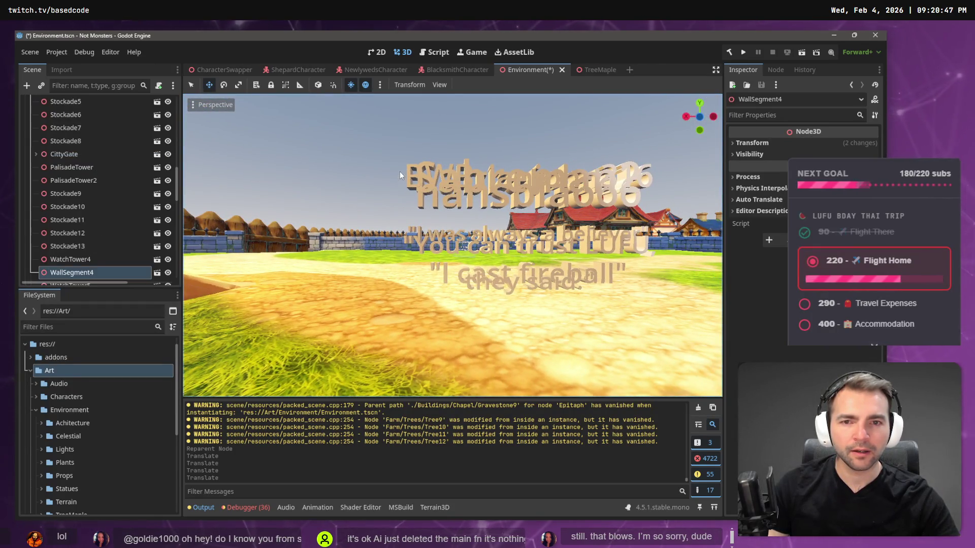
pyautogui.click(416, 174)
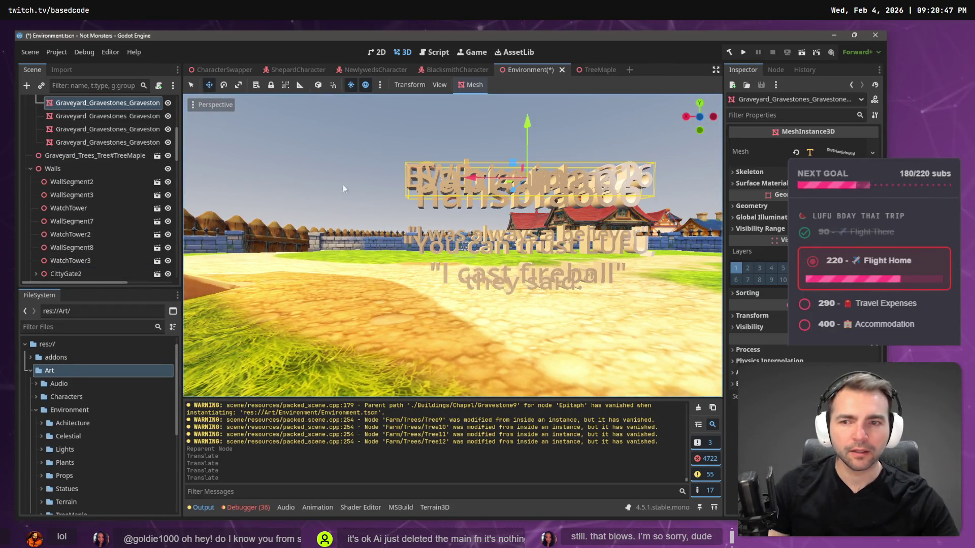
pyautogui.click(112, 113)
pyautogui.scroll(4, 111, 116)
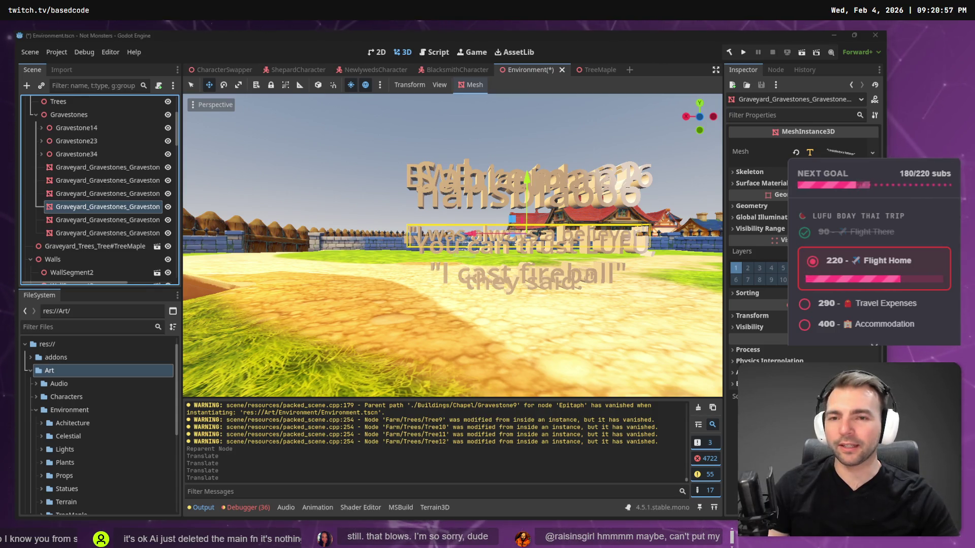
pyautogui.click(71, 273)
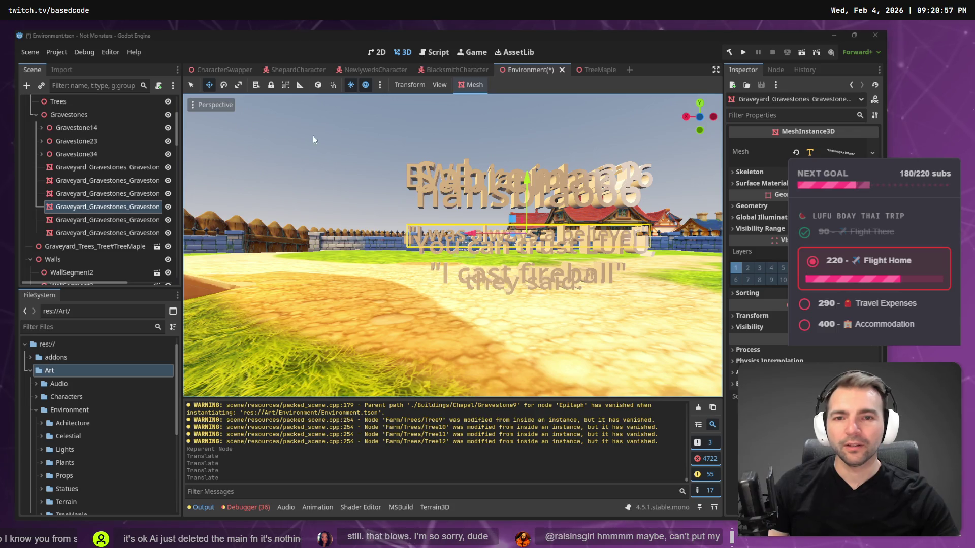
# Fly the camera from the field through town past the tower to the grassy field inside the walls
pyautogui.press('w')
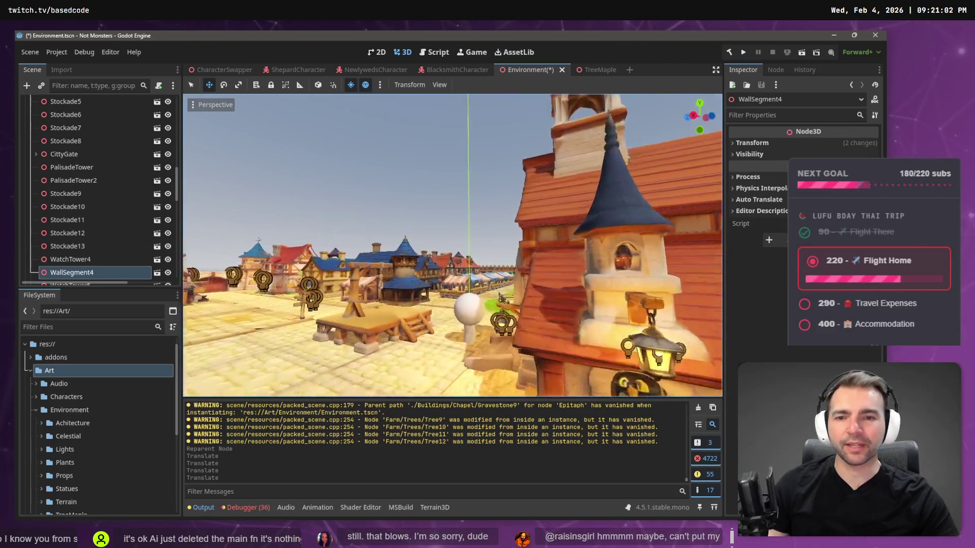
pyautogui.press('w')
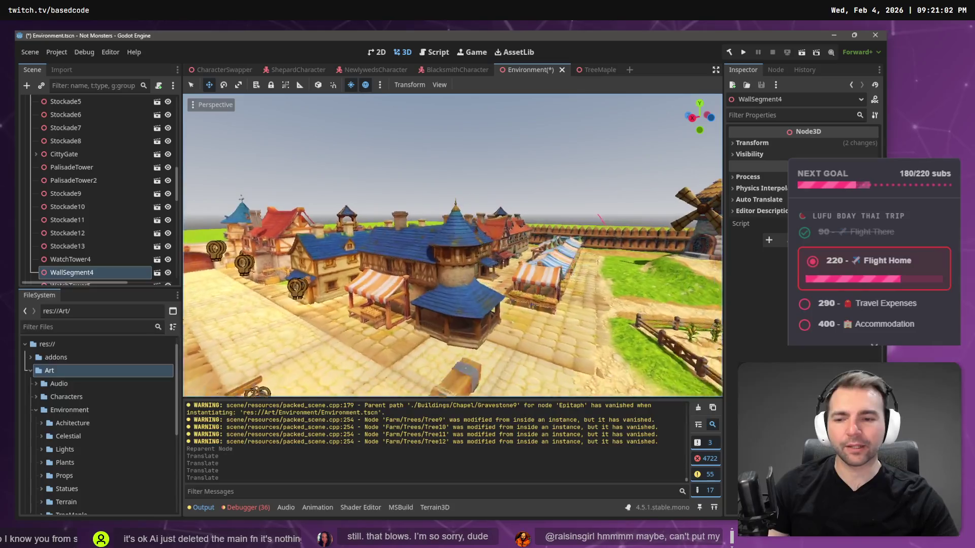
pyautogui.press('w')
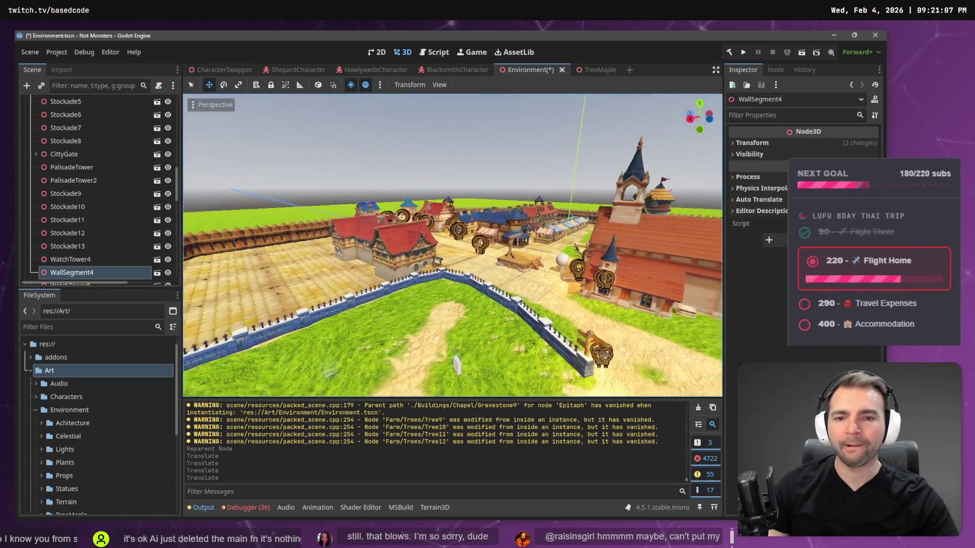
pyautogui.press('w')
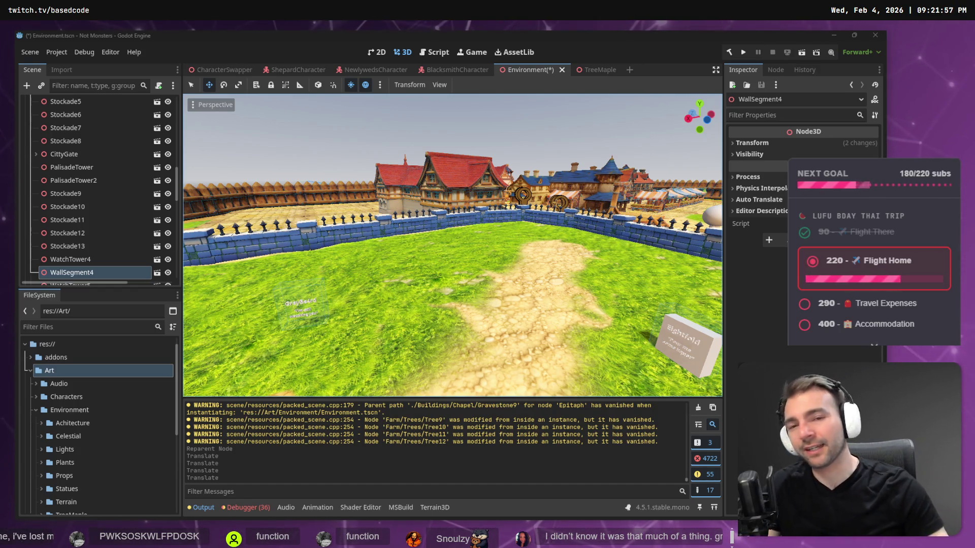
# Fly over the wall and across the courtyard to a front-left close-up of the chapel entrance
pyautogui.click(537, 129)
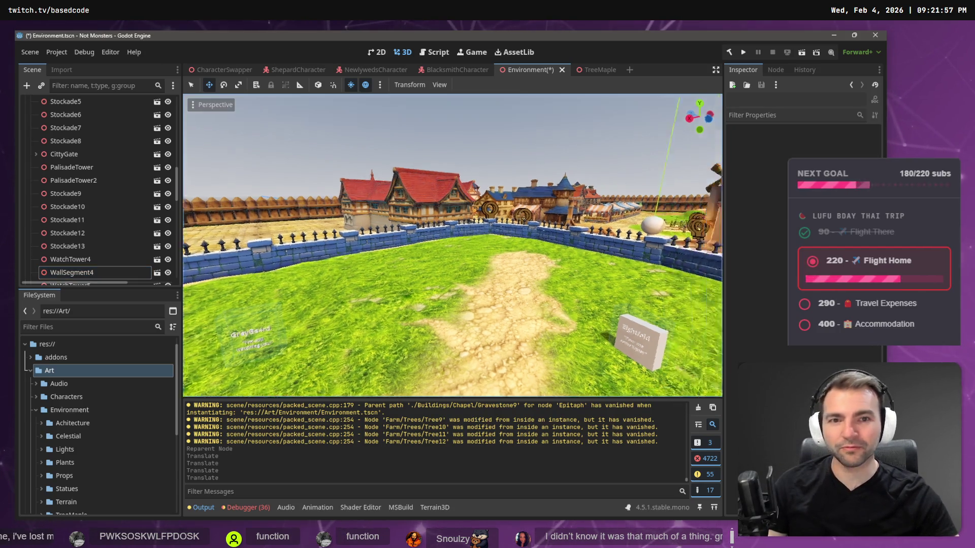
pyautogui.press('s')
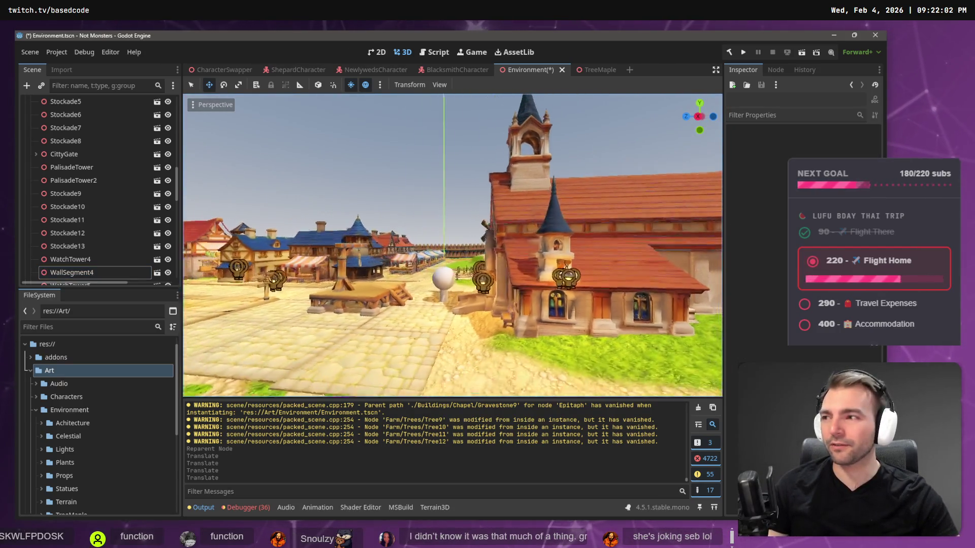
pyautogui.press('w')
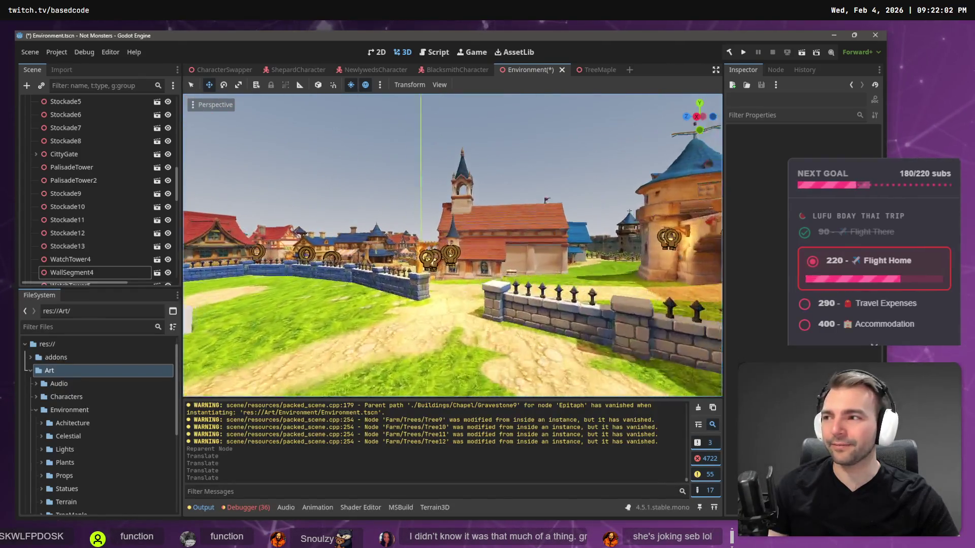
pyautogui.press('s')
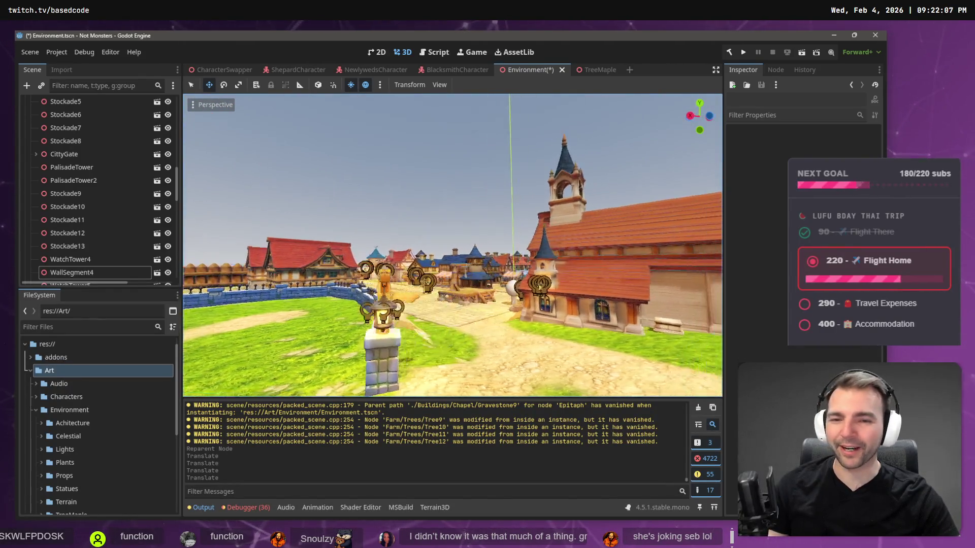
pyautogui.press('w')
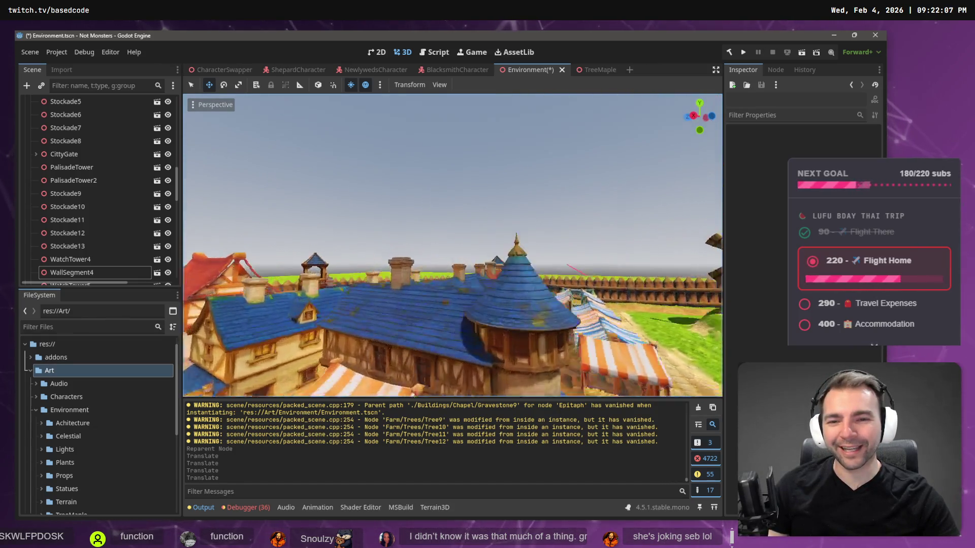
pyautogui.press('s')
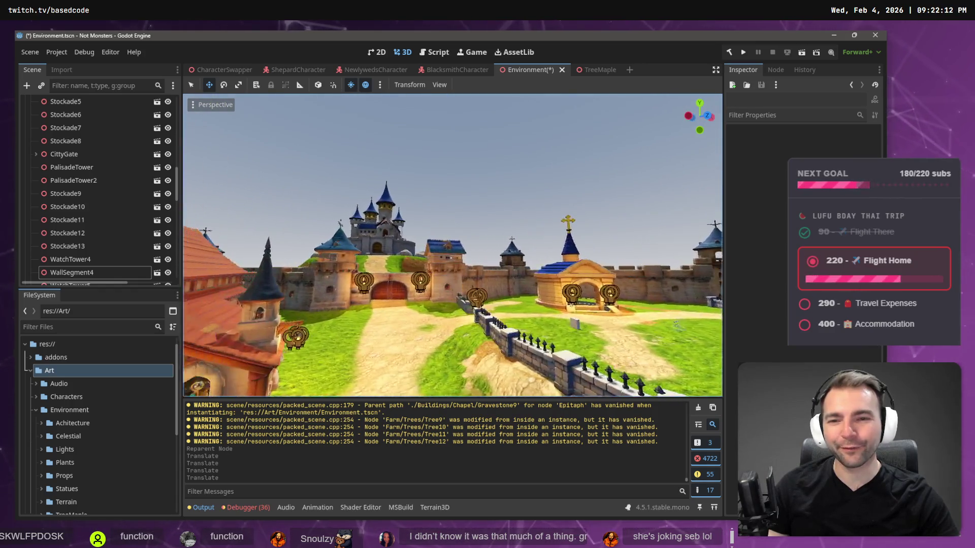
pyautogui.press('w')
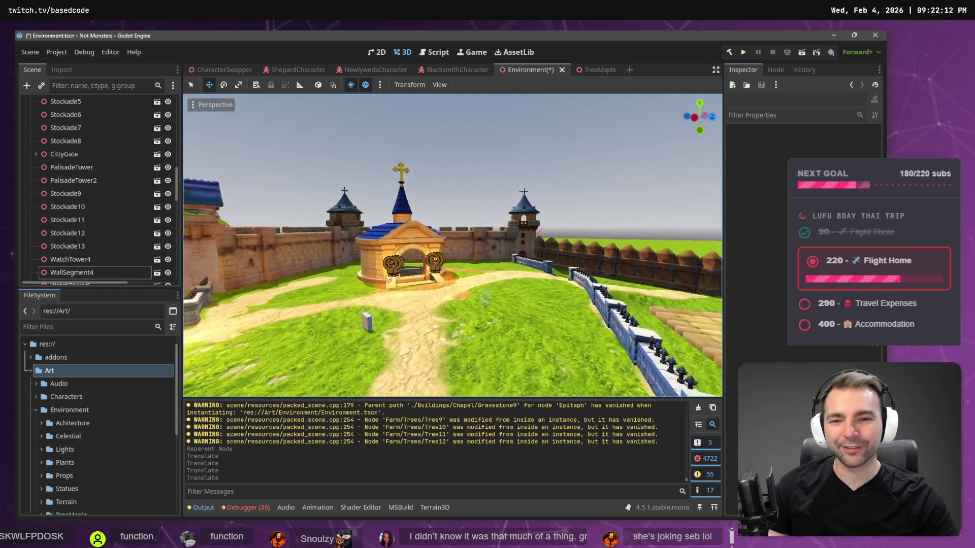
pyautogui.press('w')
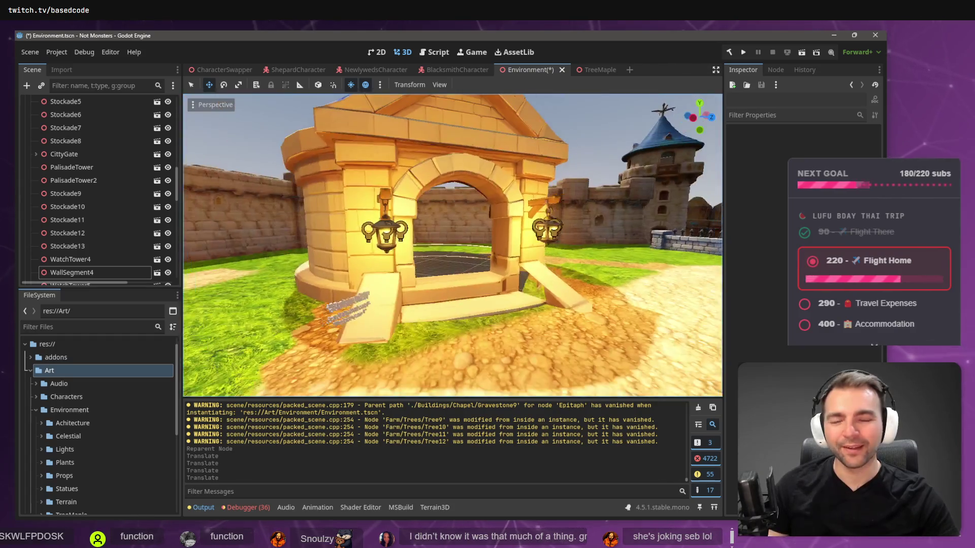
pyautogui.press('a')
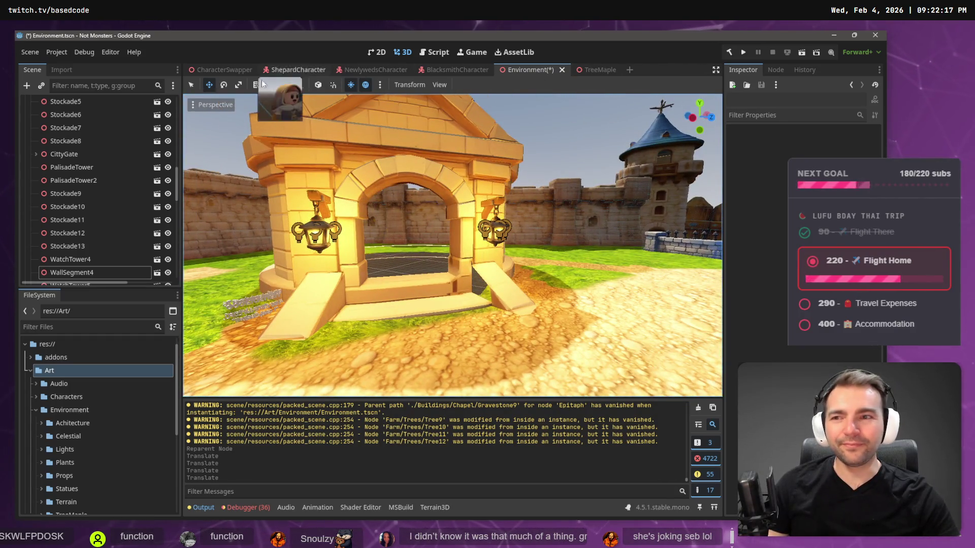
pyautogui.scroll(-2, 107, 145)
pyautogui.click(71, 326)
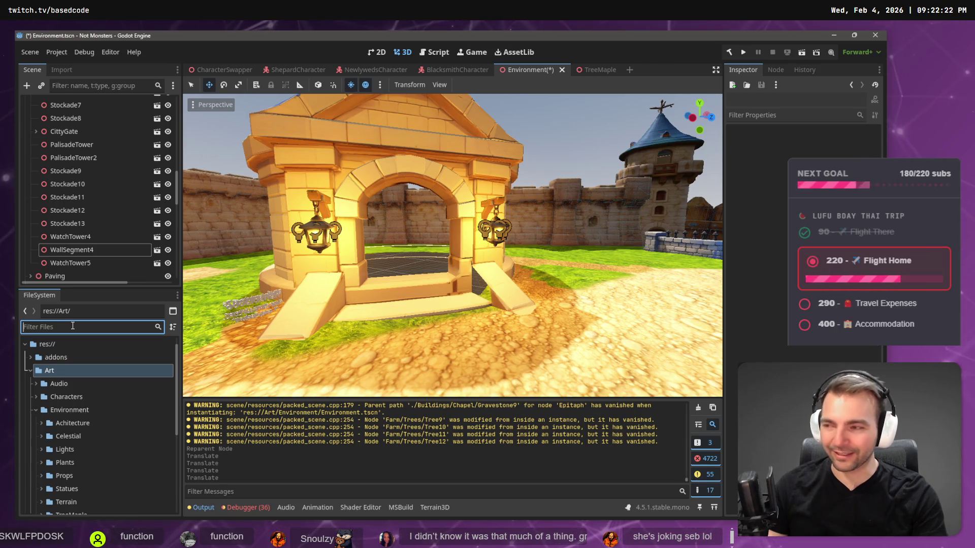
# Open Main.tscn from the filtered FileSystem and fly the camera past the blue-roofed chapel
pyautogui.write('Main')
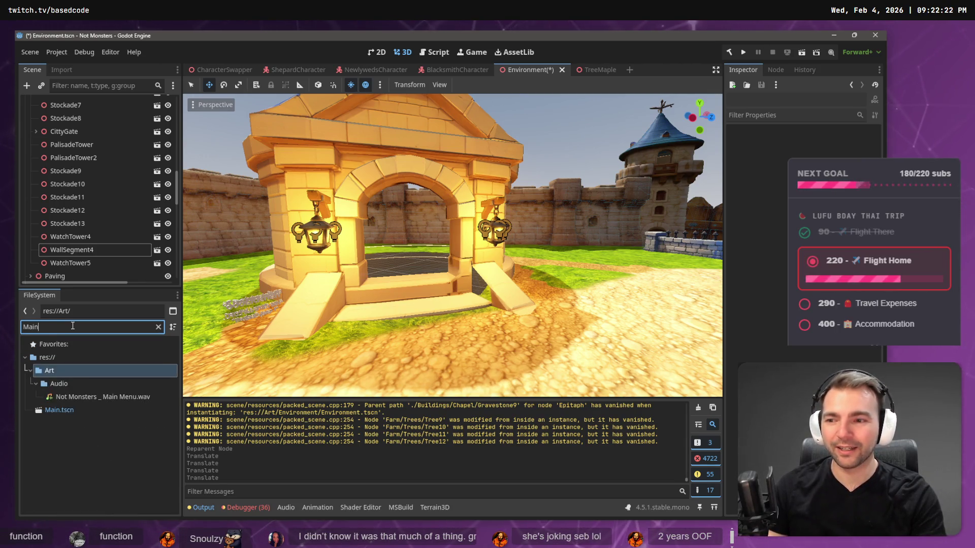
pyautogui.click(59, 410)
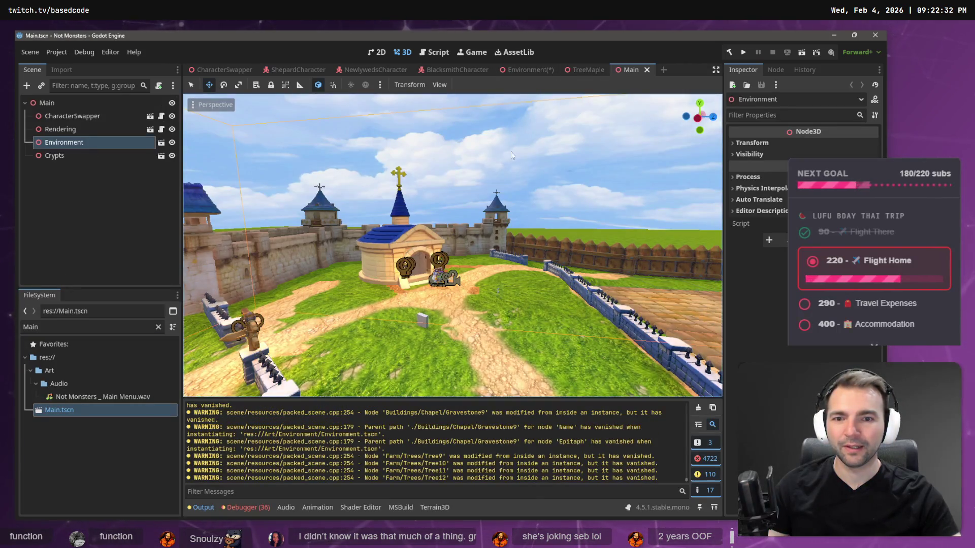
pyautogui.press('w')
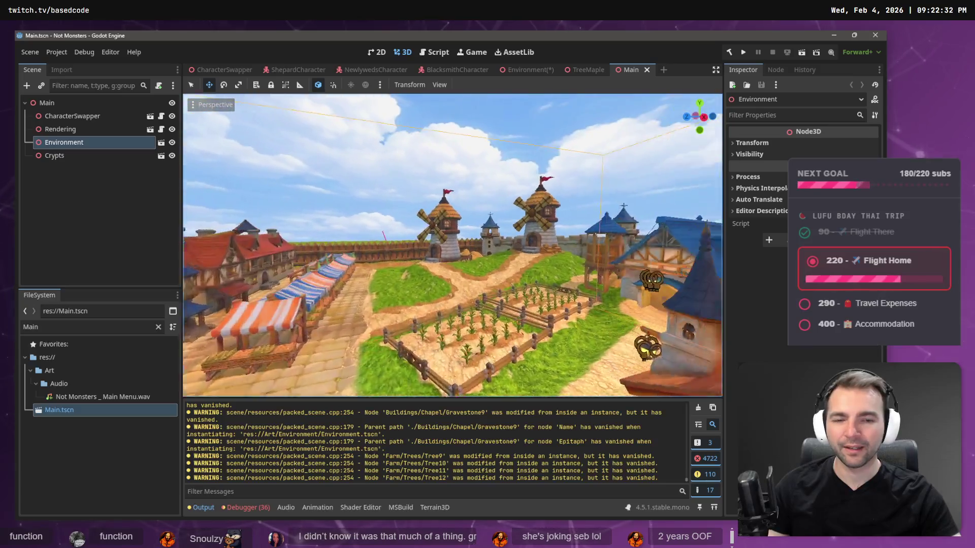
pyautogui.press('w')
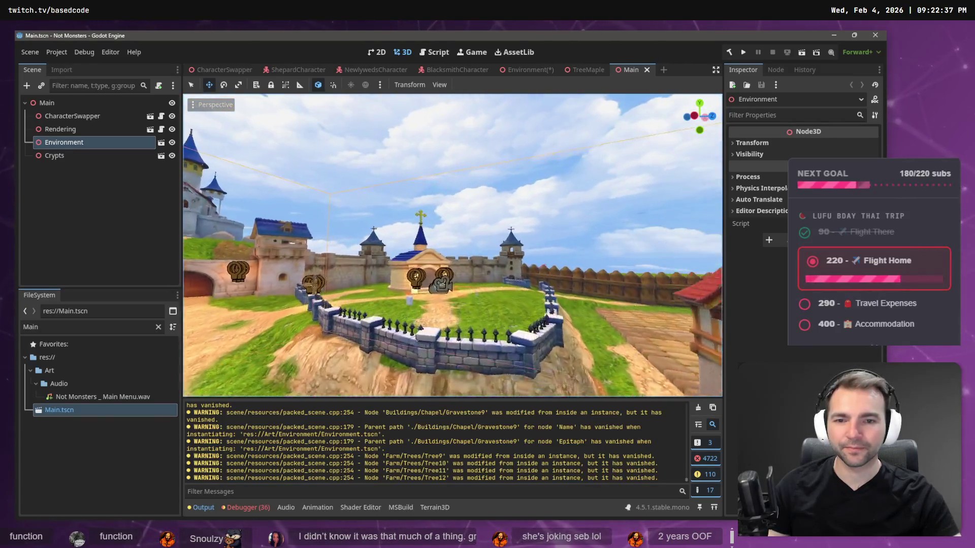
pyautogui.press('w')
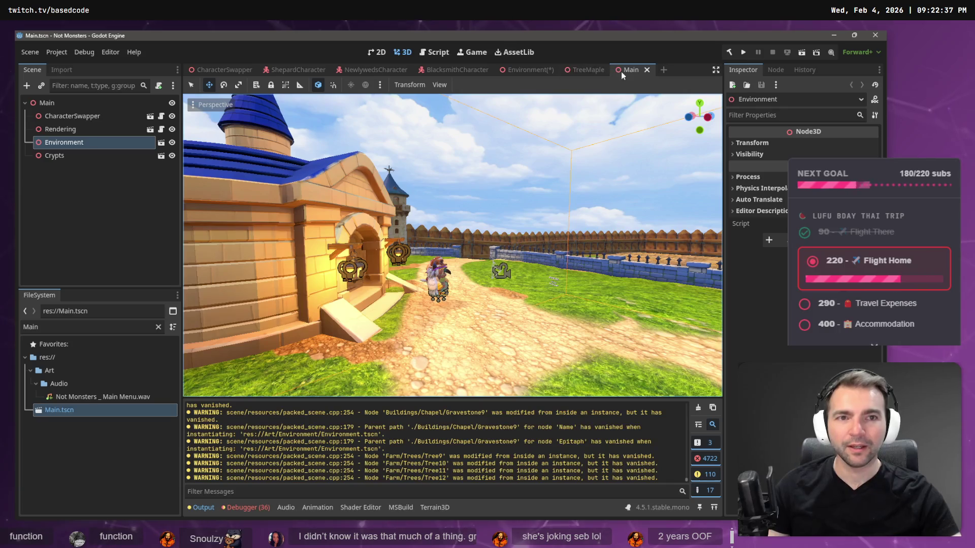
# Close Main.tscn, go back to the Environment scene, then switch to the tldraw board
pyautogui.middleClick(623, 71)
pyautogui.hotkey('ctrl', 'shift', 'Tab')
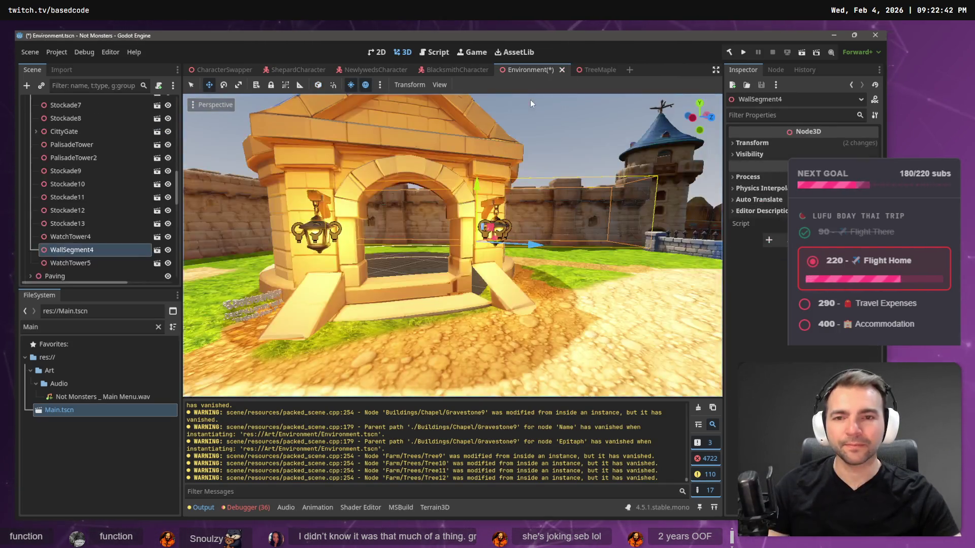
pyautogui.press('s')
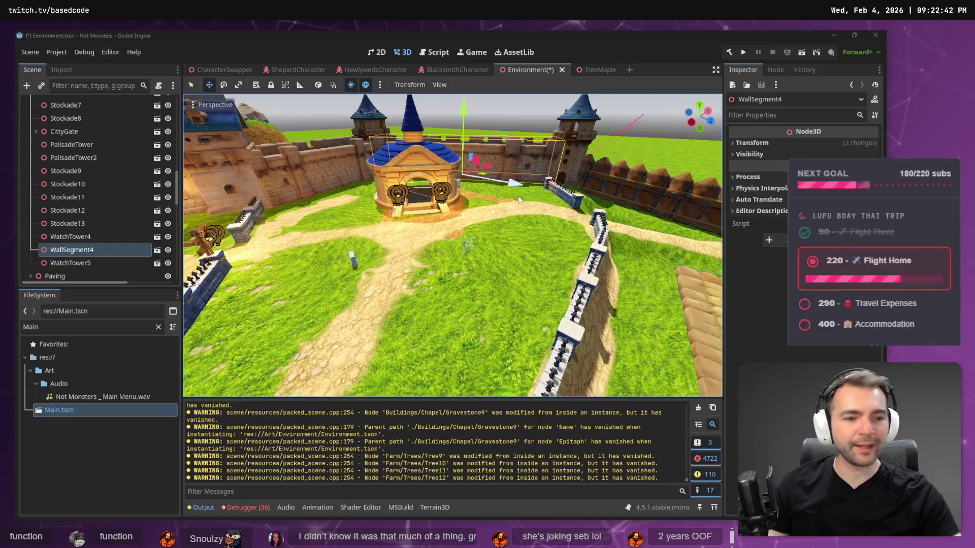
pyautogui.hotkey('alt', 'Tab')
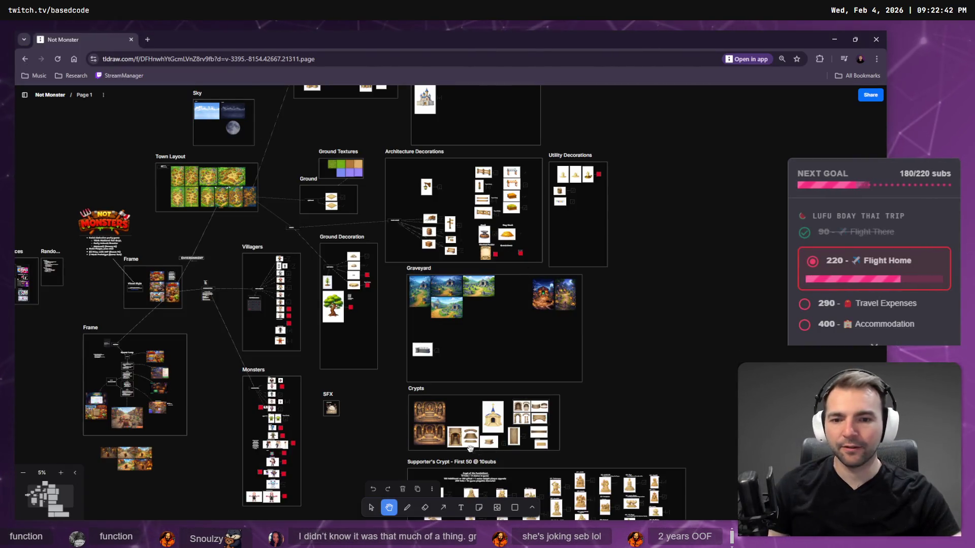
# Zoom the tldraw canvas onto the Gravestones Next 50 @ 10 map, then return to Godot
pyautogui.scroll(3, 335, 289)
pyautogui.scroll(10, 393, 346)
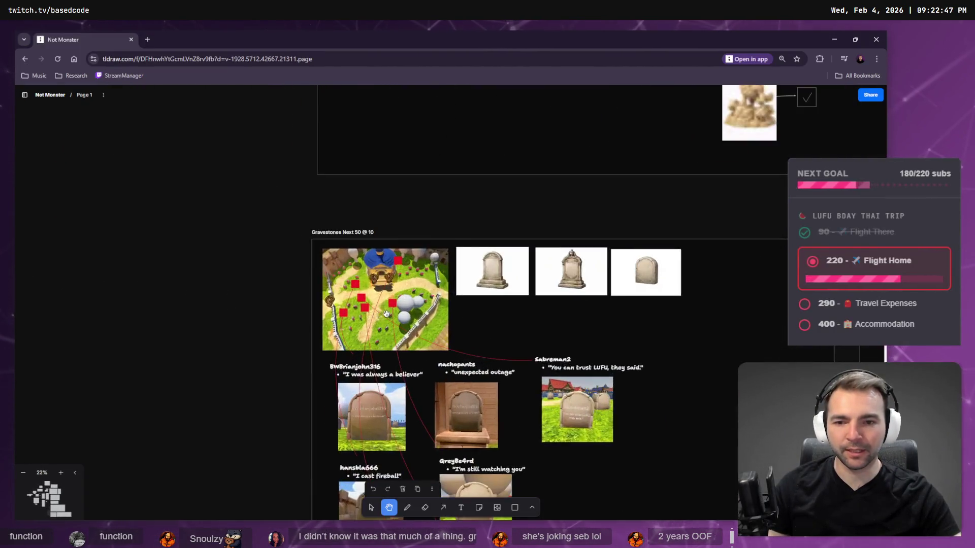
pyautogui.scroll(-1, 424, 298)
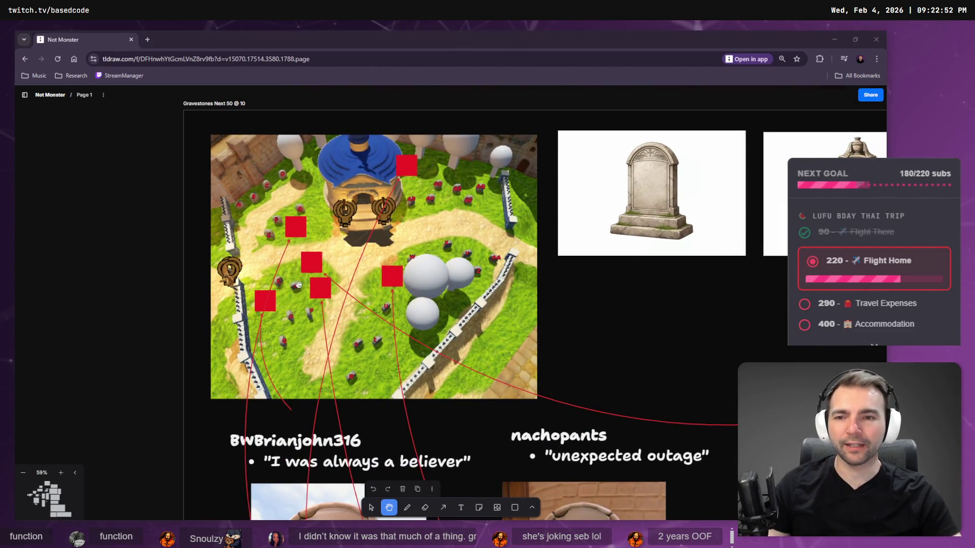
pyautogui.hotkey('alt', 'Tab')
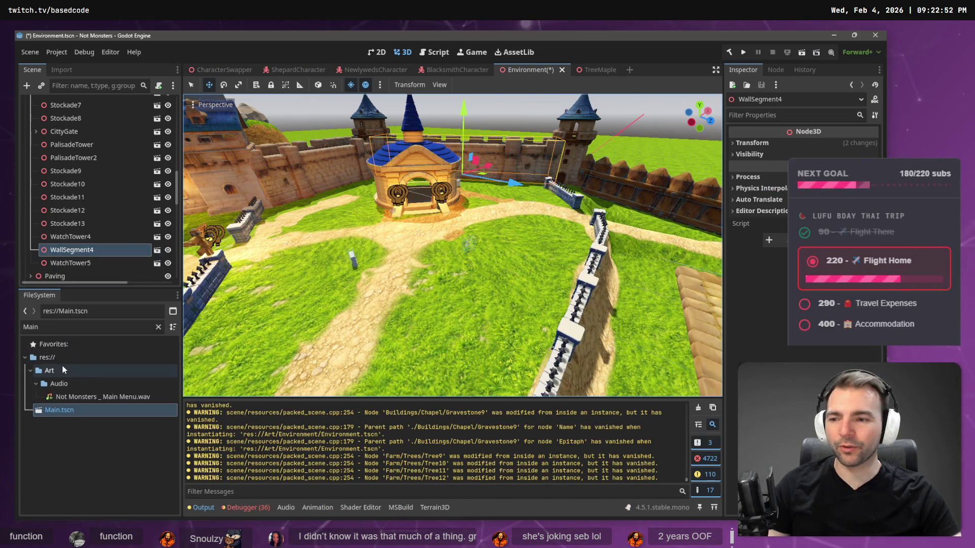
pyautogui.click(158, 326)
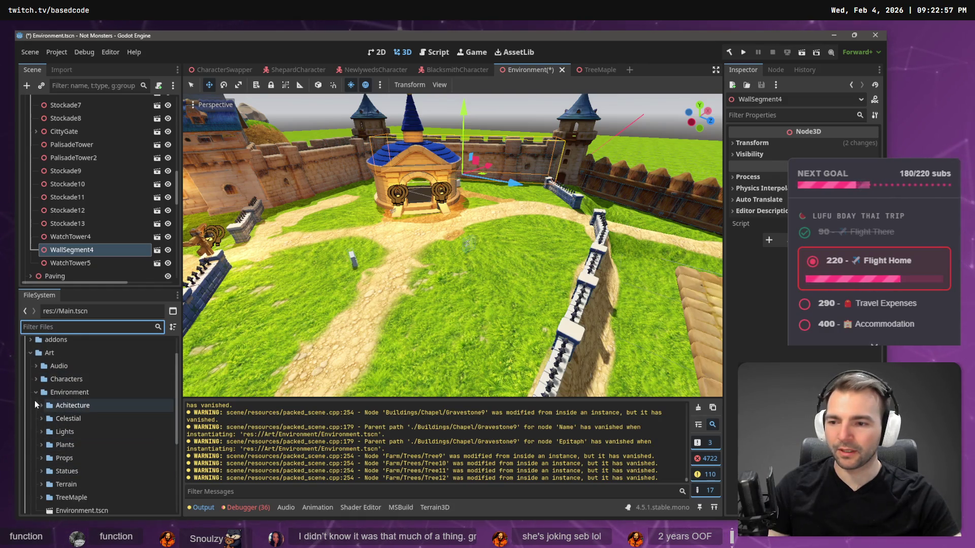
pyautogui.click(41, 406)
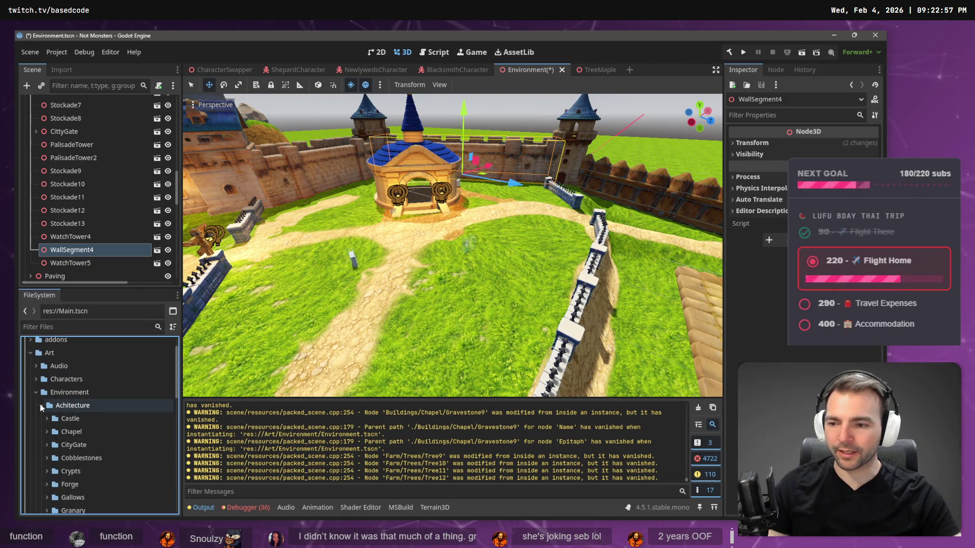
pyautogui.scroll(-3, 40, 456)
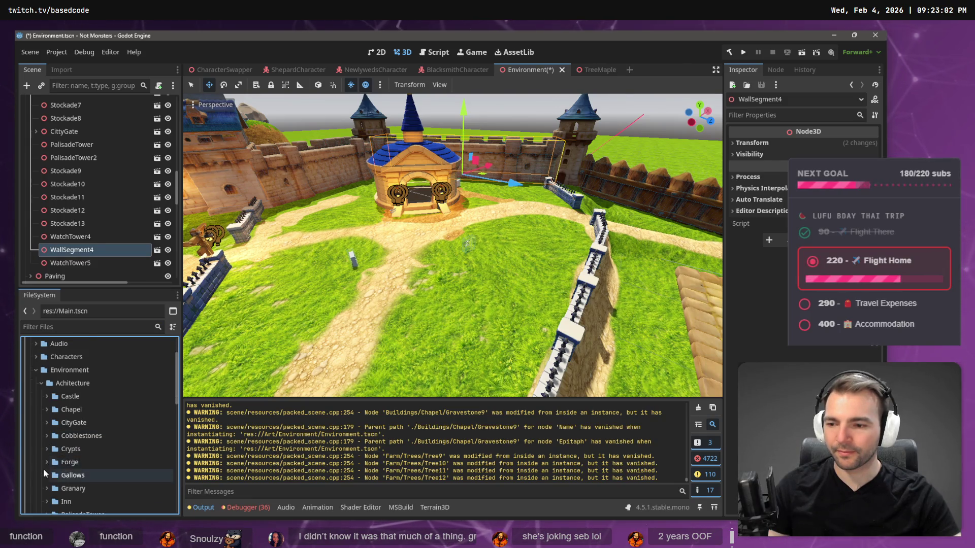
pyautogui.scroll(-1, 45, 469)
pyautogui.scroll(2, 48, 458)
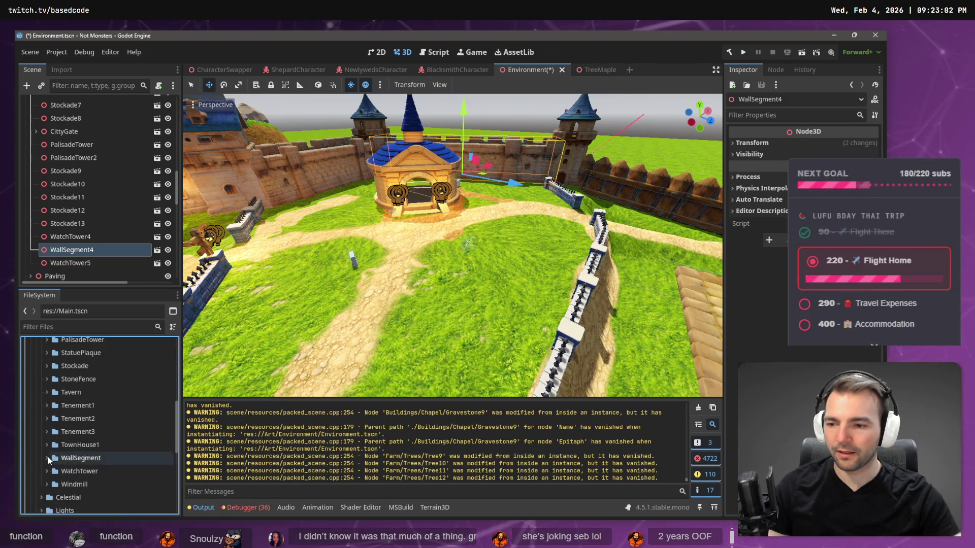
pyautogui.scroll(3, 72, 452)
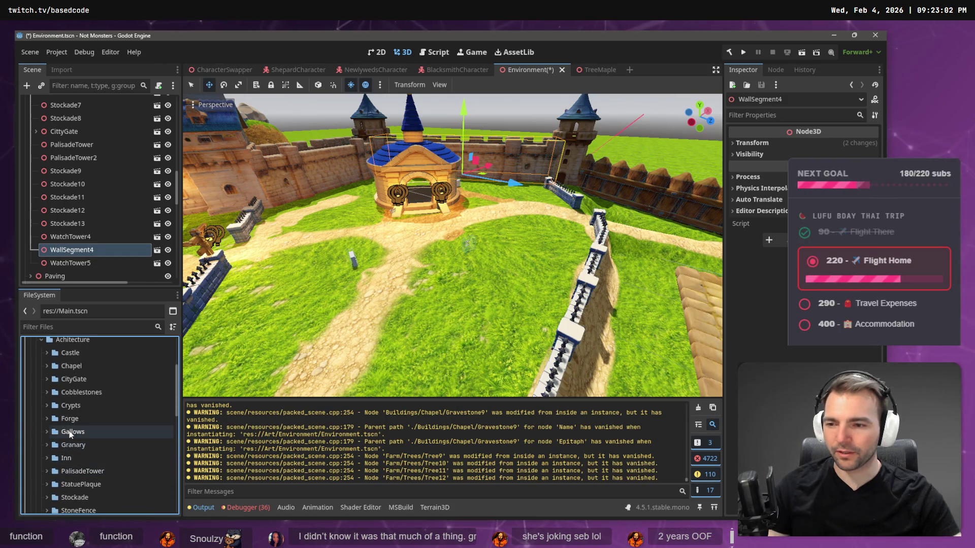
pyautogui.click(66, 410)
pyautogui.scroll(3, 61, 401)
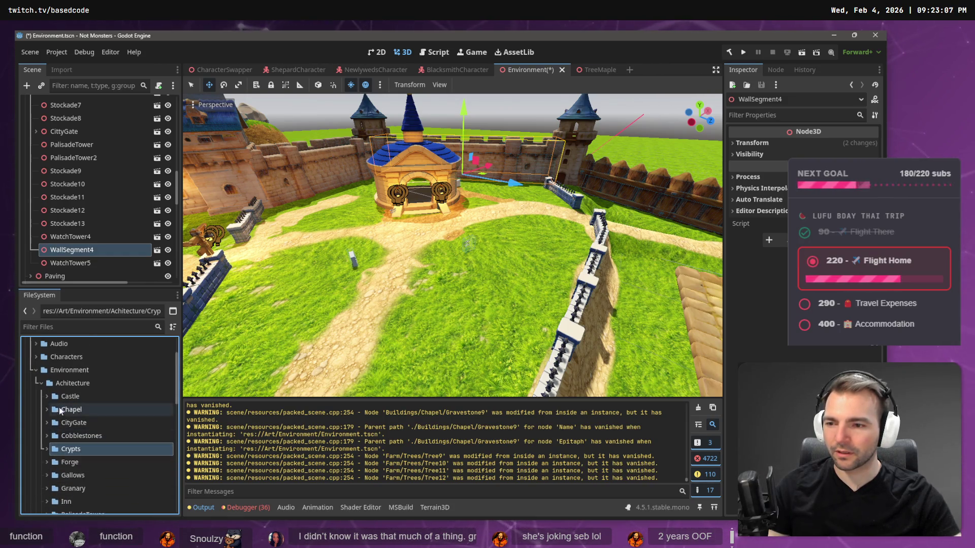
pyautogui.click(39, 384)
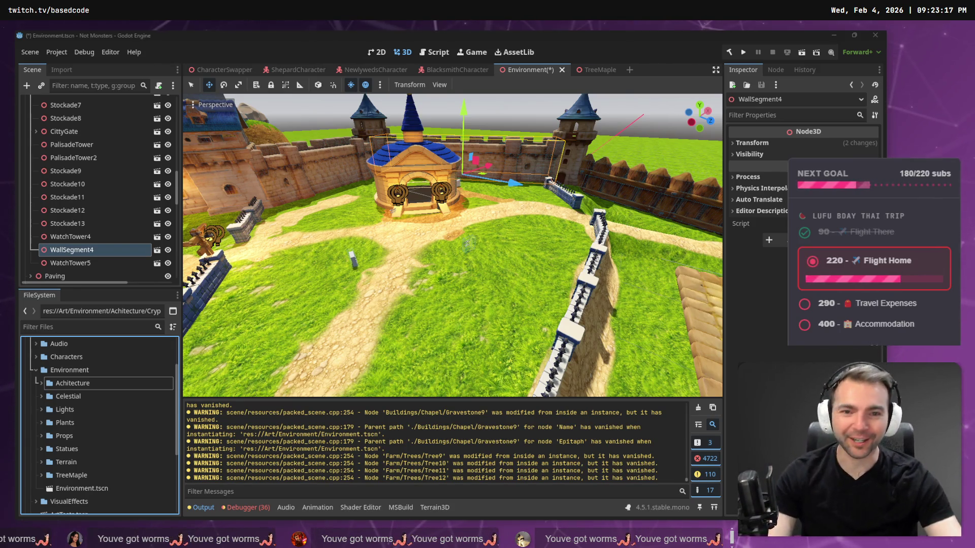
pyautogui.hotkey('alt', 'Tab')
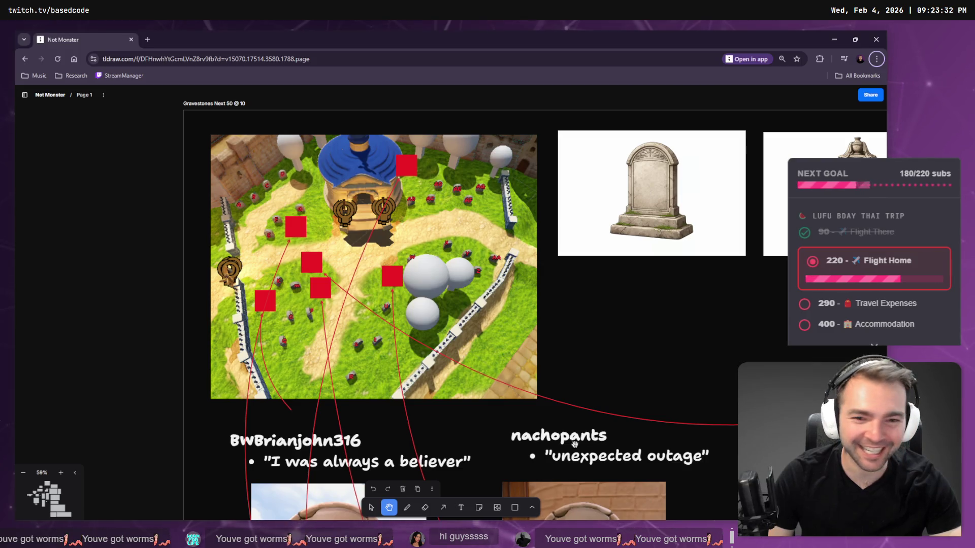
# Zoom out, pan across the boards and zoom into the WormWyatt (JessWyatt) character card
pyautogui.scroll(-10, 421, 360)
pyautogui.scroll(-5, 421, 360)
pyautogui.moveTo(263, 256); pyautogui.dragTo(481, 352)
pyautogui.scroll(5, 490, 243)
pyautogui.scroll(10, 491, 243)
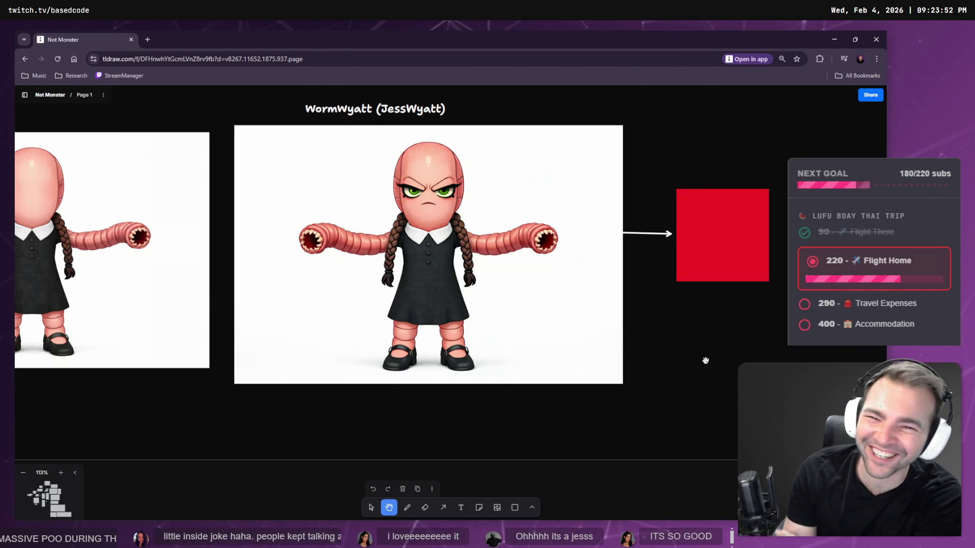
# Select the finished and faceless WormWyatt images, frame both in view, then return to Godot
pyautogui.press('v')
pyautogui.click(438, 228)
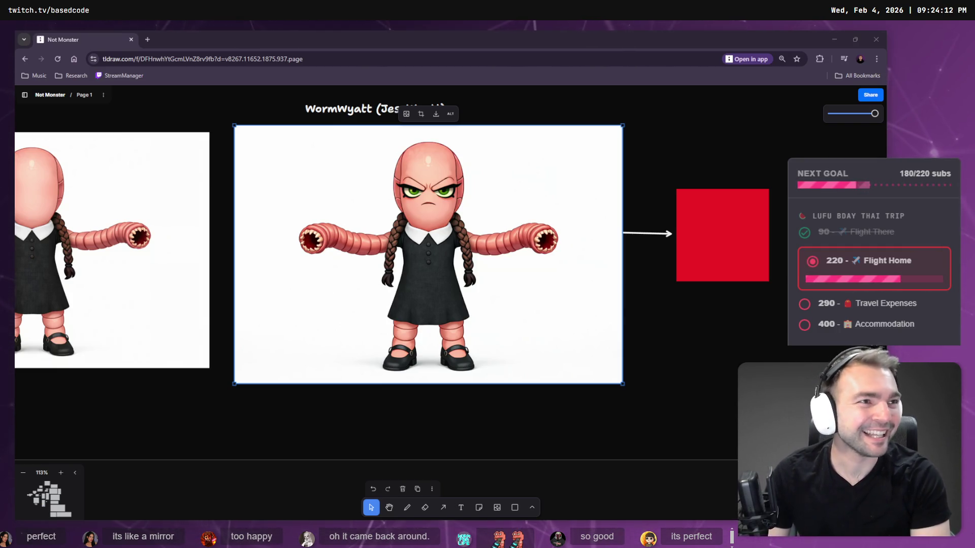
pyautogui.click(164, 226)
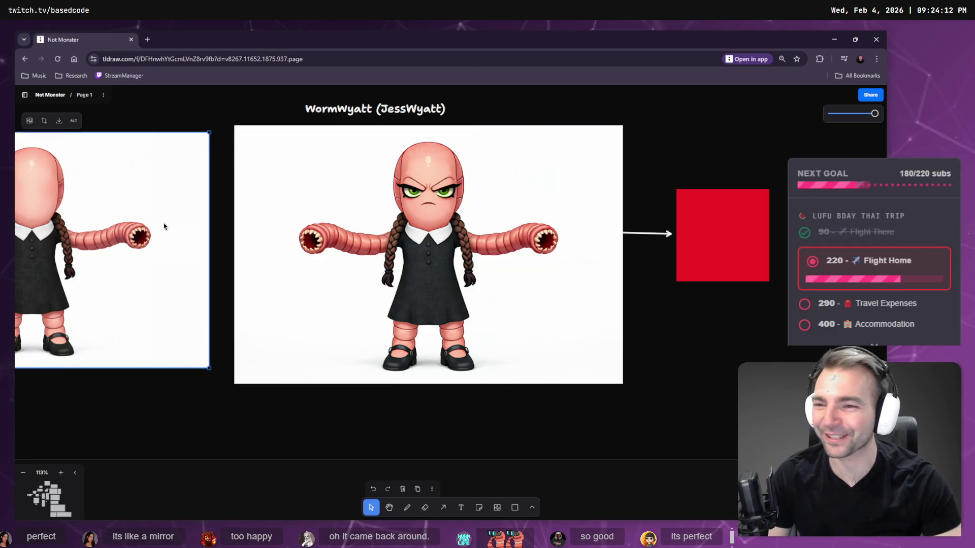
pyautogui.moveTo(198, 241)
pyautogui.mouseDown()
pyautogui.moveTo(446, 251)
pyautogui.moveTo(433, 251)
pyautogui.mouseUp()
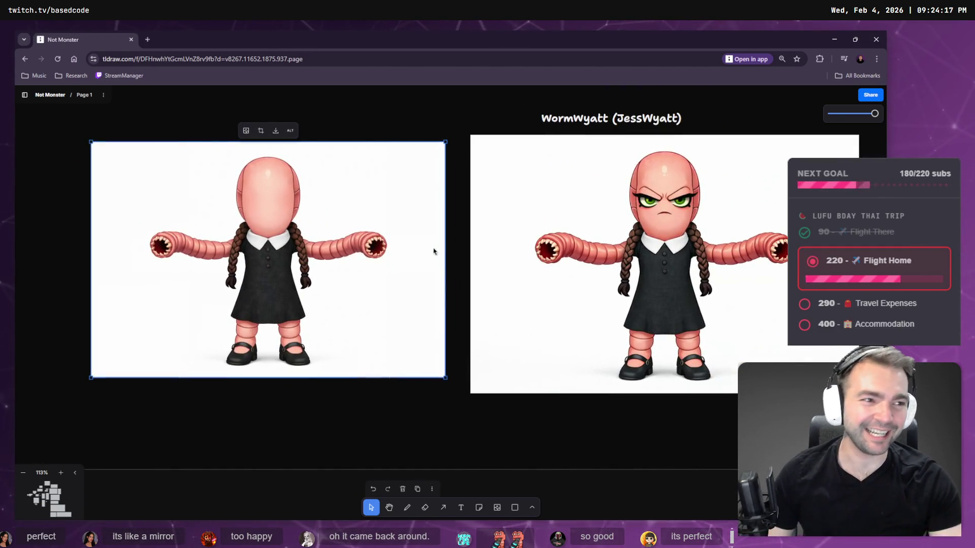
pyautogui.hscroll(3, 630, 256)
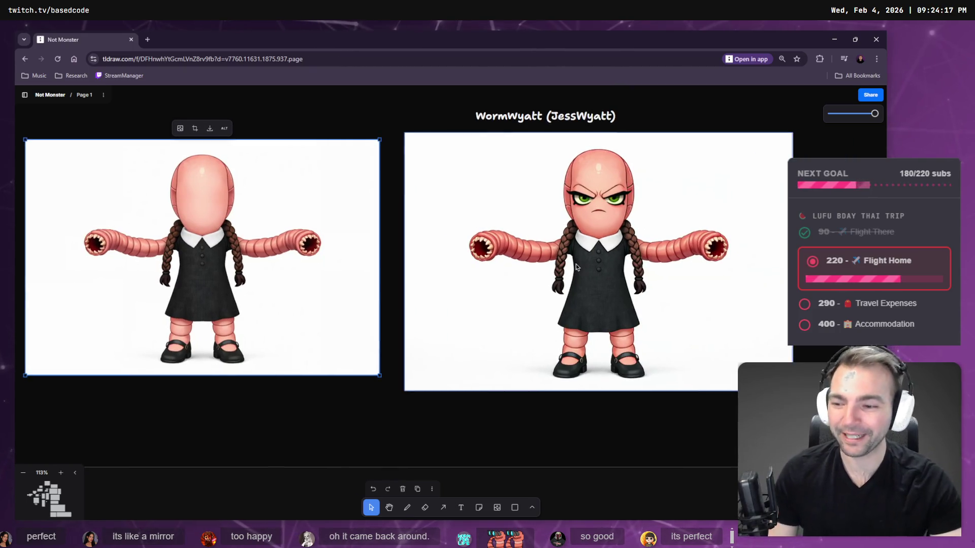
pyautogui.hotkey('alt', 'Tab')
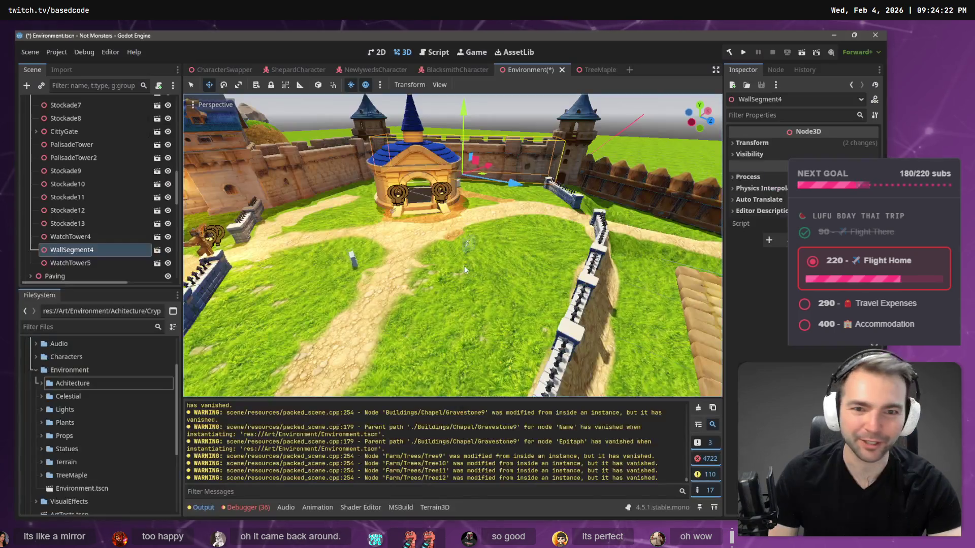
# Save the Environment scene, launch the test run, and walk and attack with the werewolf
pyautogui.hotkey('ctrl', 's')
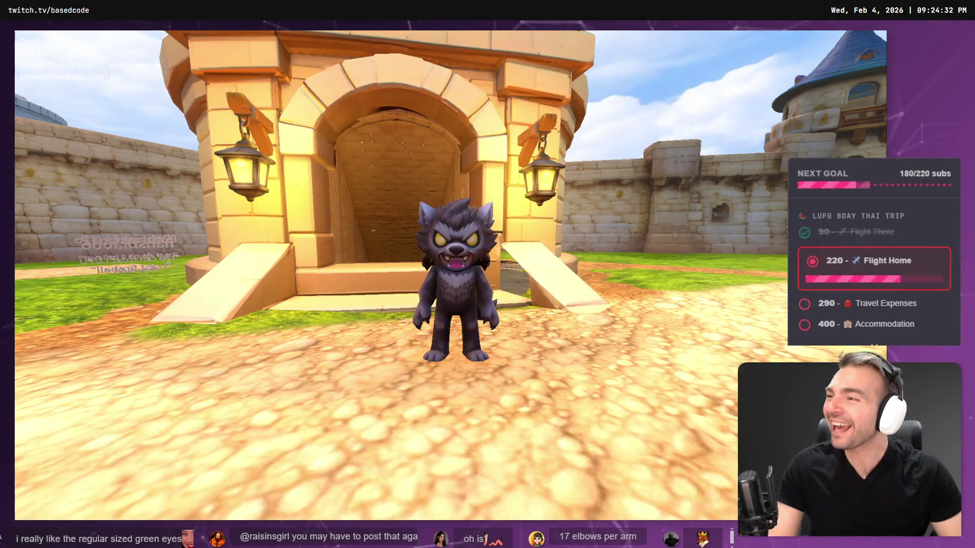
pyautogui.press('d')
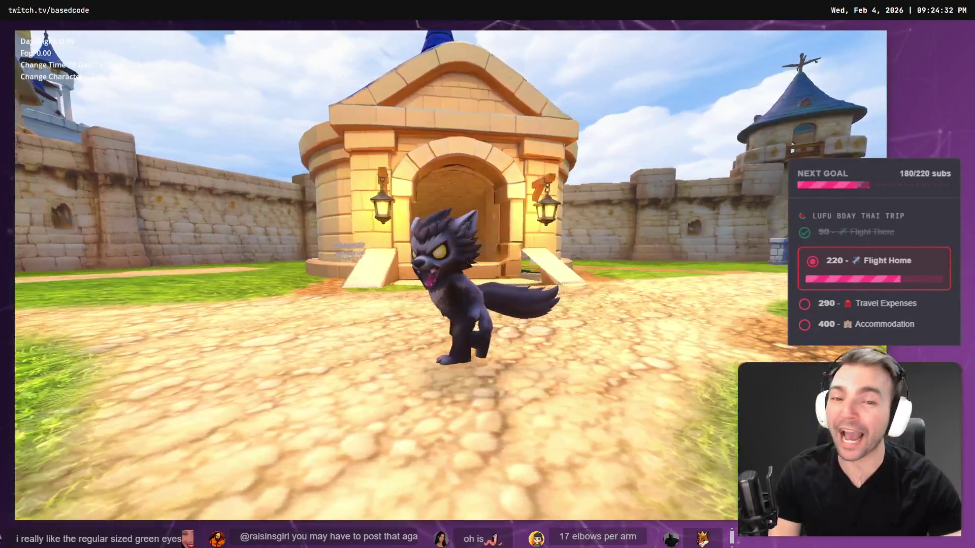
pyautogui.press('e')
# Cycle through the playable characters, past the purple witch and sleepy hooded one
pyautogui.press('Tab')
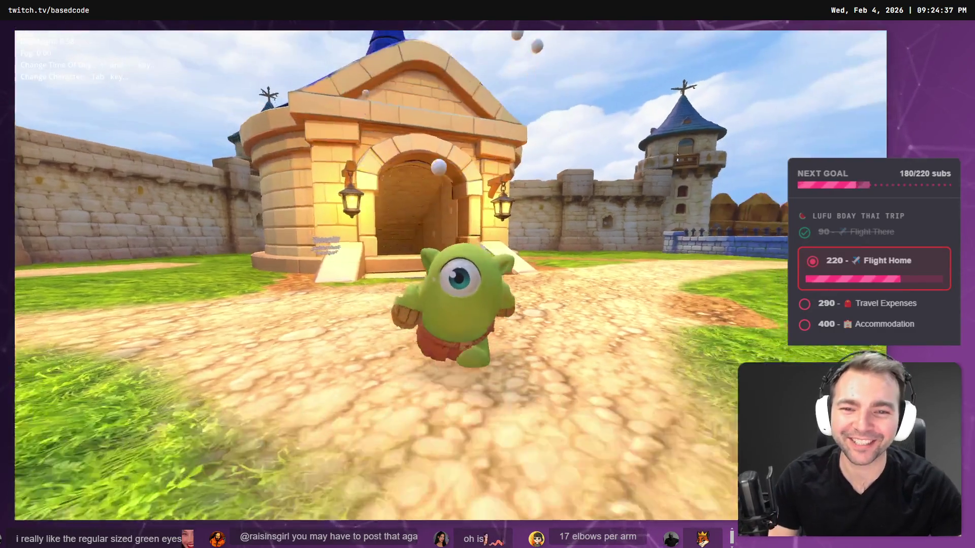
pyautogui.press('Tab')
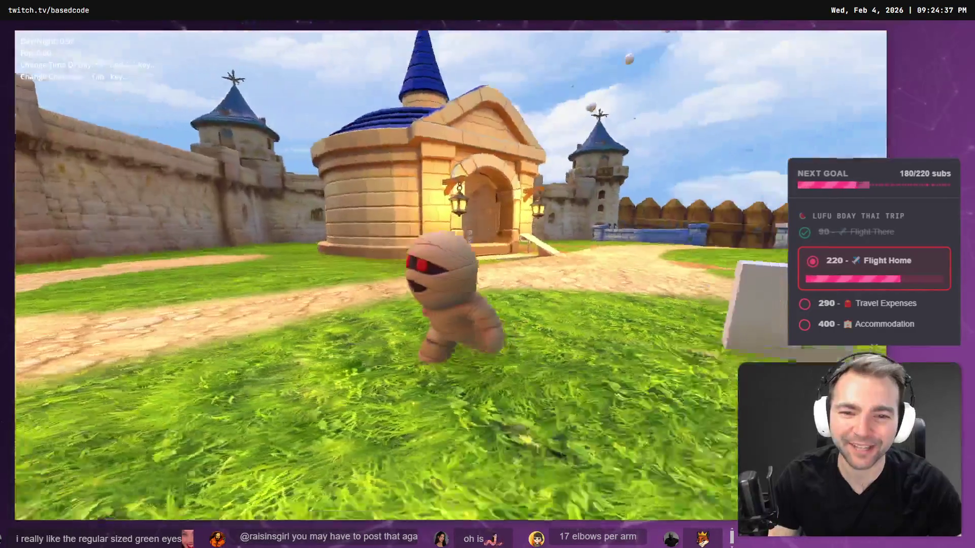
pyautogui.press('Tab')
pyautogui.press('Tab')
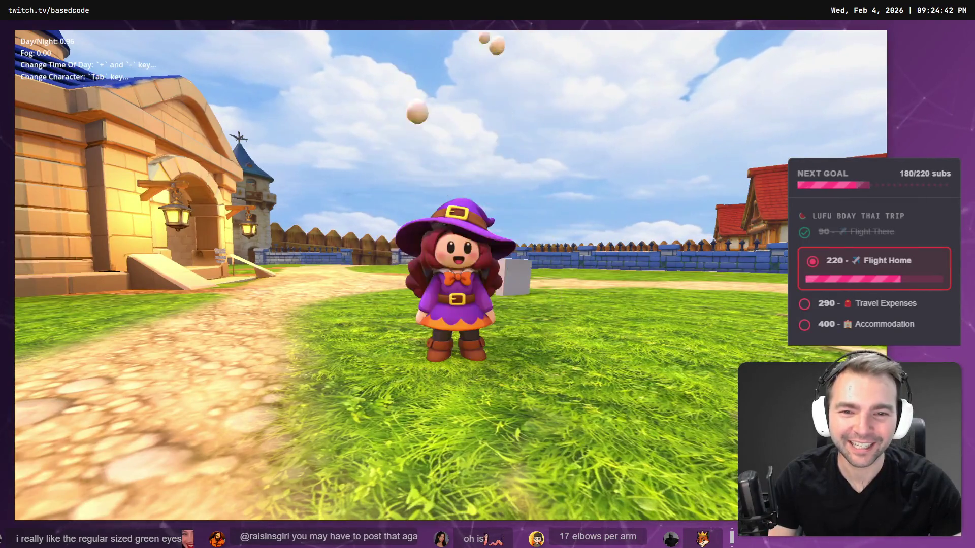
pyautogui.press('Tab')
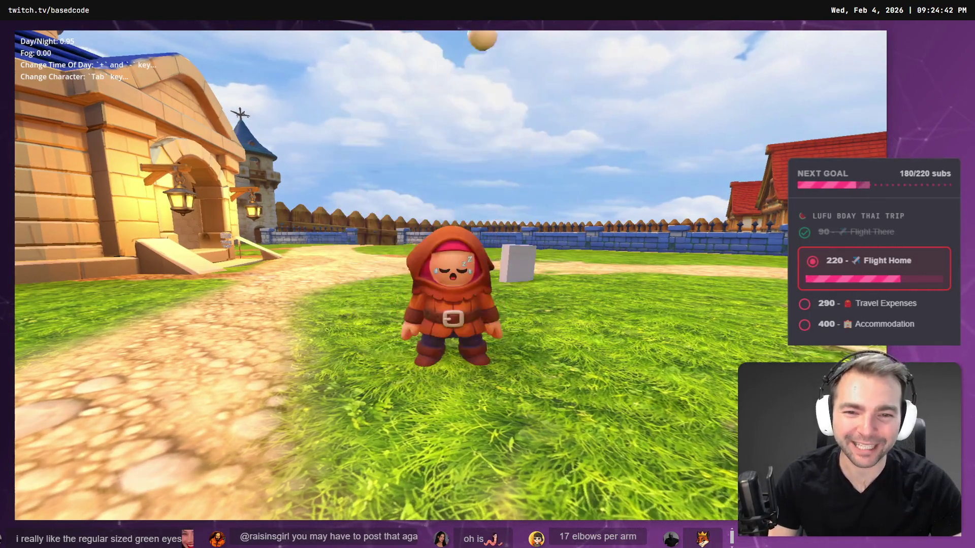
pyautogui.press('Tab')
pyautogui.press('Tab')
pyautogui.press('Tab')
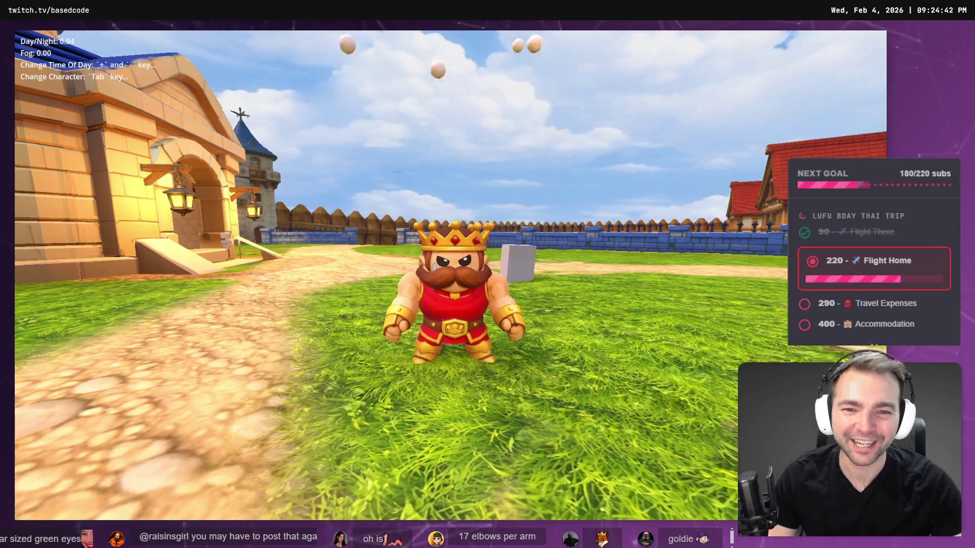
pyautogui.press('Tab')
pyautogui.press('Tab')
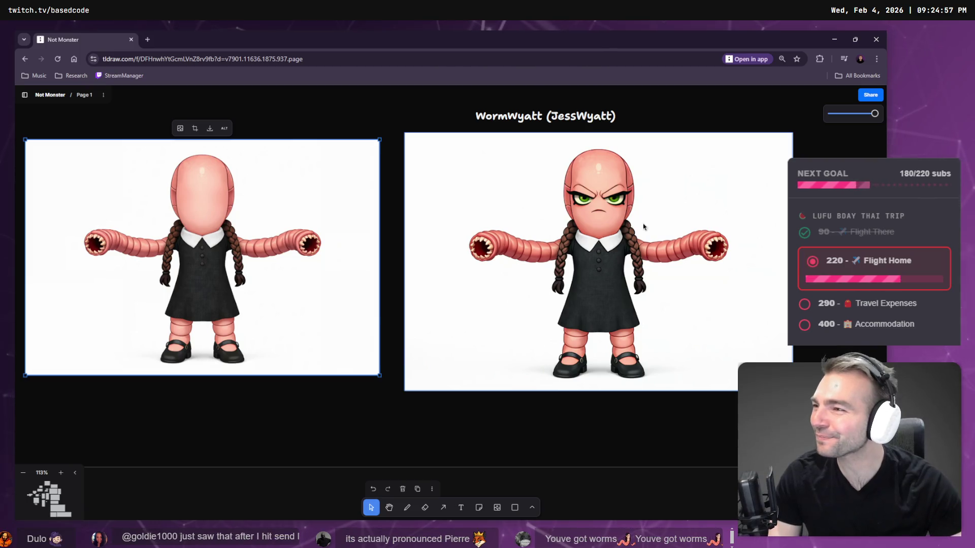
# Download the original finished WormWyatt image as tldrawFile (45).png
pyautogui.hotkey('alt', 'Tab')
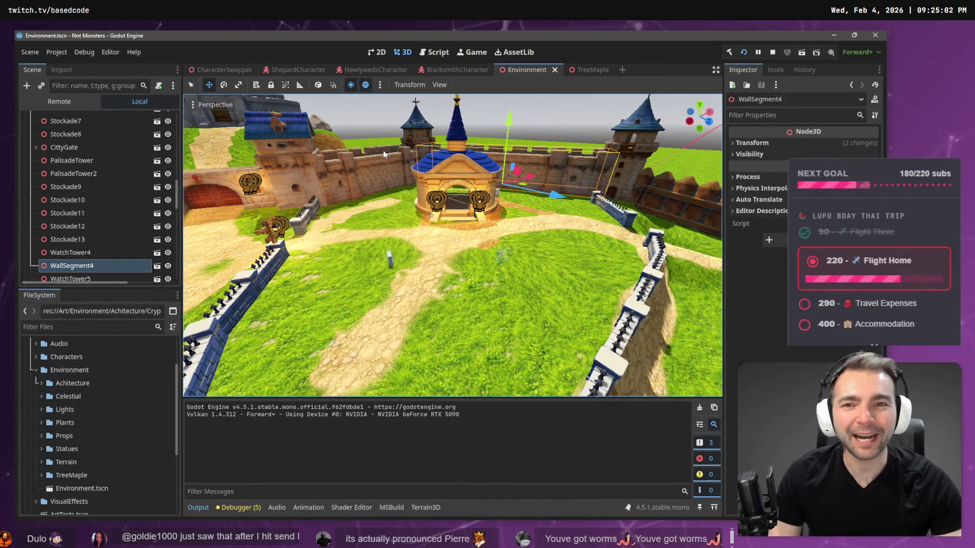
pyautogui.hotkey('alt', 'Tab')
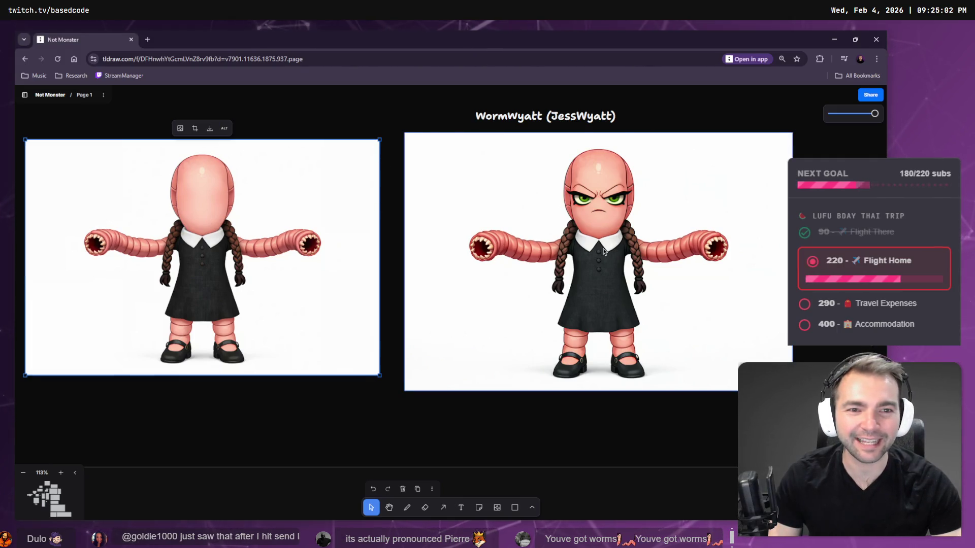
pyautogui.rightClick(603, 248)
pyautogui.click(634, 436)
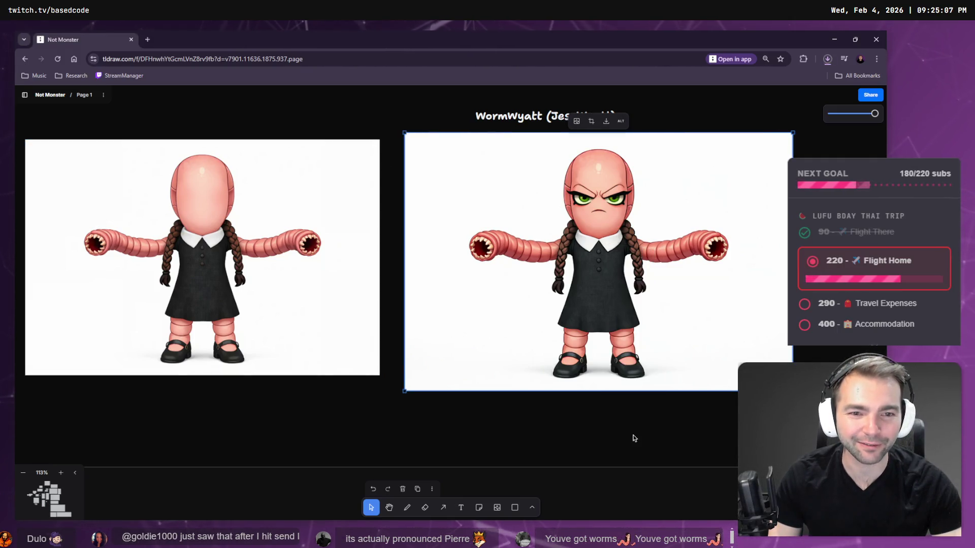
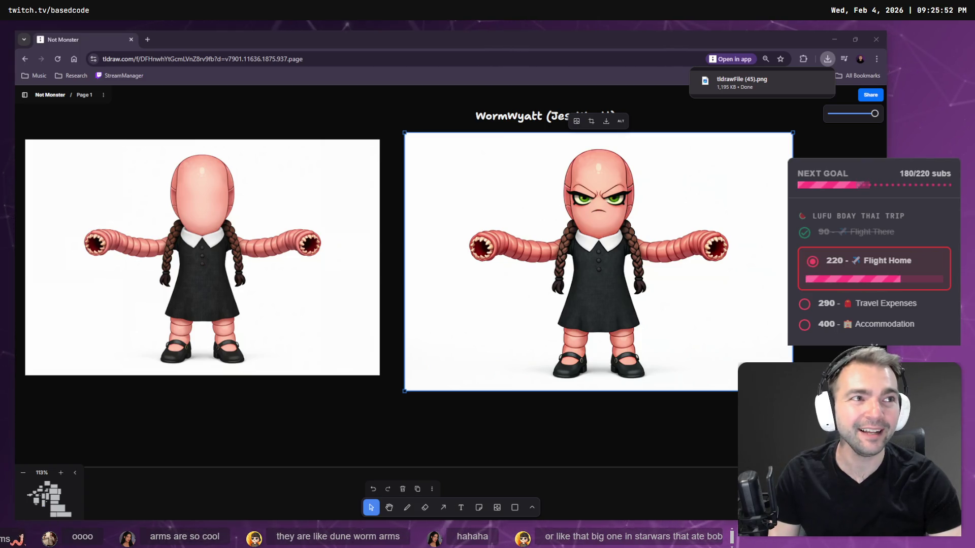
# Download the original faceless worm-girl image as tldrawFile (46).png, then clear the board selection
pyautogui.click(227, 257)
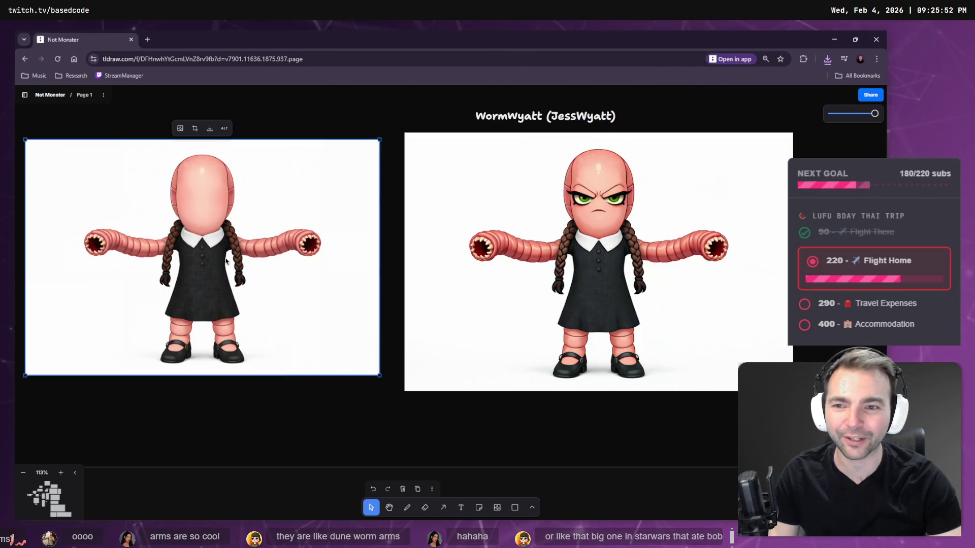
pyautogui.rightClick(227, 257)
pyautogui.click(268, 446)
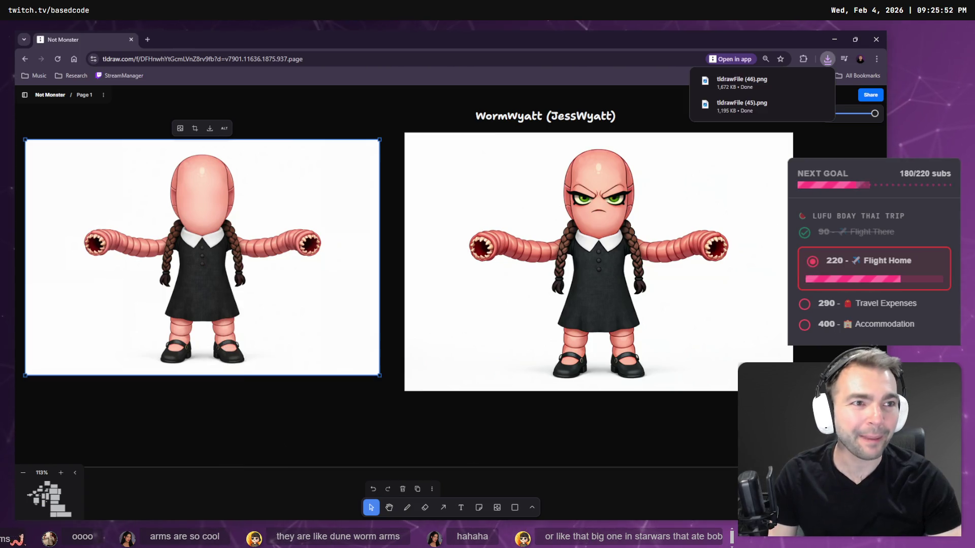
pyautogui.click(858, 75)
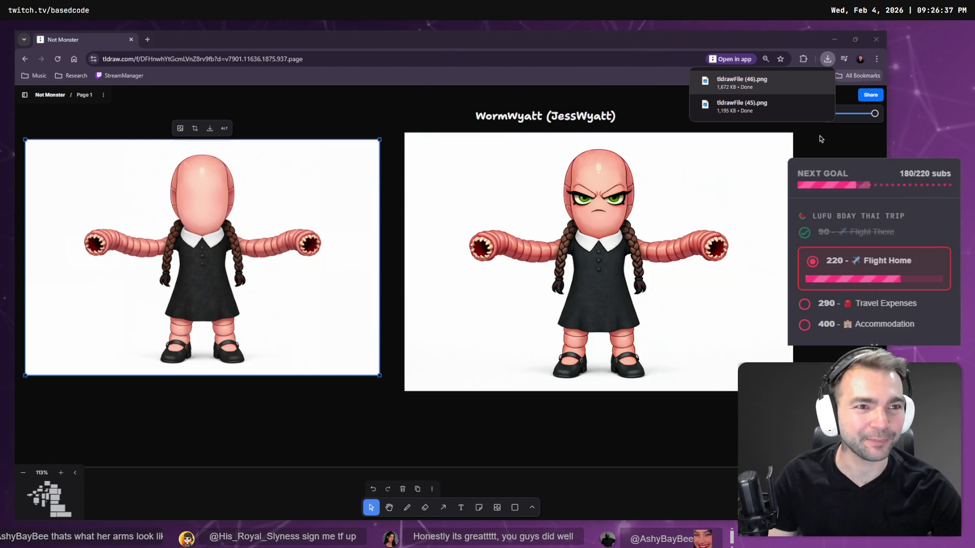
pyautogui.click(628, 114)
# Make the browser full screen and bring the whole faceless worm-girl image into view
pyautogui.press('F11')
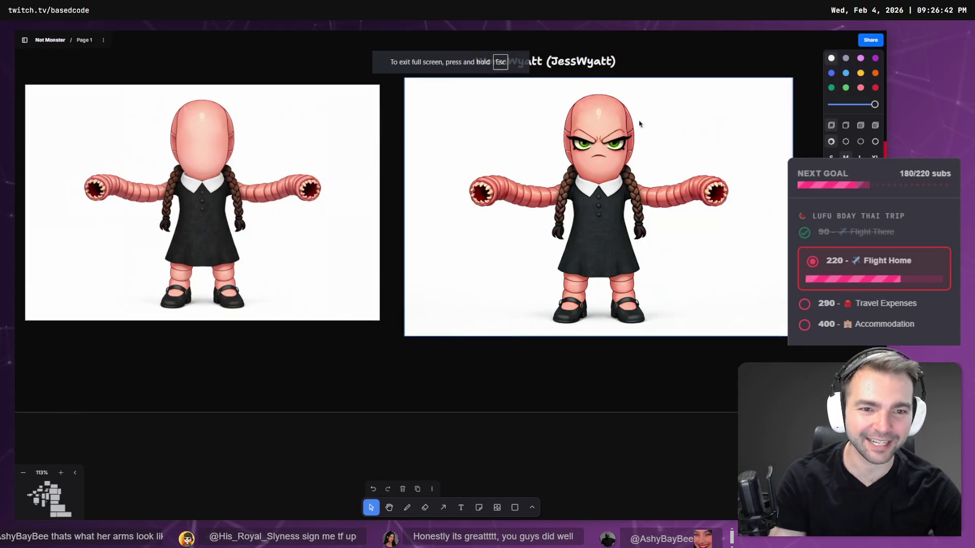
pyautogui.scroll(4, 646, 298)
pyautogui.hscroll(-3, 647, 298)
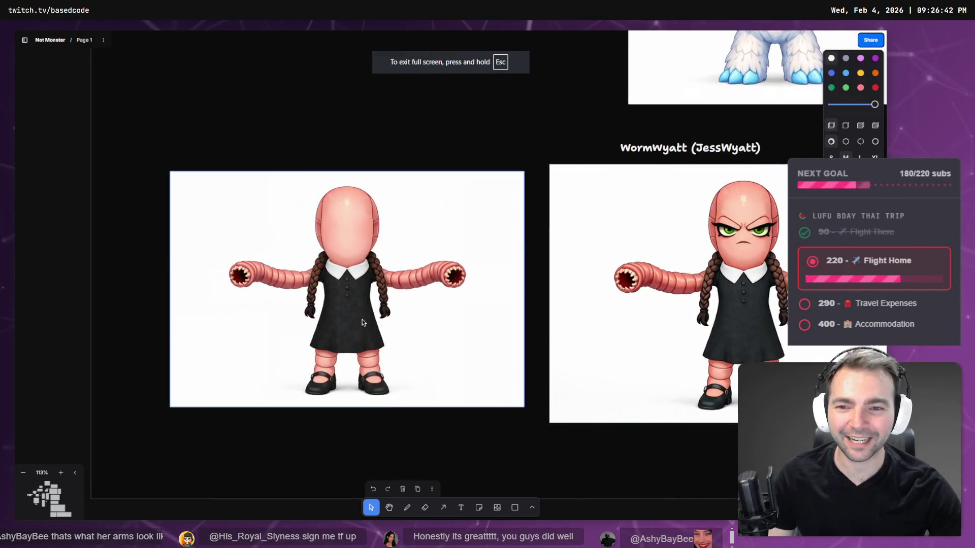
pyautogui.scroll(4, 646, 298)
pyautogui.scroll(-6, 383, 307)
pyautogui.scroll(5, 388, 243)
pyautogui.moveTo(394, 181); pyautogui.dragTo(442, 370)
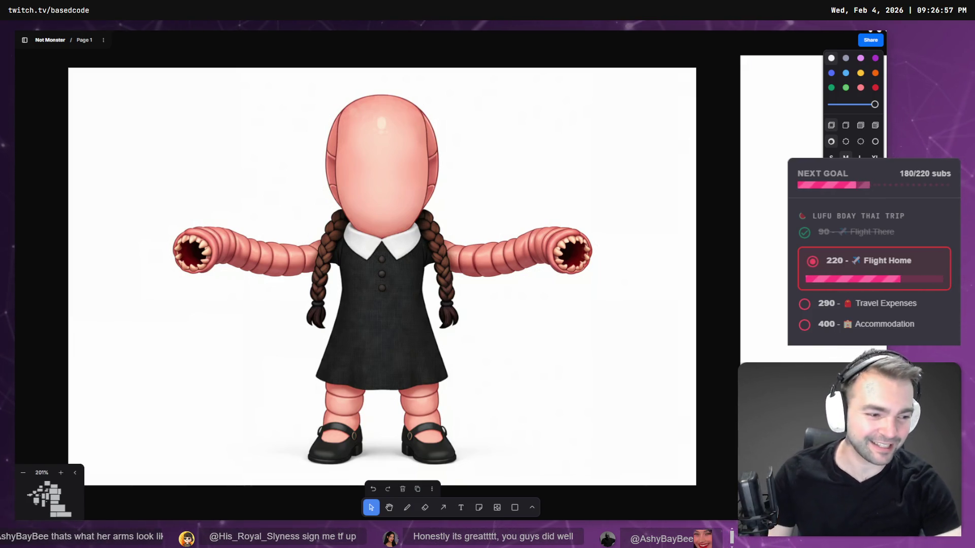
# Review the Pipeline frame, select the Rig step, then switch to the Hunyuan 3D viewer
pyautogui.scroll(-10, 540, 376)
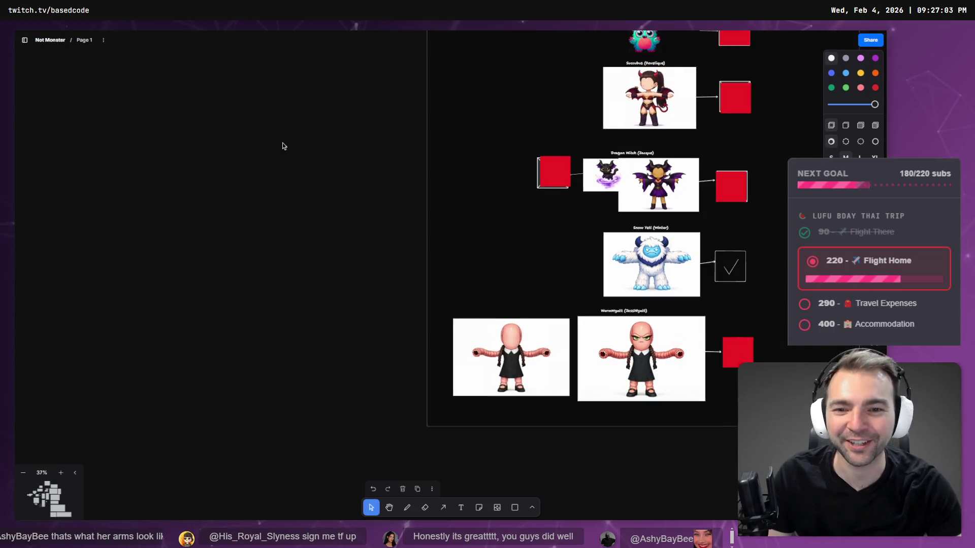
pyautogui.scroll(-5, 282, 146)
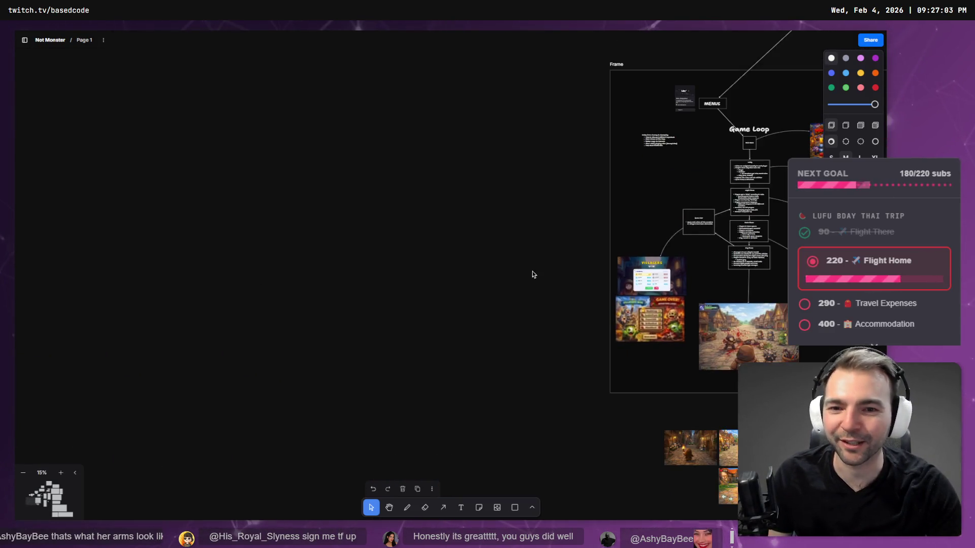
pyautogui.scroll(6, 459, 205)
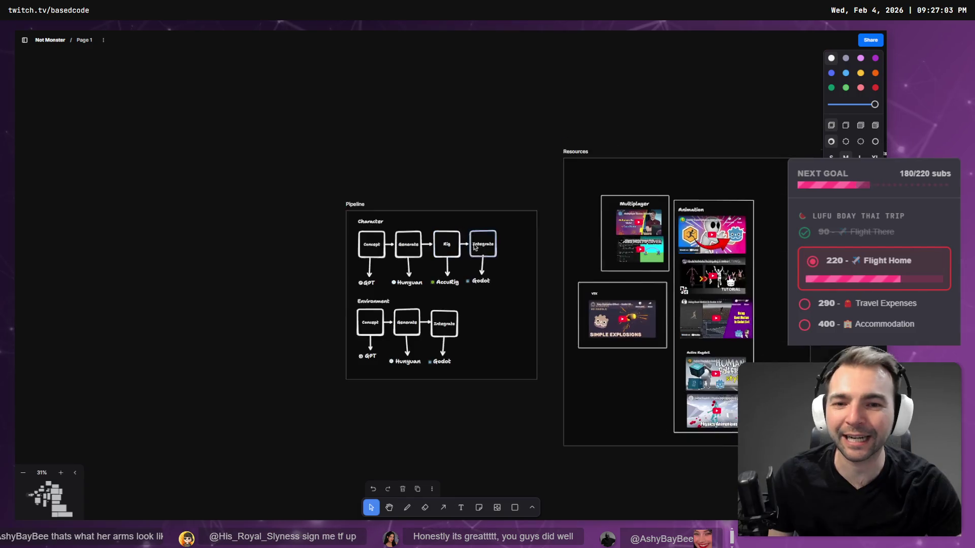
pyautogui.scroll(8, 457, 264)
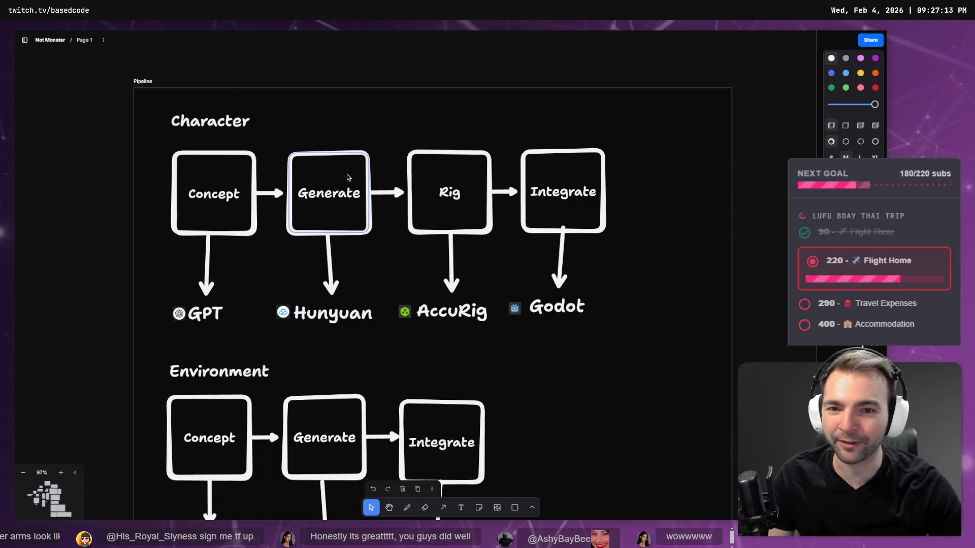
pyautogui.click(449, 217)
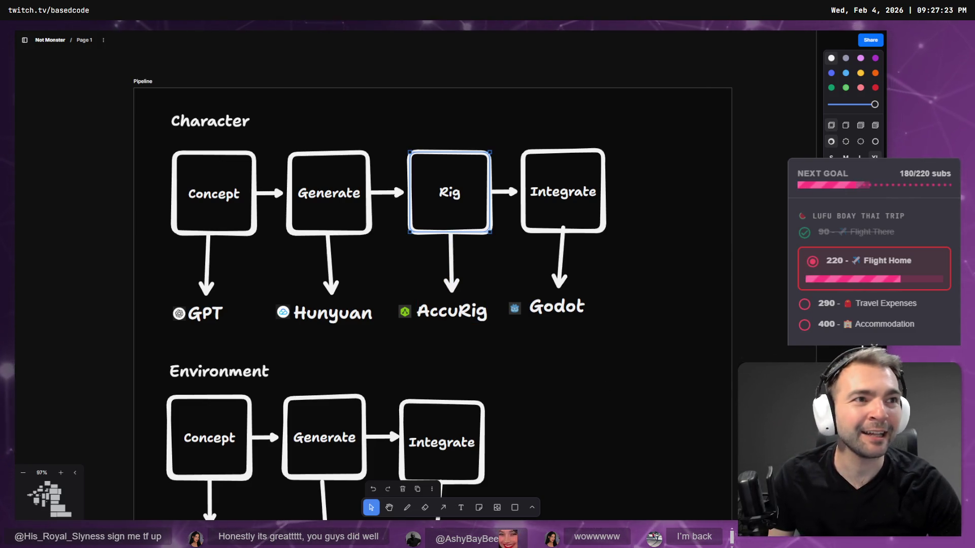
pyautogui.hotkey('alt', 'Tab')
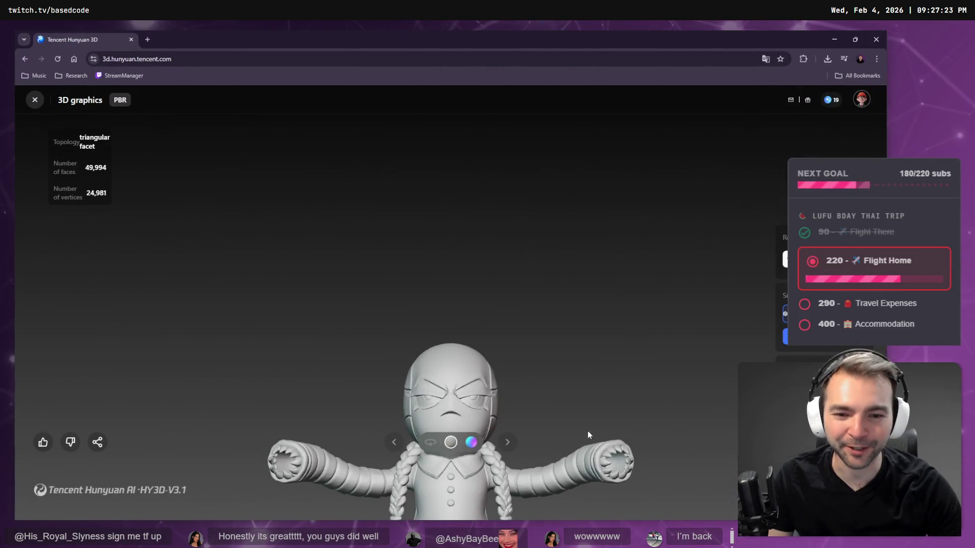
# Orbit the worm-girl model with automatic rotation in full screen, then return to the tldraw Pipeline frame
pyautogui.moveTo(609, 418)
pyautogui.mouseDown()
pyautogui.moveTo(581, 339)
pyautogui.moveTo(588, 422)
pyautogui.moveTo(566, 213)
pyautogui.mouseUp()
pyautogui.click(431, 442)
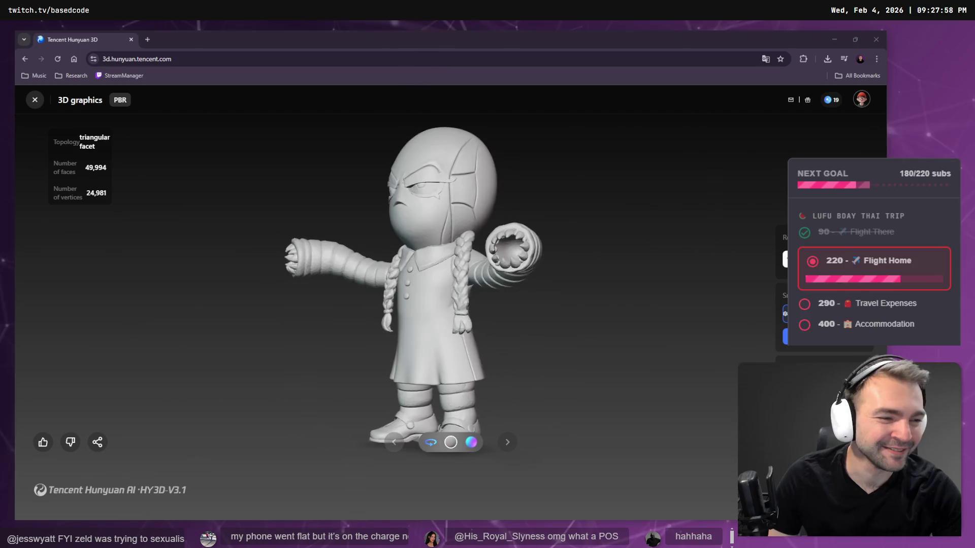
pyautogui.moveTo(562, 226); pyautogui.dragTo(379, 232)
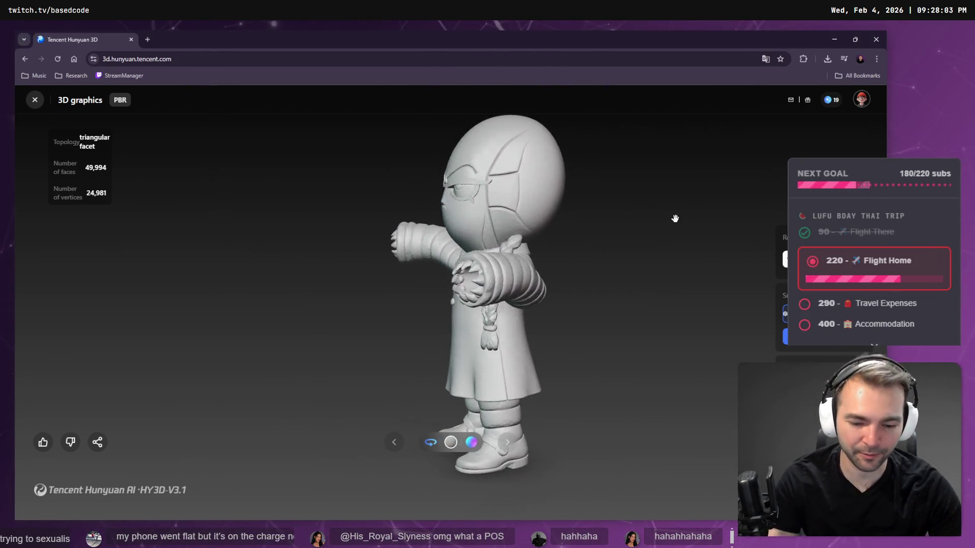
pyautogui.press('F11')
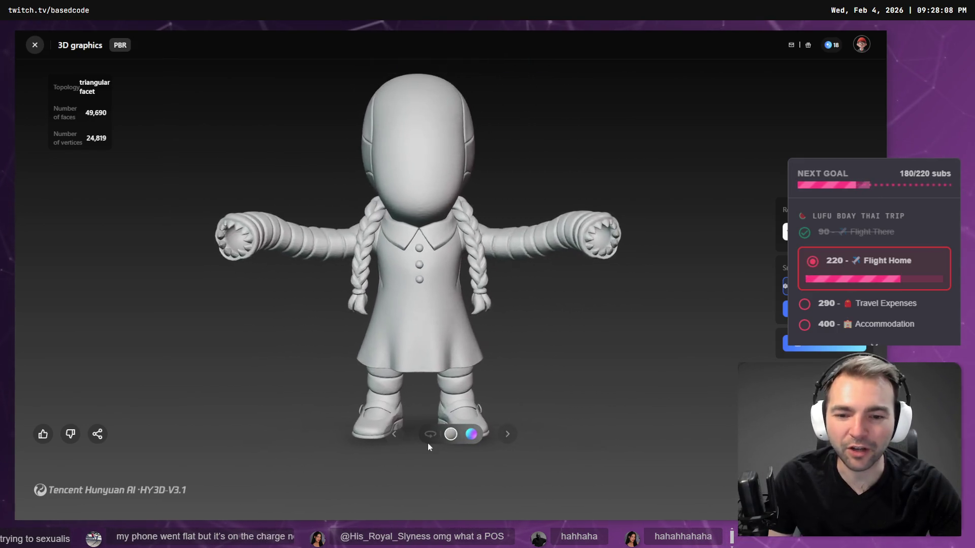
pyautogui.click(430, 435)
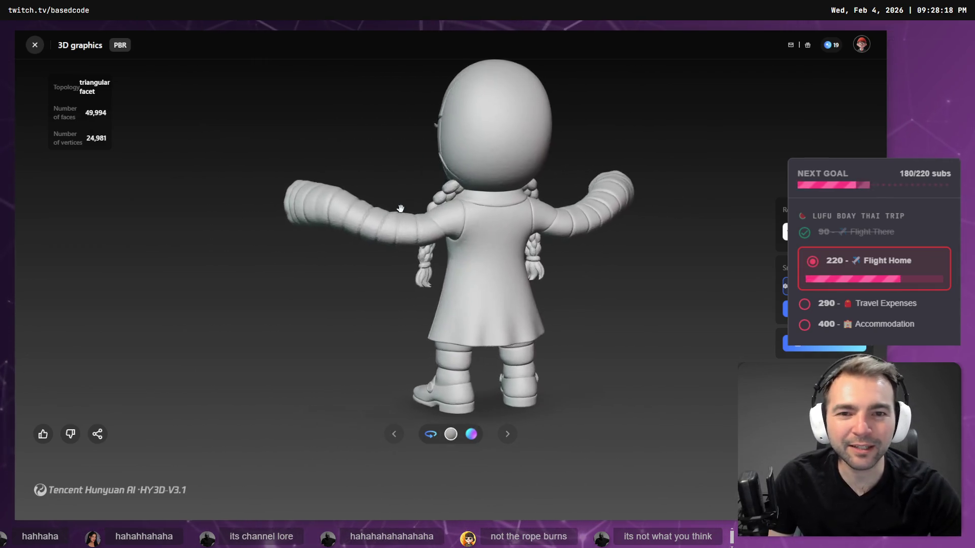
pyautogui.hotkey('alt', 'Tab')
pyautogui.rightClick(618, 166)
# Pan from the Pipeline to the Monsters frame's WormWyatt images and open a new Chrome window
pyautogui.hscroll(10, 581, 294)
pyautogui.scroll(-5, 580, 294)
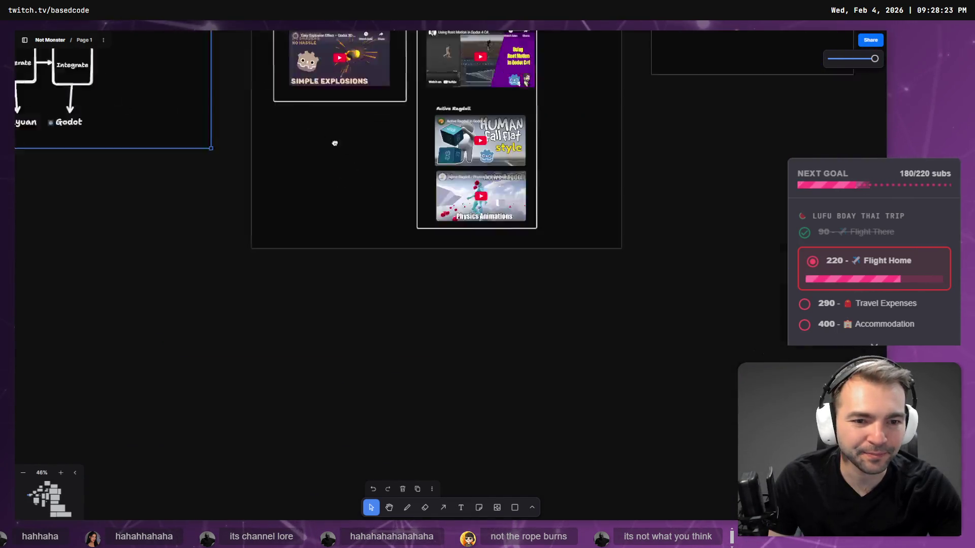
pyautogui.scroll(3, 540, 220)
pyautogui.scroll(-10, 540, 220)
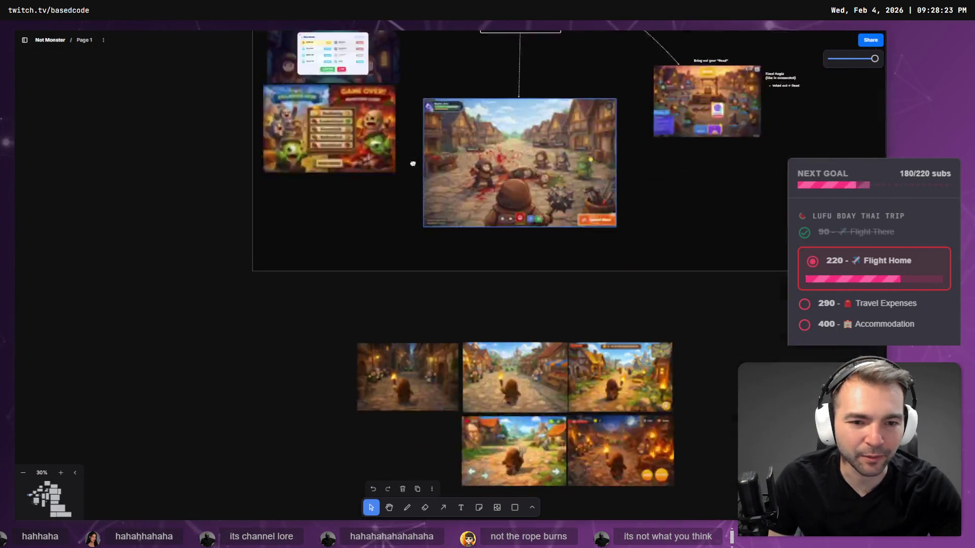
pyautogui.scroll(-10, 629, 337)
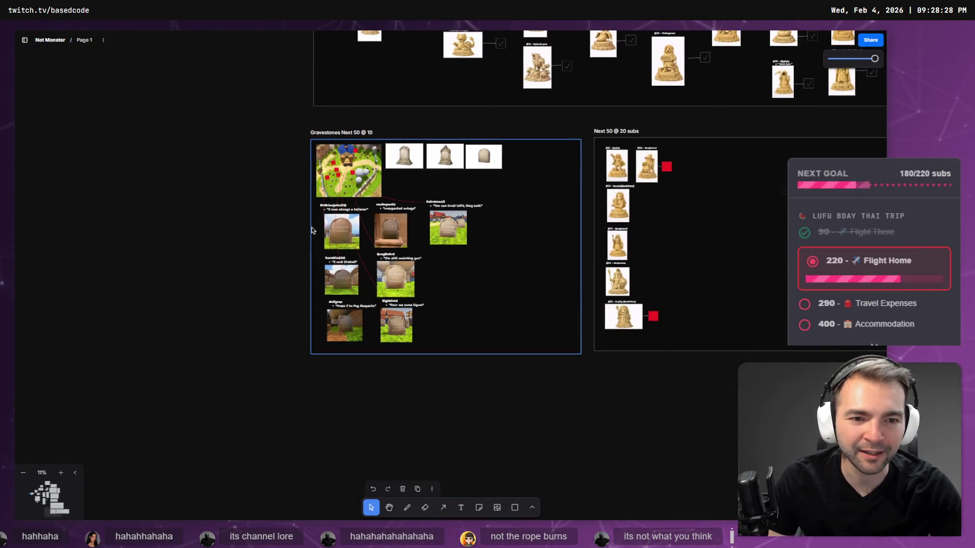
pyautogui.scroll(-8, 314, 224)
pyautogui.scroll(15, 475, 402)
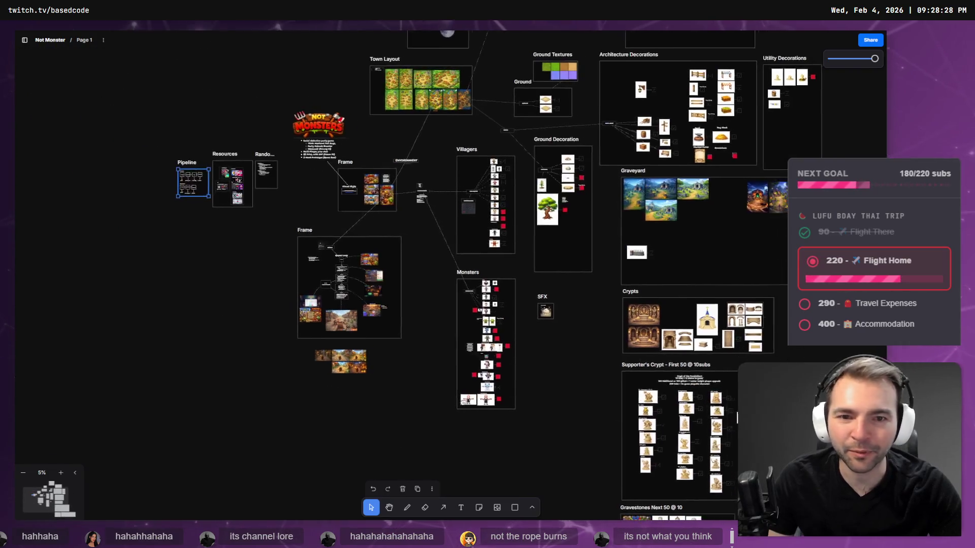
pyautogui.scroll(6, 508, 396)
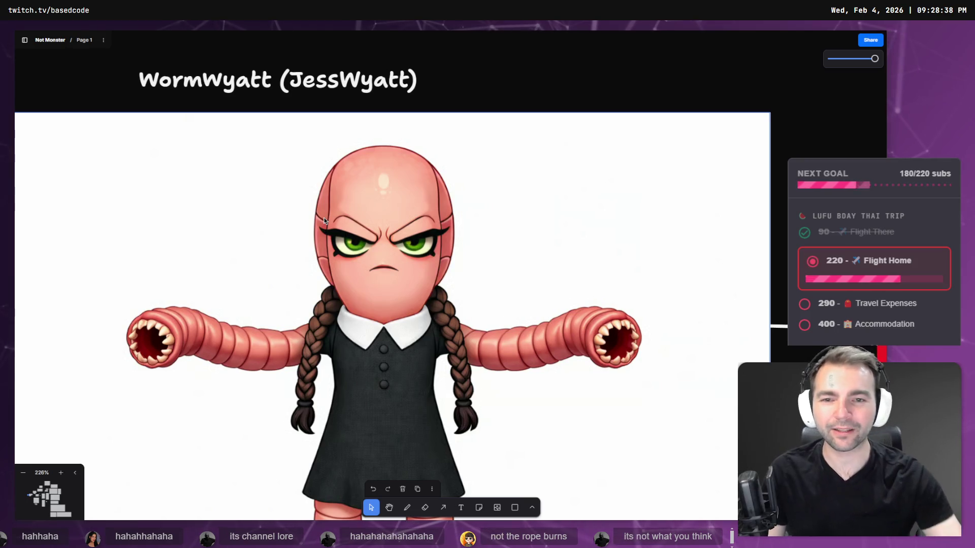
pyautogui.scroll(-3, 514, 257)
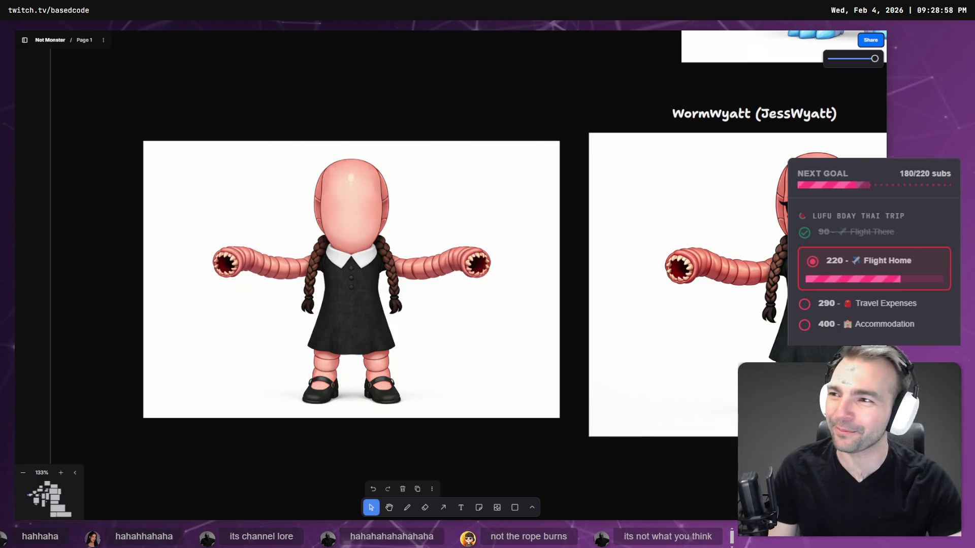
pyautogui.hotkey('ctrl', 'n')
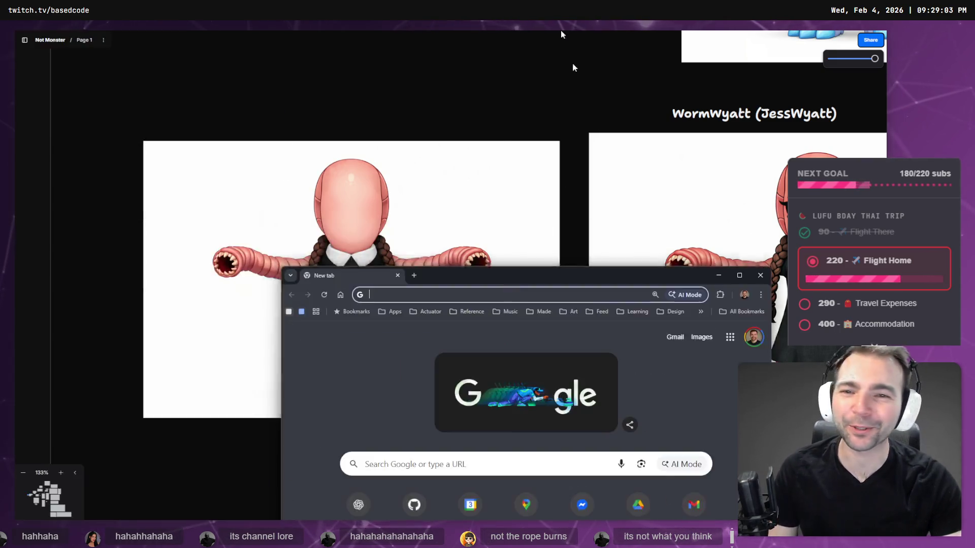
# Open ChatGPT's Images gallery and open the faceless 'Creepy chibi creature with worm limbs' image
pyautogui.click(250, 268)
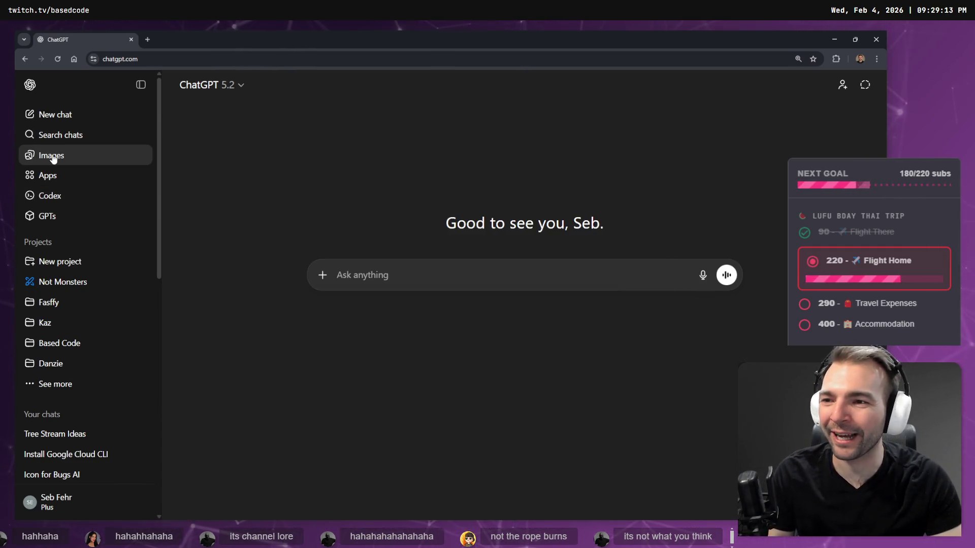
pyautogui.click(79, 159)
pyautogui.scroll(-8, 370, 270)
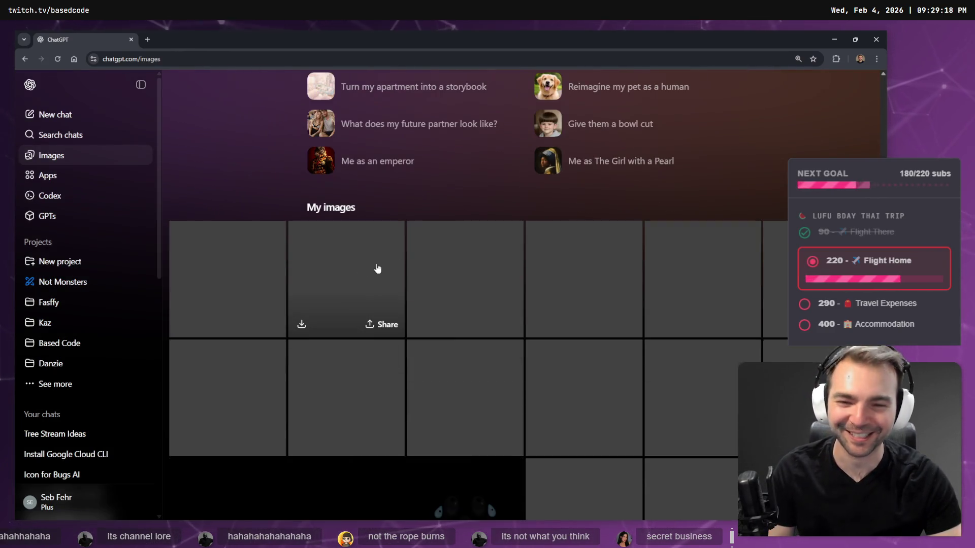
pyautogui.scroll(-10, 442, 226)
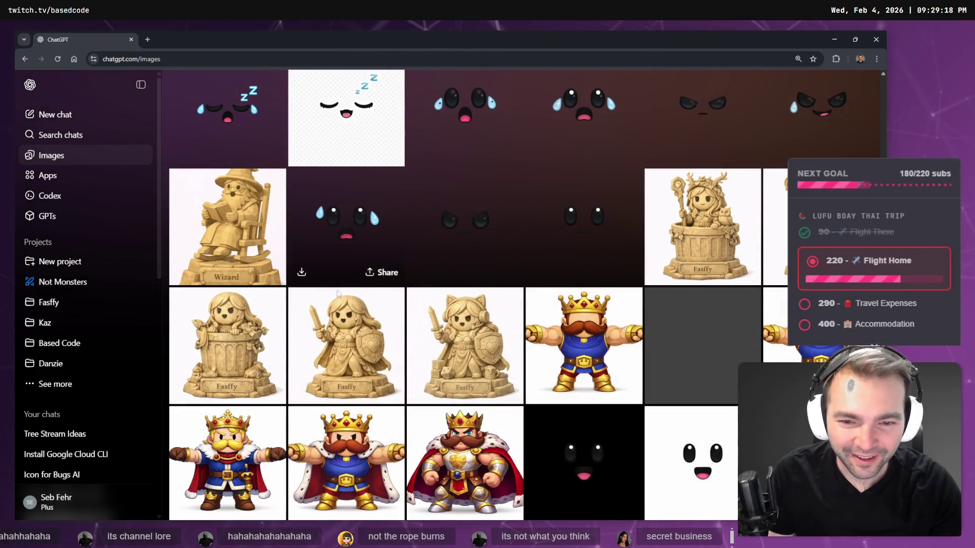
pyautogui.scroll(5, 564, 261)
pyautogui.scroll(-5, 523, 71)
pyautogui.scroll(-5, 441, 147)
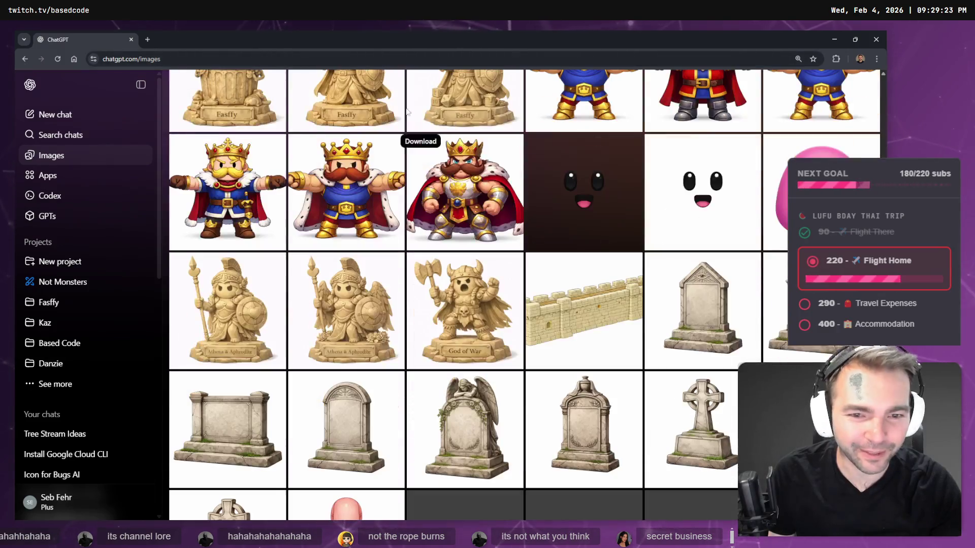
pyautogui.scroll(-5, 435, 153)
pyautogui.scroll(-1, 435, 153)
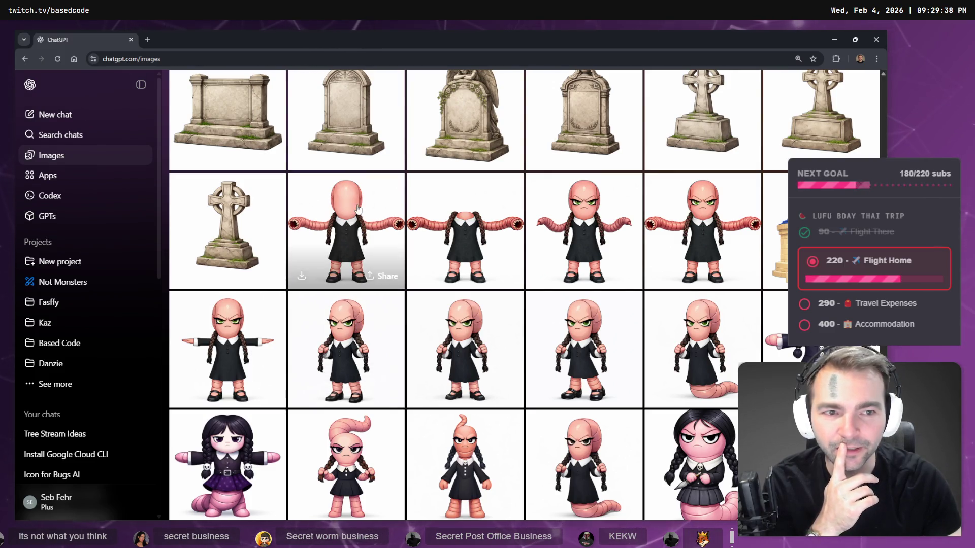
pyautogui.click(384, 212)
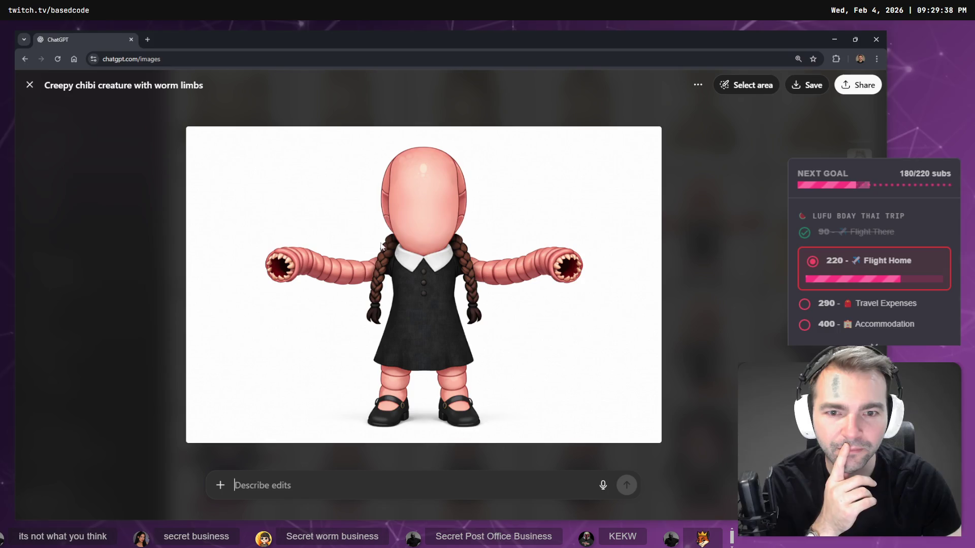
# Copy the earlier T-pose request text from the chat
pyautogui.click(364, 489)
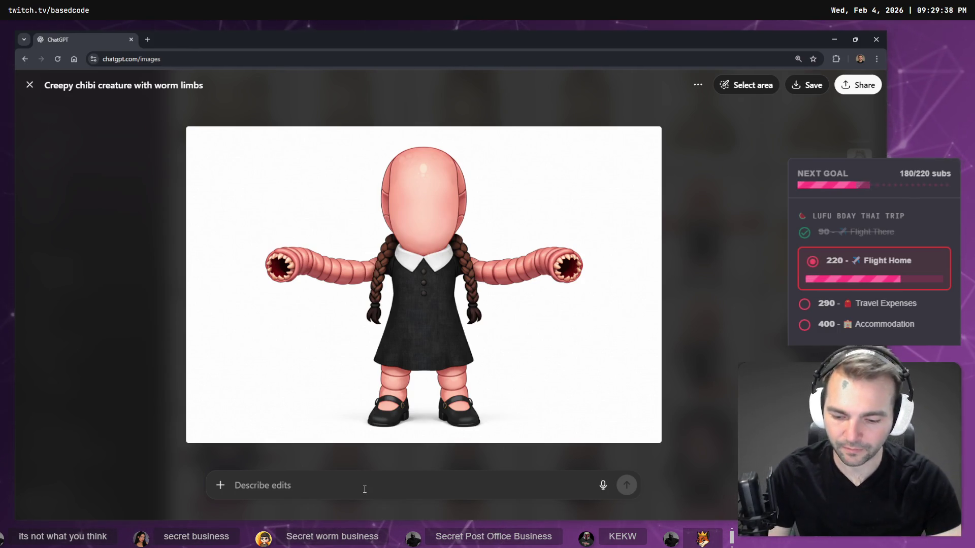
pyautogui.press('super+h')
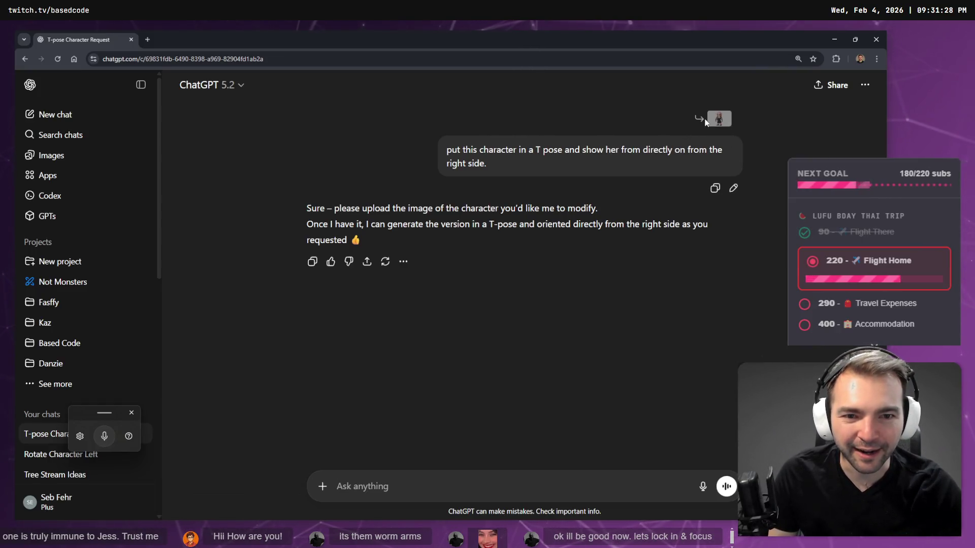
pyautogui.moveTo(594, 157); pyautogui.dragTo(523, 153)
pyautogui.hotkey('ctrl', 'c')
pyautogui.click(519, 180)
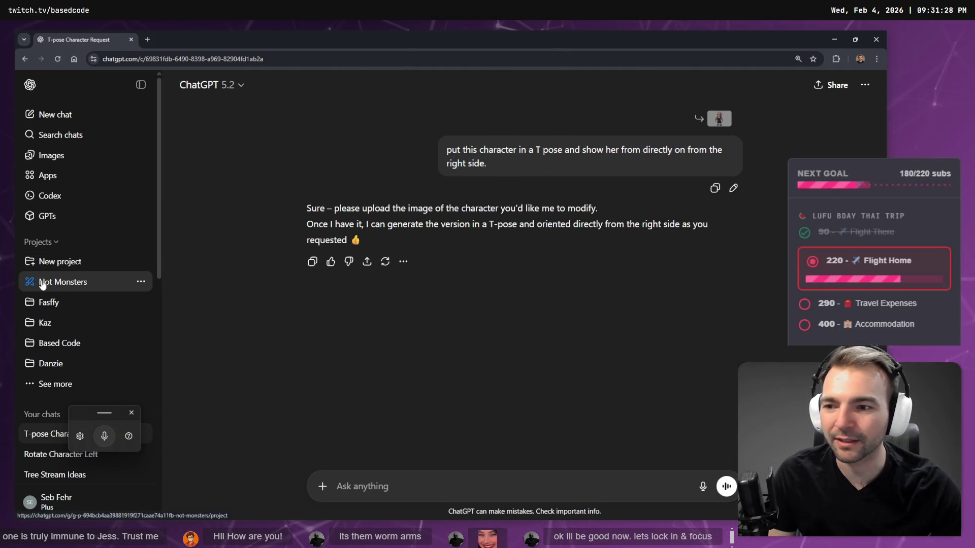
# Delete the unsuccessful T-pose chat and paste the request into a new prompt
pyautogui.click(865, 85)
pyautogui.click(804, 208)
pyautogui.click(548, 246)
pyautogui.hotkey('ctrl', 'v')
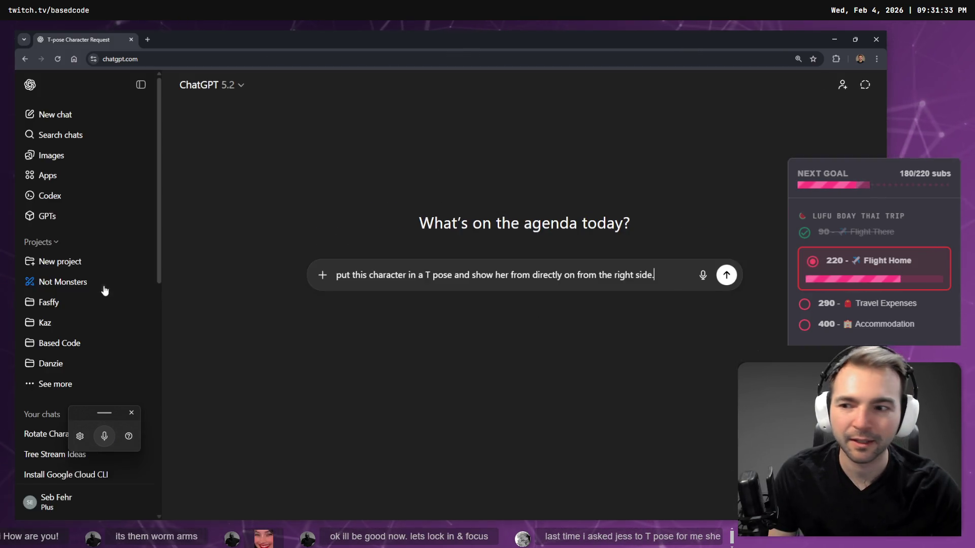
# Open the angry worm-in-black-dress image from Images and send the T-pose request
pyautogui.click(60, 155)
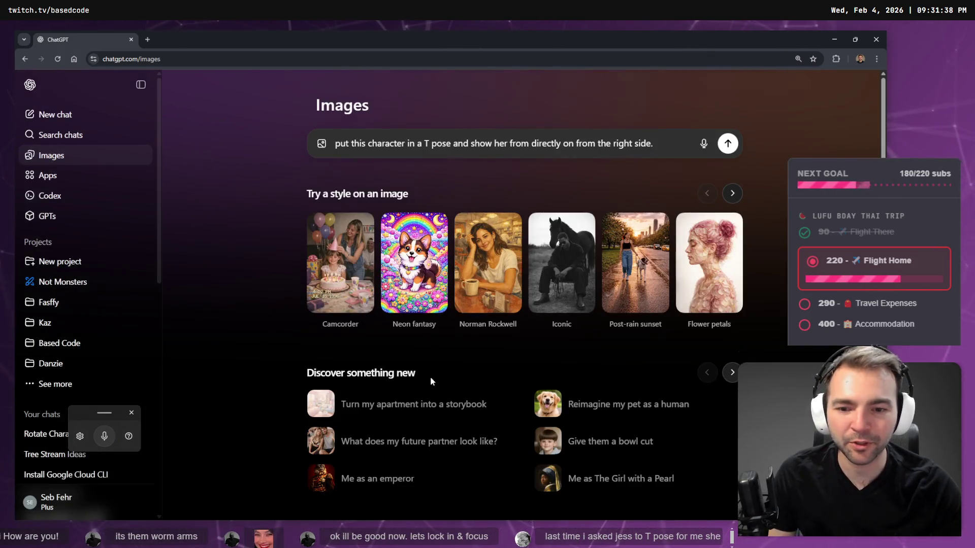
pyautogui.scroll(-20, 428, 377)
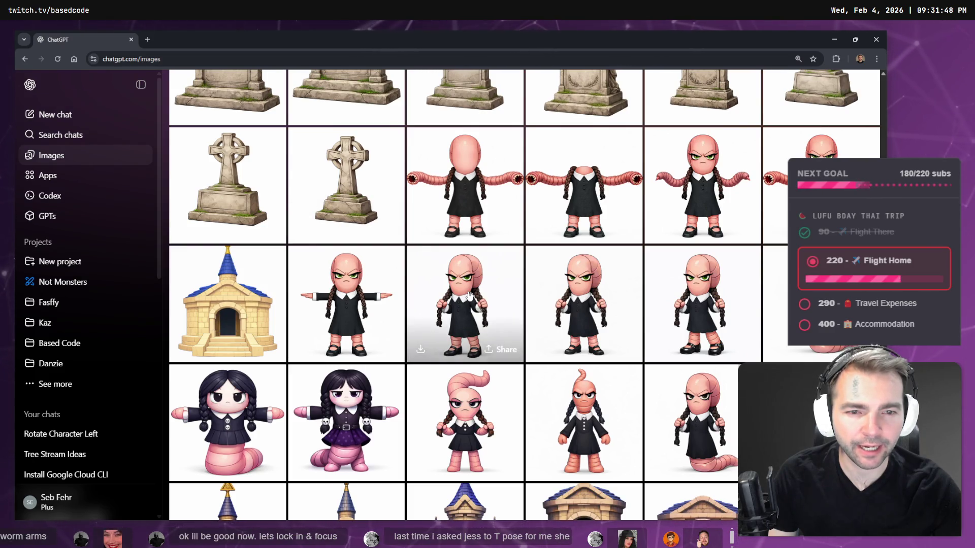
pyautogui.moveTo(470, 296); pyautogui.dragTo(681, 300)
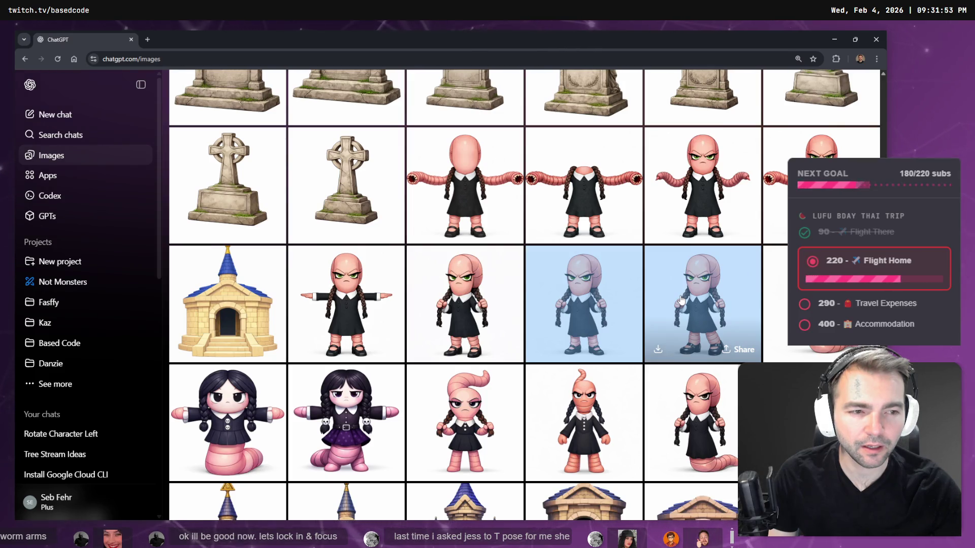
pyautogui.click(772, 305)
pyautogui.press('super+h')
pyautogui.click(772, 305)
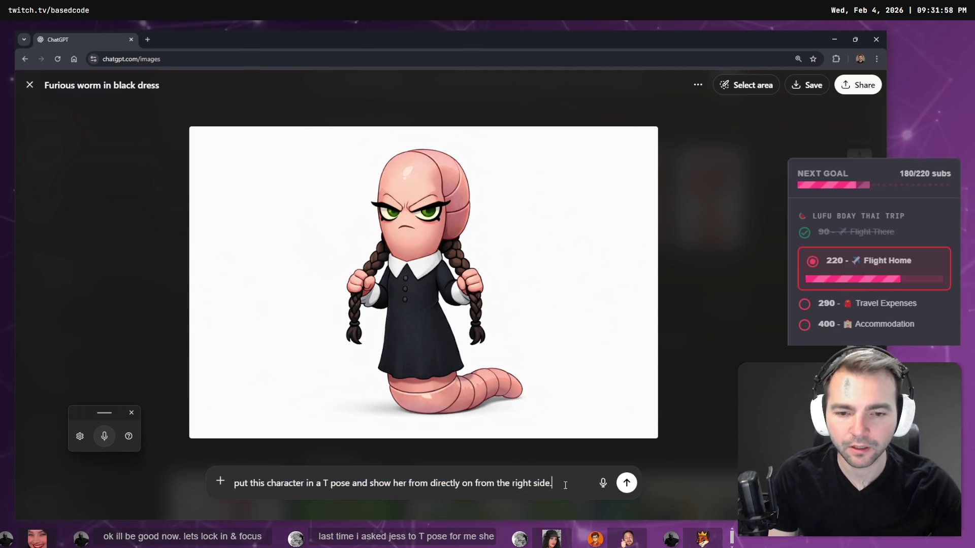
pyautogui.press('Return')
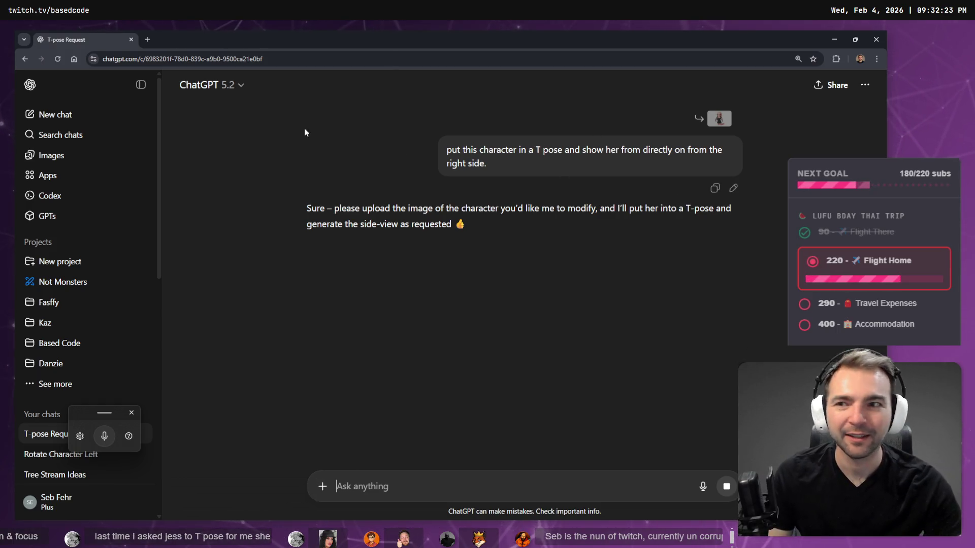
# Open the Images gallery in a new tab and scroll down to the worm-girl images
pyautogui.keyDown('ctrl'); pyautogui.click(73, 159); pyautogui.keyUp('ctrl')
pyautogui.hotkey('ctrl', 'Tab')
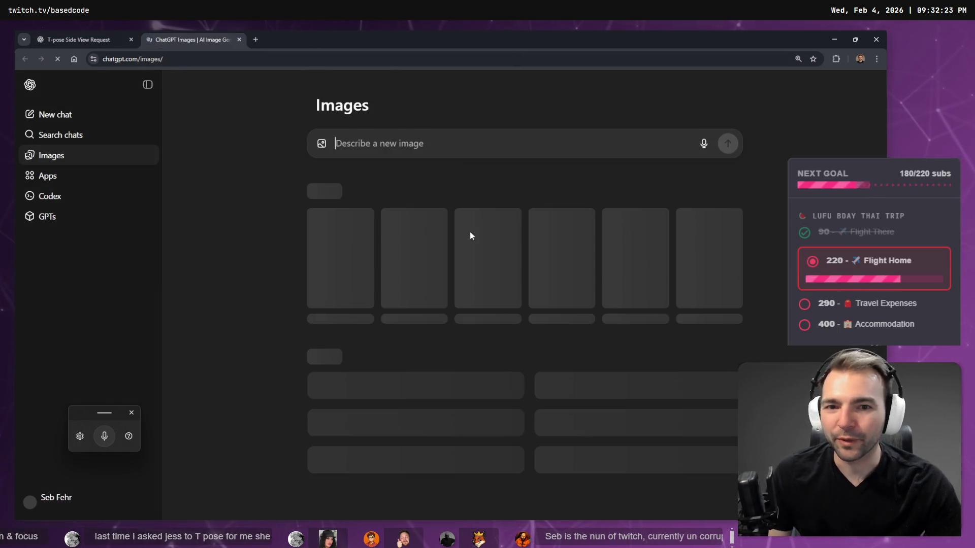
pyautogui.hotkey('ctrl', 'v')
pyautogui.scroll(-15, 484, 246)
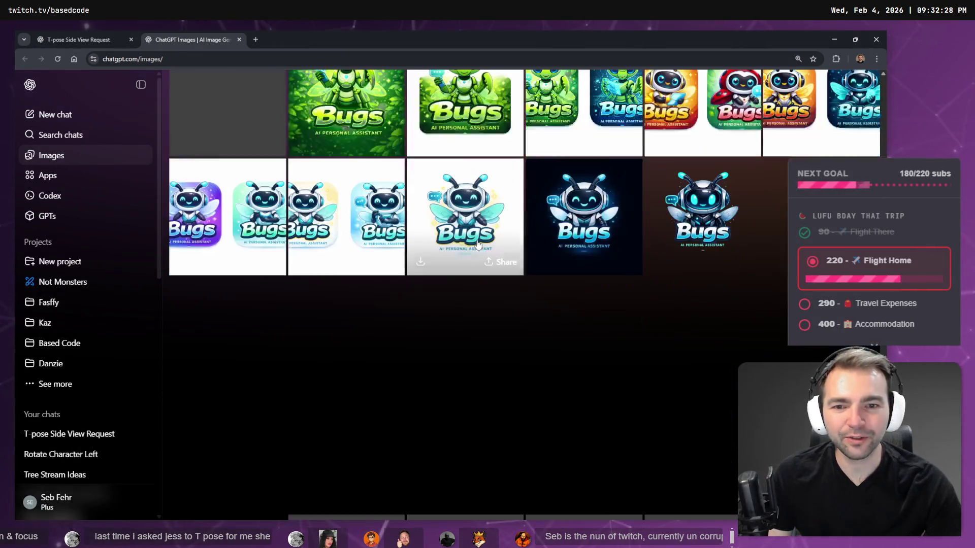
pyautogui.scroll(-10, 486, 248)
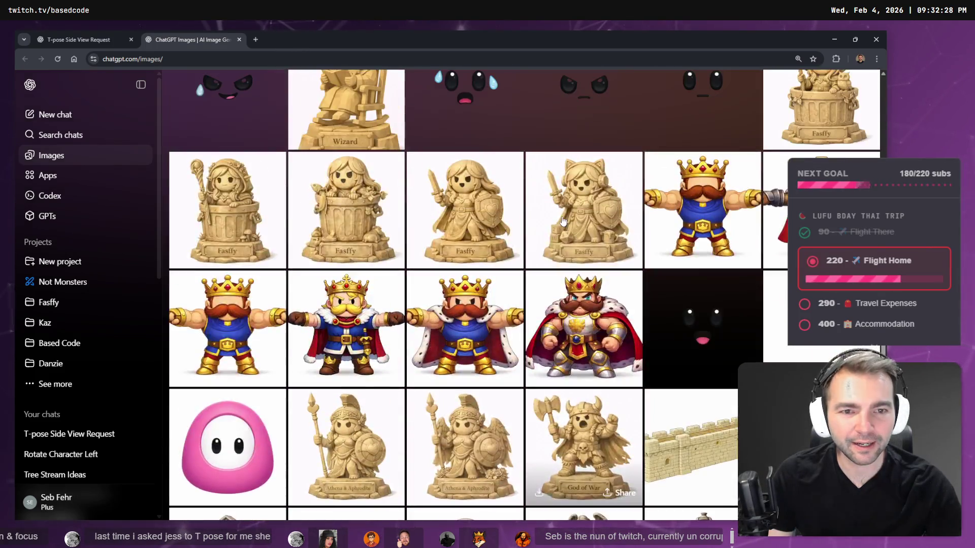
pyautogui.scroll(-3, 733, 388)
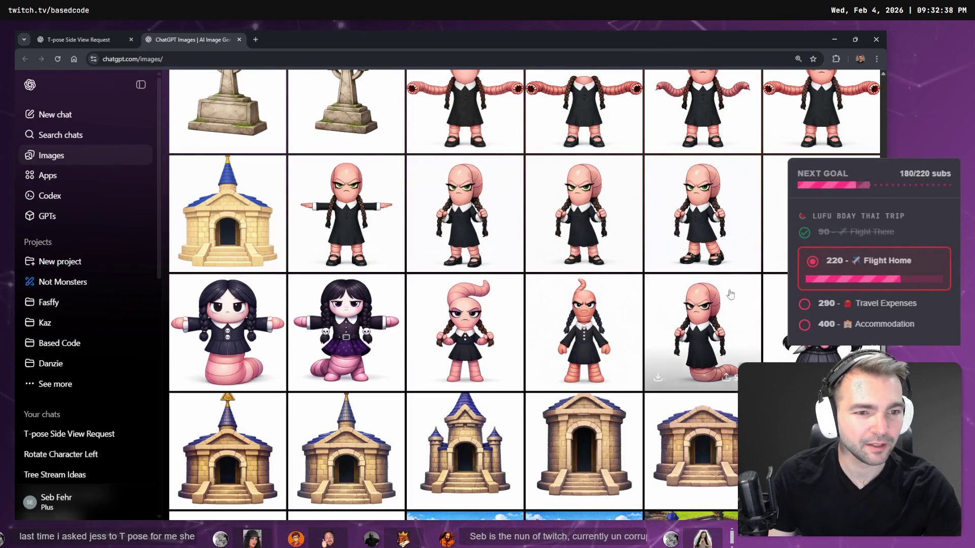
# Copy the Wednesday worm-girl image and paste it into the T-pose Side View chat message
pyautogui.click(701, 325)
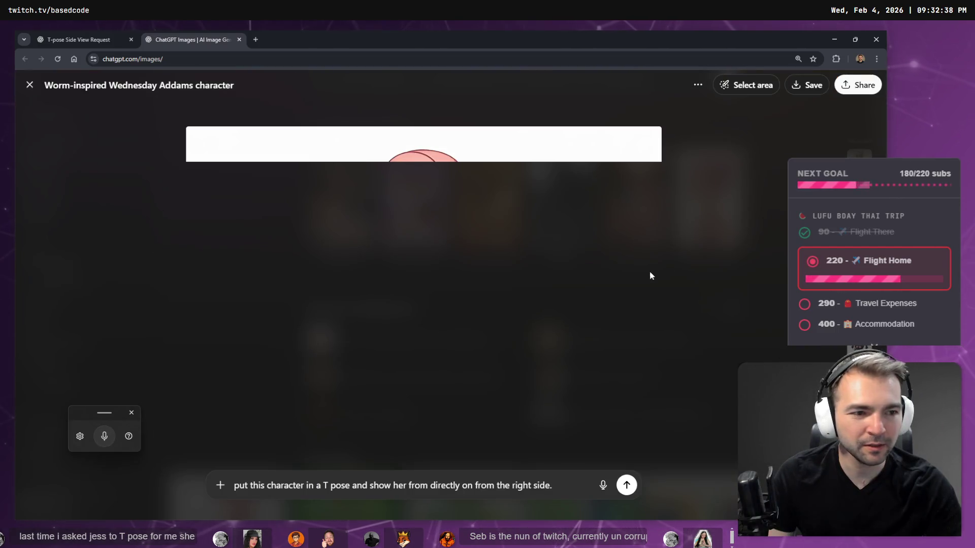
pyautogui.rightClick(413, 244)
pyautogui.click(450, 280)
pyautogui.hotkey('ctrl', 'Tab')
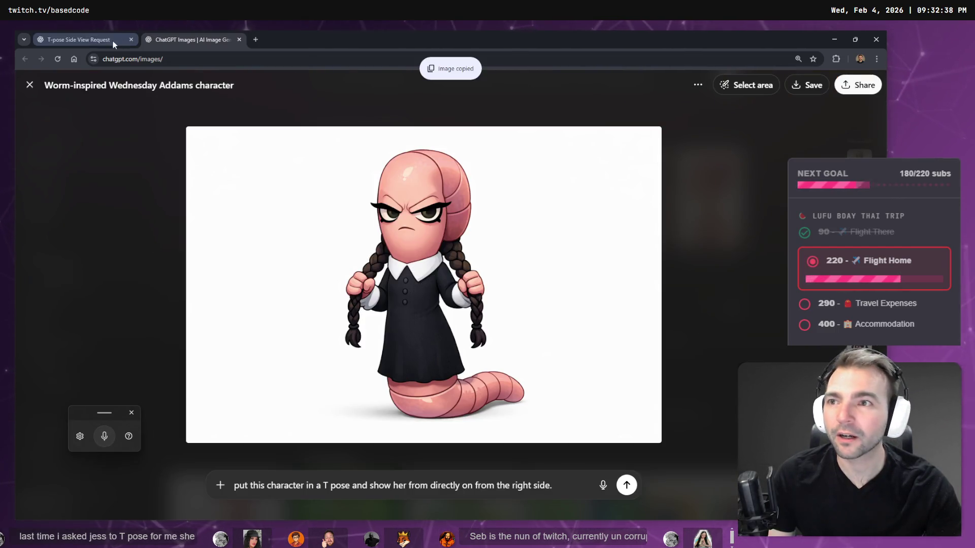
pyautogui.hotkey('ctrl', 'v')
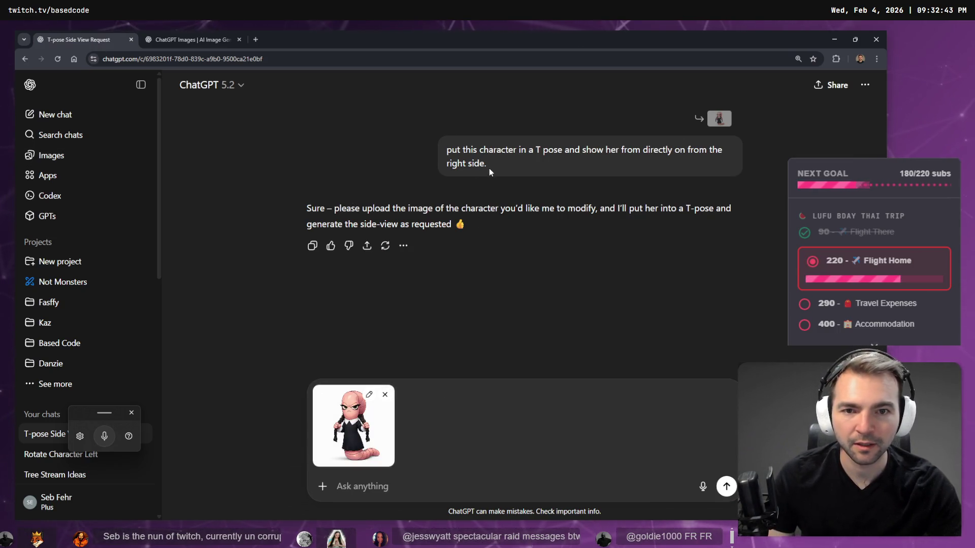
# Copy the earlier T-pose right-side request and paste it into the message
pyautogui.moveTo(488, 164); pyautogui.dragTo(449, 151)
pyautogui.hotkey('ctrl', 'c')
pyautogui.click(446, 407)
pyautogui.hotkey('ctrl', 'v')
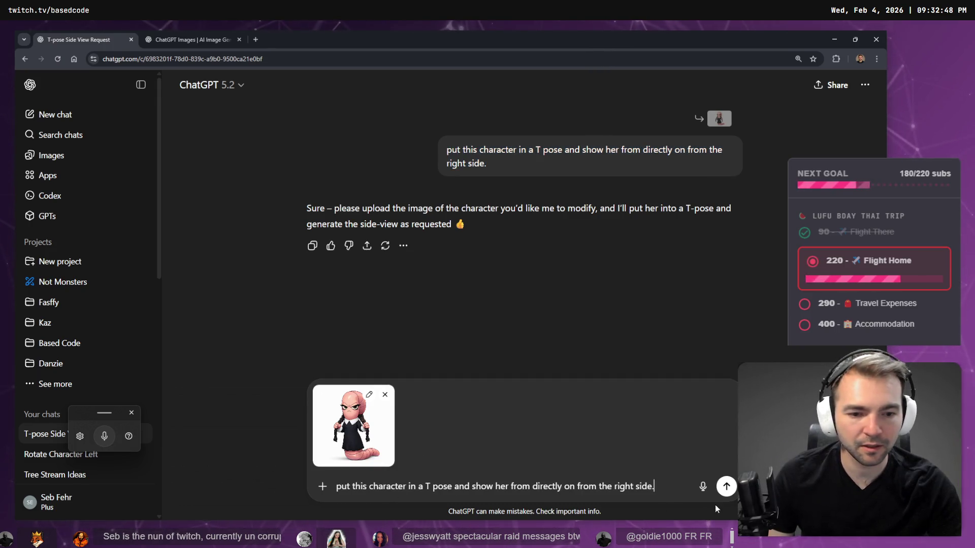
# Send the request and open the generated 'Angry worm in a black dress' T-pose side view full size
pyautogui.click(726, 486)
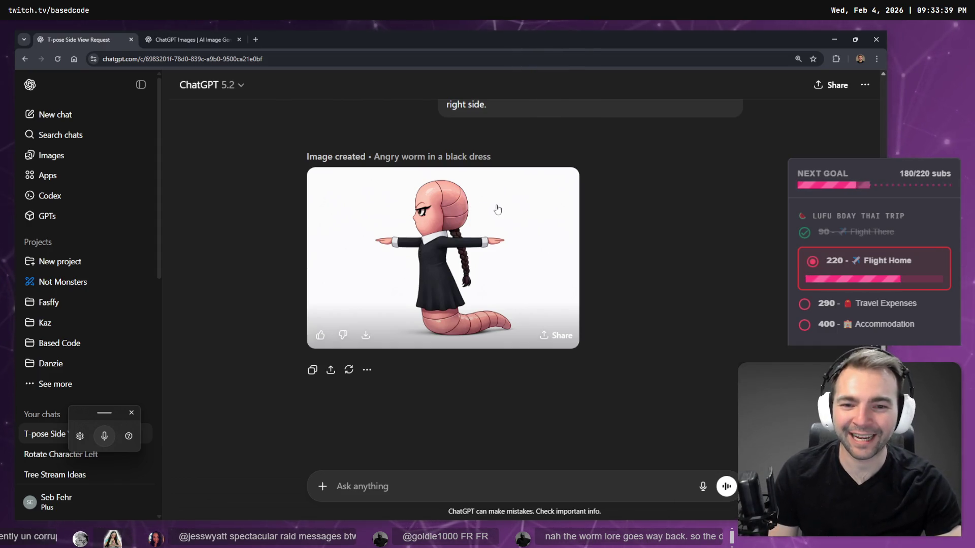
pyautogui.click(496, 209)
# Copy the generated T-pose image and close the Blinkist page opened by mistake from Apps bookmarks
pyautogui.rightClick(442, 228)
pyautogui.click(508, 265)
pyautogui.hotkey('ctrl', 't')
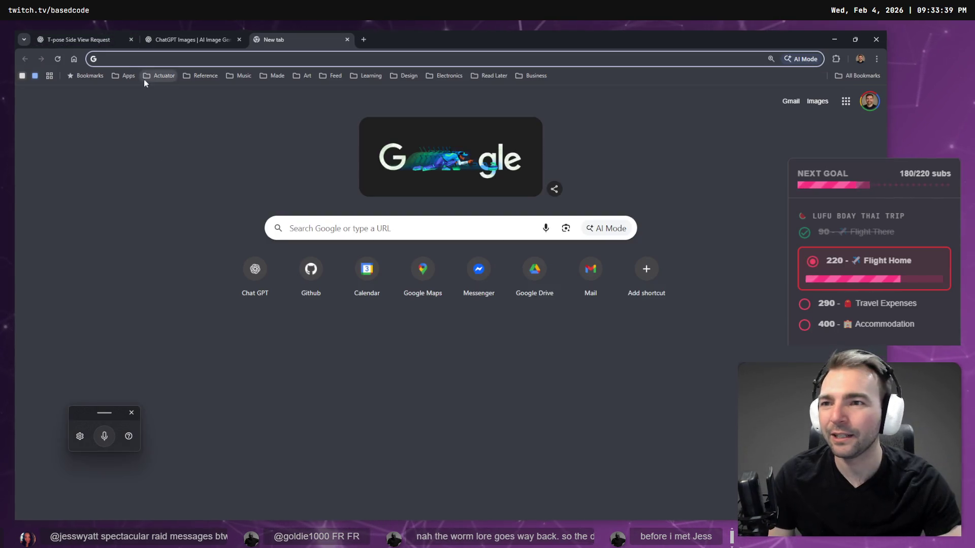
pyautogui.click(127, 76)
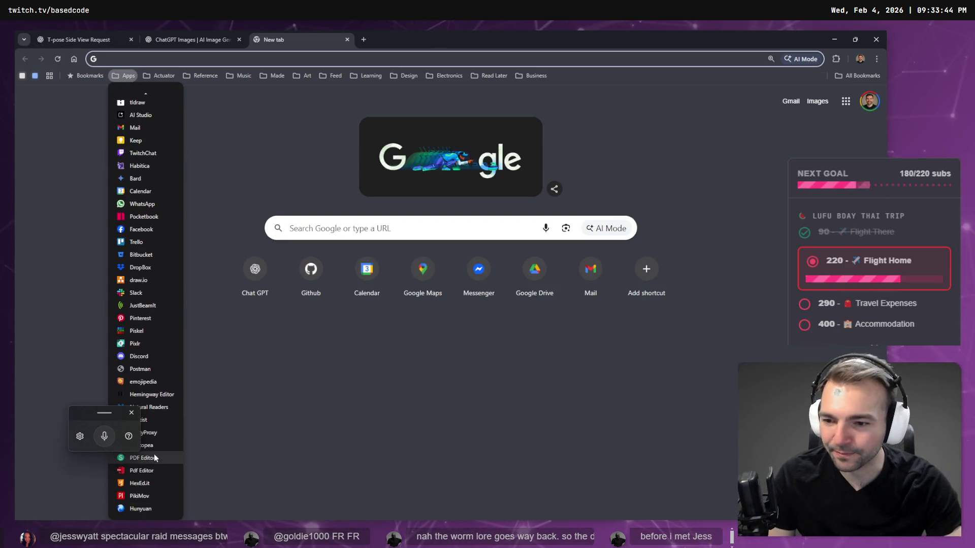
pyautogui.click(143, 420)
pyautogui.moveTo(123, 409); pyautogui.dragTo(76, 426)
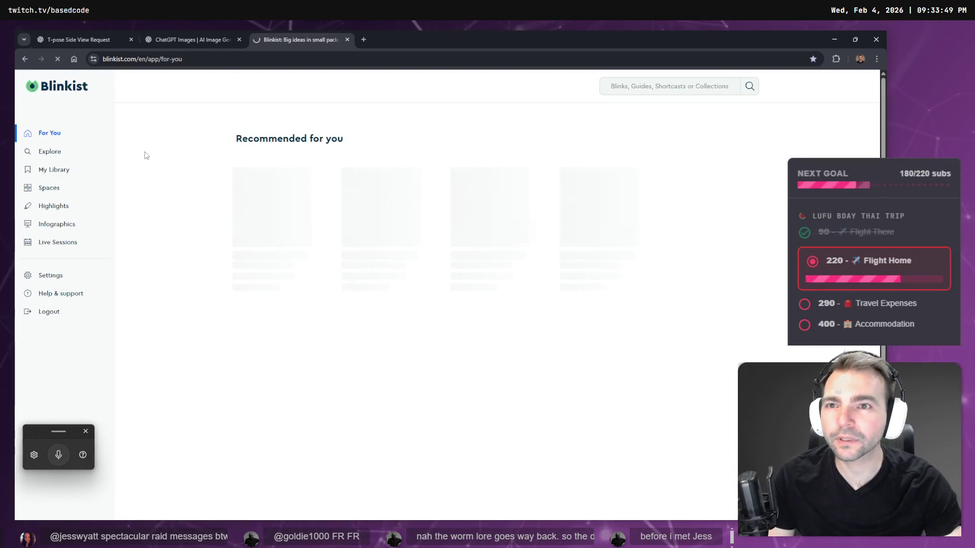
pyautogui.hotkey('ctrl', 'w')
# Open Photopea from the Apps bookmarks with the image as image.png, then return to the chat tab
pyautogui.hotkey('ctrl', 't')
pyautogui.click(125, 78)
pyautogui.scroll(-5, 137, 462)
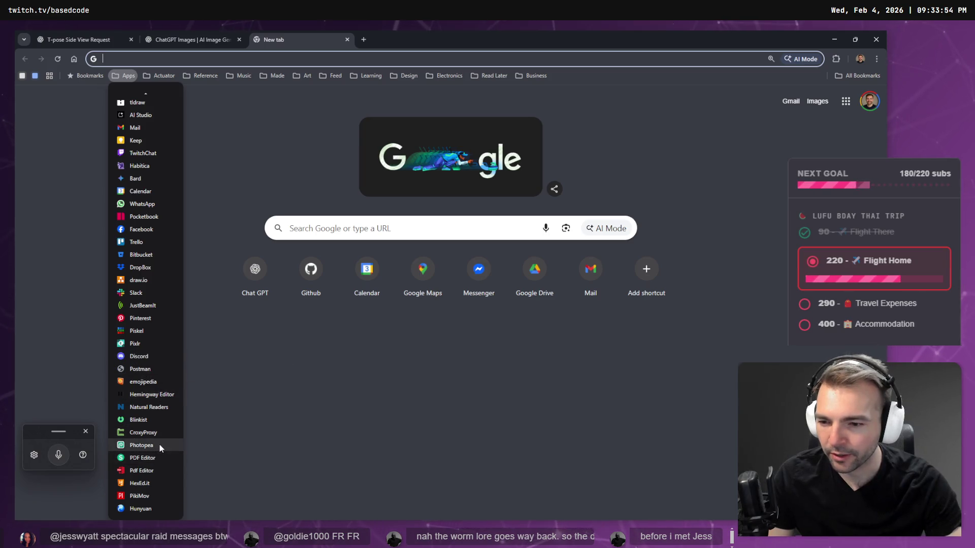
pyautogui.click(141, 445)
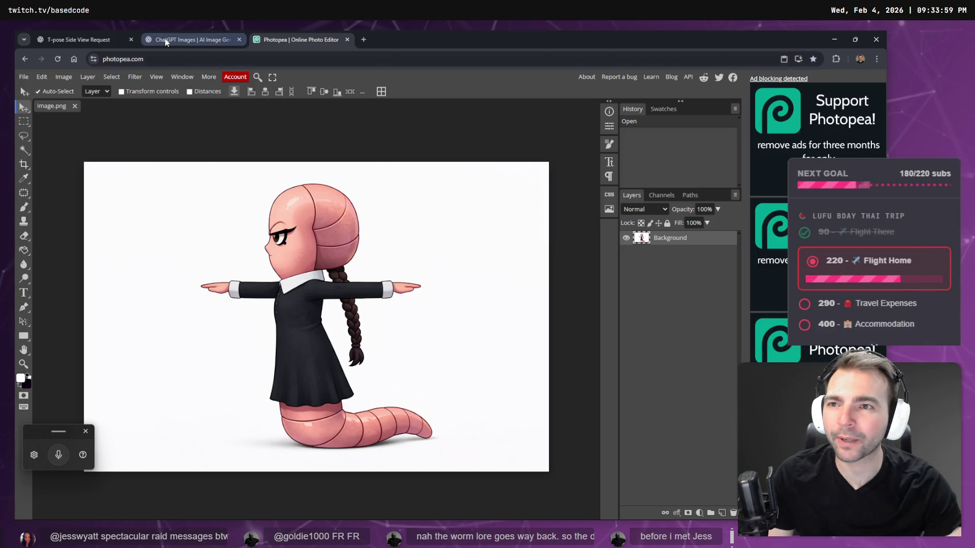
pyautogui.click(67, 37)
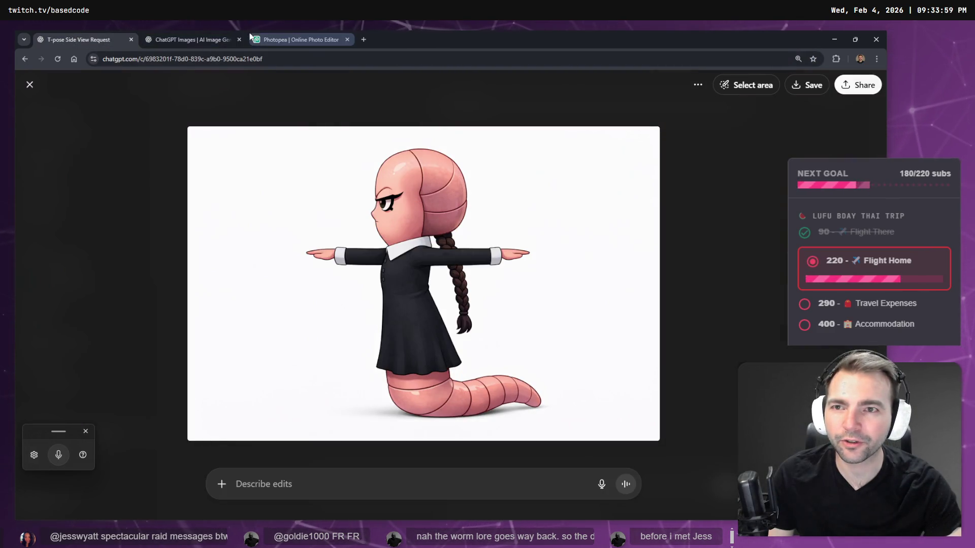
# Check the Photopea tab, then return to the Images gallery and close the full-size view
pyautogui.click(274, 35)
pyautogui.click(186, 36)
pyautogui.hotkey('ctrl', 'shift', 'Tab')
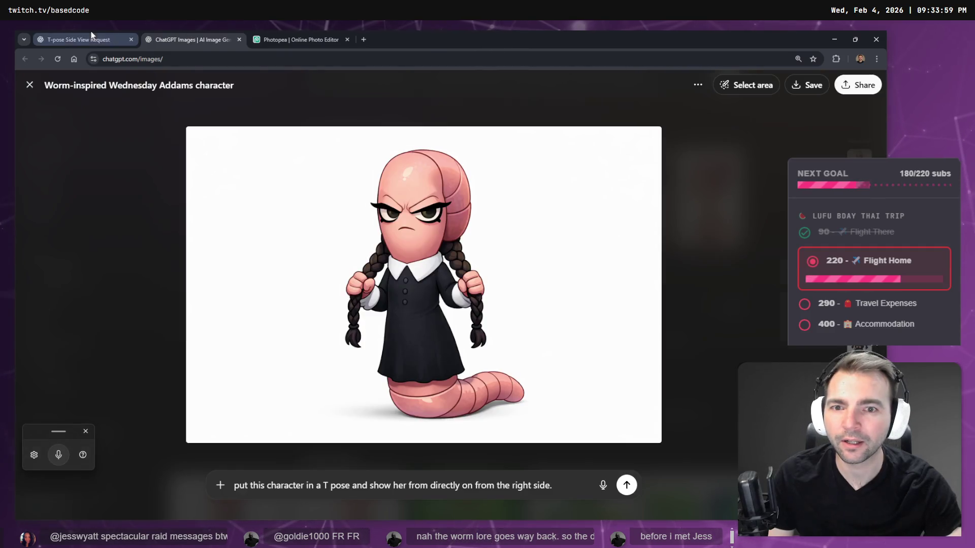
pyautogui.click(176, 41)
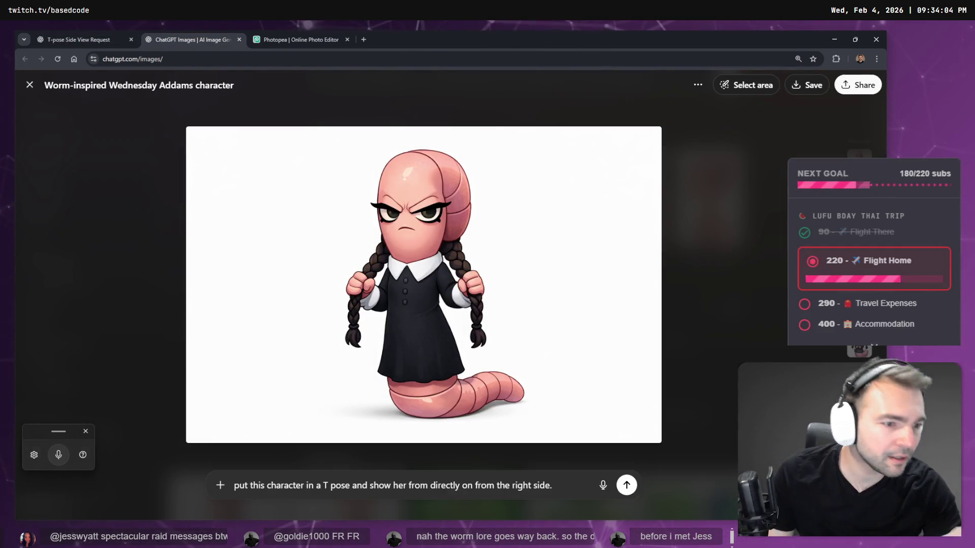
pyautogui.press('Escape')
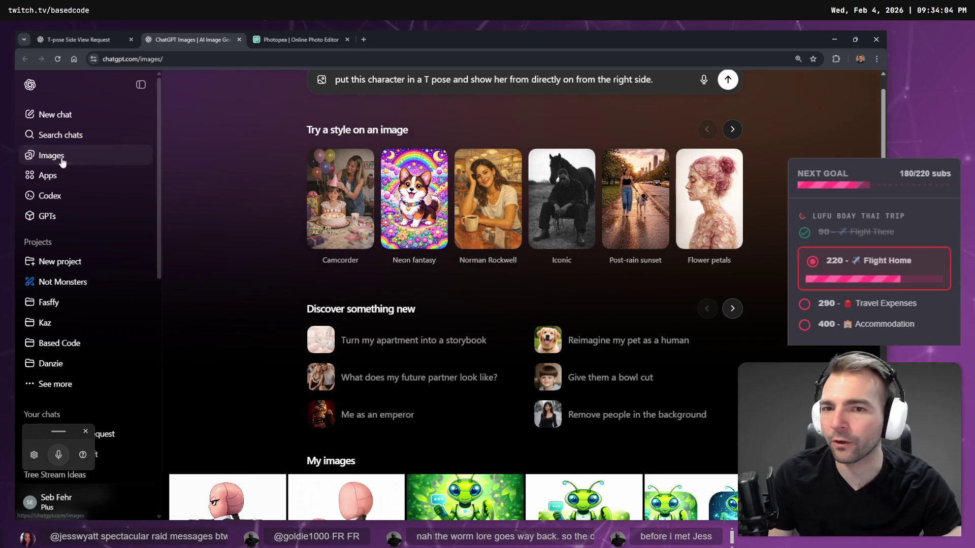
# Scroll the gallery and open the headless worm-limbed girl image full size
pyautogui.scroll(-3, 304, 234)
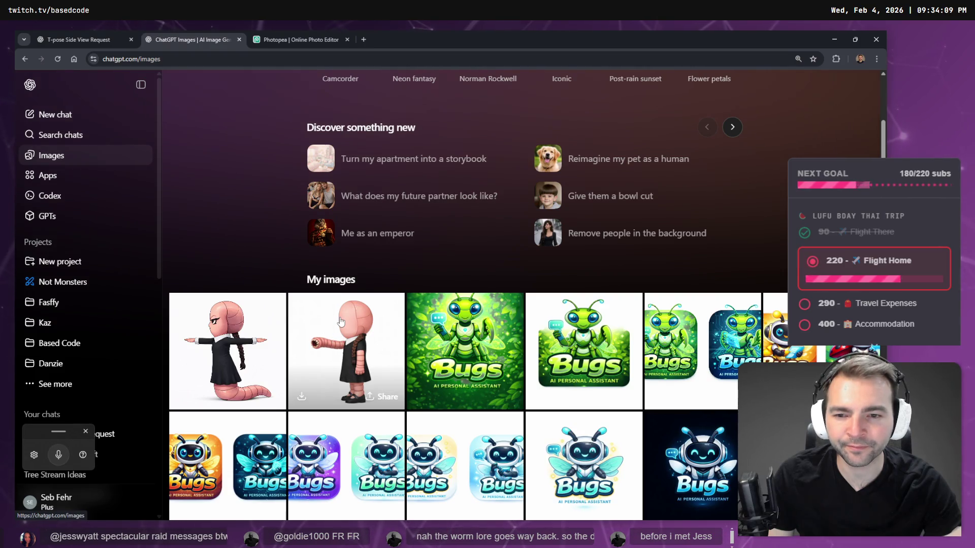
pyautogui.scroll(-5, 340, 322)
pyautogui.scroll(5, 343, 305)
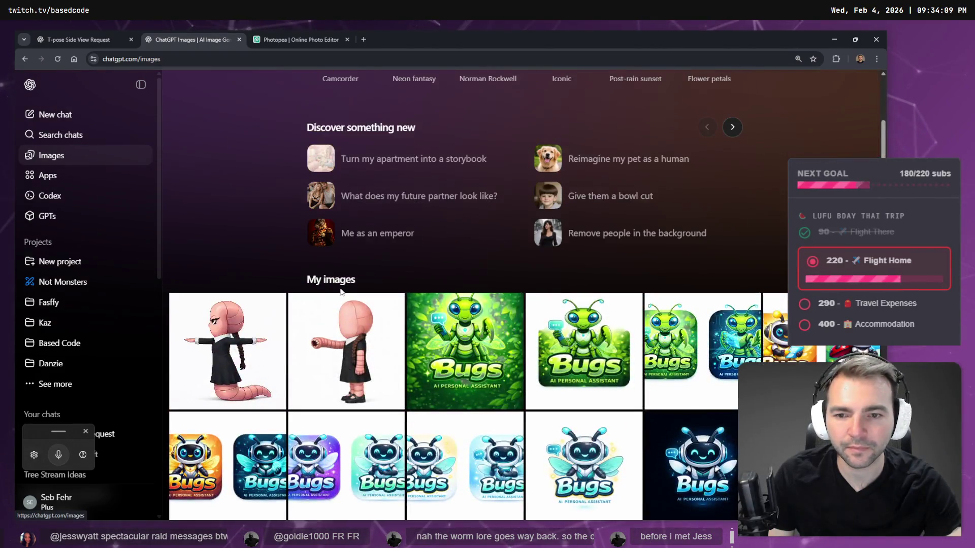
pyautogui.scroll(-1, 344, 293)
pyautogui.scroll(-5, 355, 289)
pyautogui.scroll(5, 371, 286)
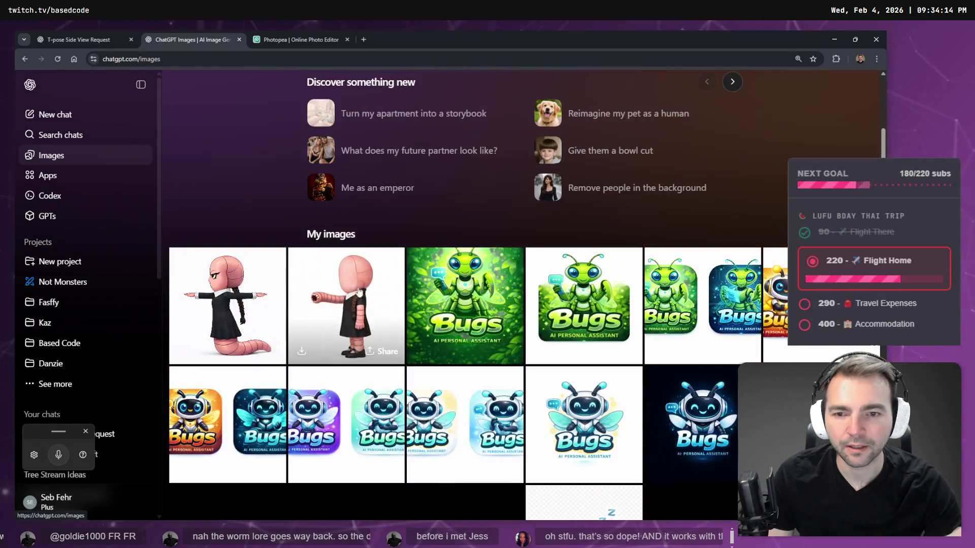
pyautogui.scroll(-15, 345, 308)
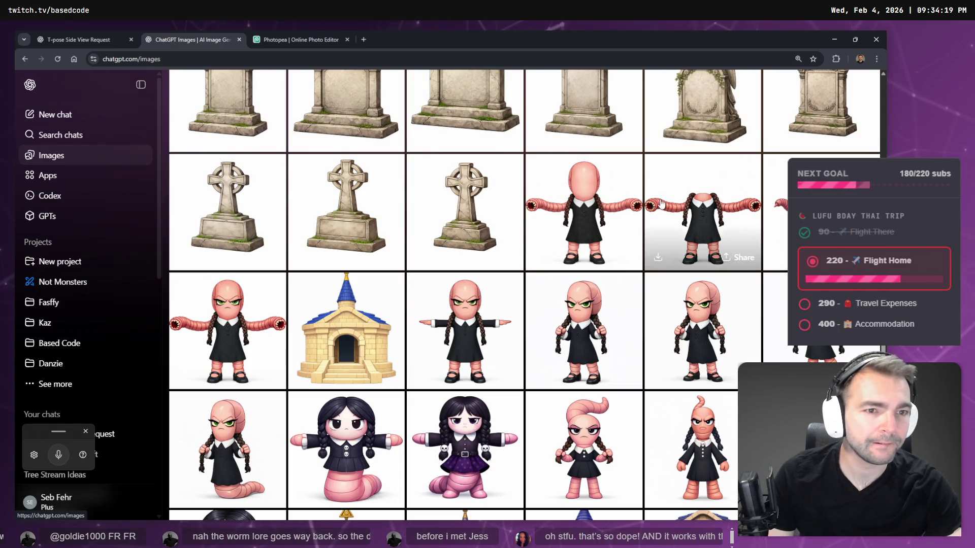
pyautogui.click(589, 198)
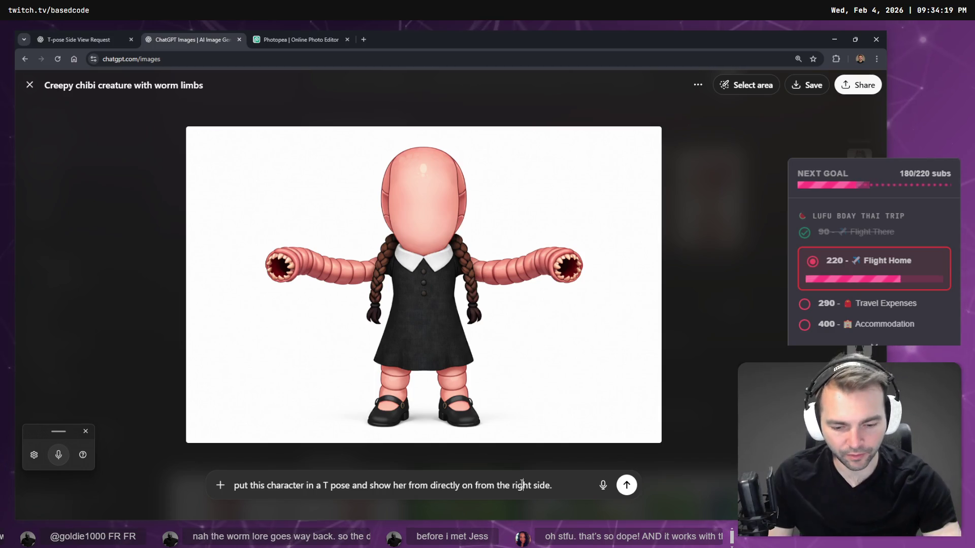
# Dictate the T-pose right-side request keeping all her features and send it
pyautogui.write('P')
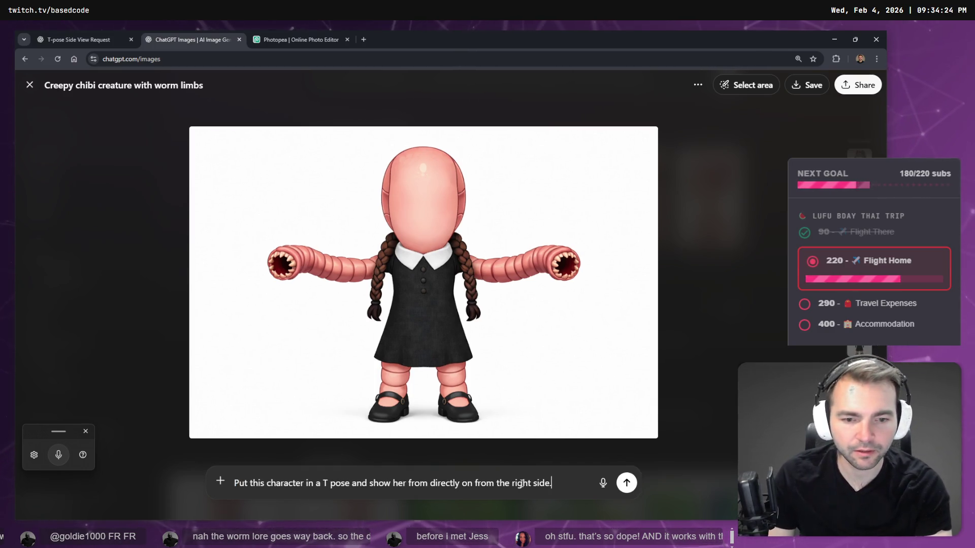
pyautogui.press('ctrl+super')
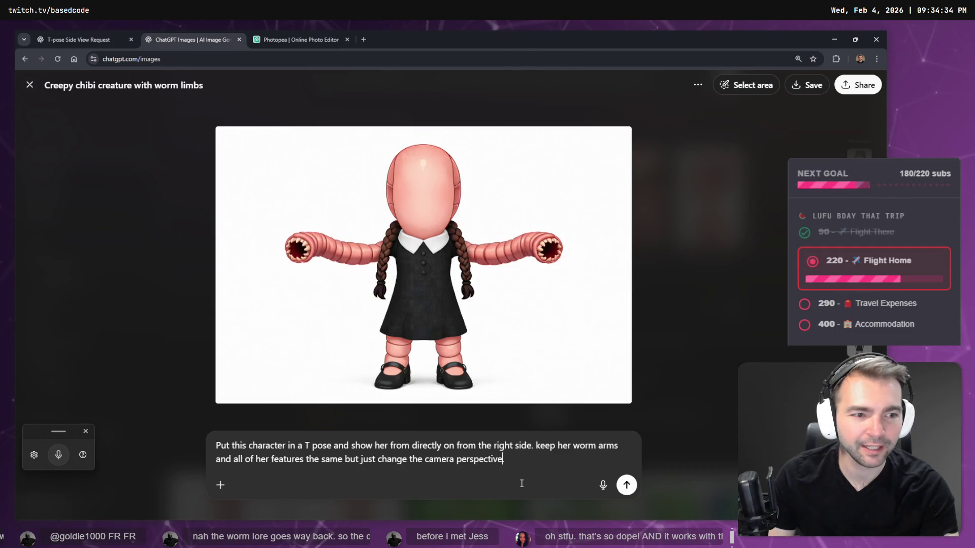
pyautogui.press('Return')
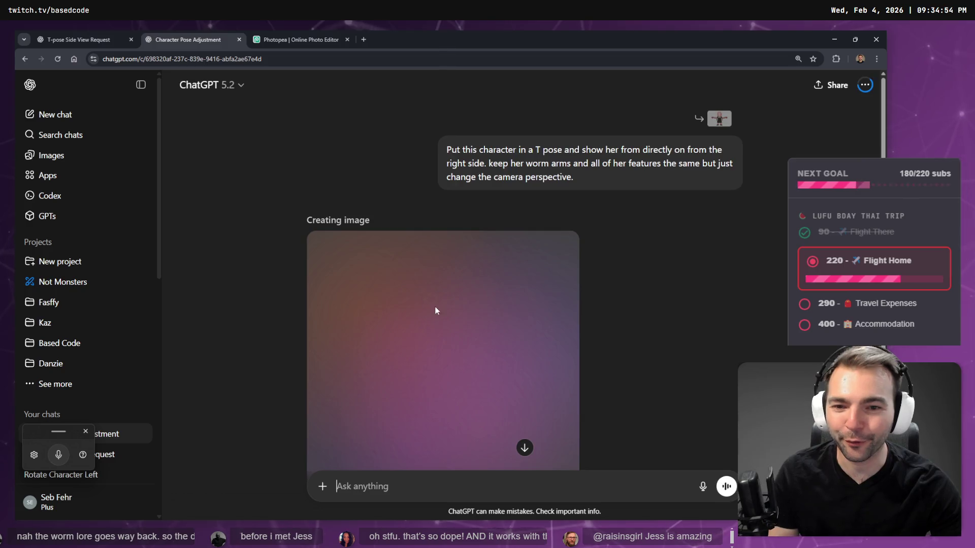
# Scroll through the ChatGPT chat to review the generated right-side T-pose image
pyautogui.scroll(-3, 433, 306)
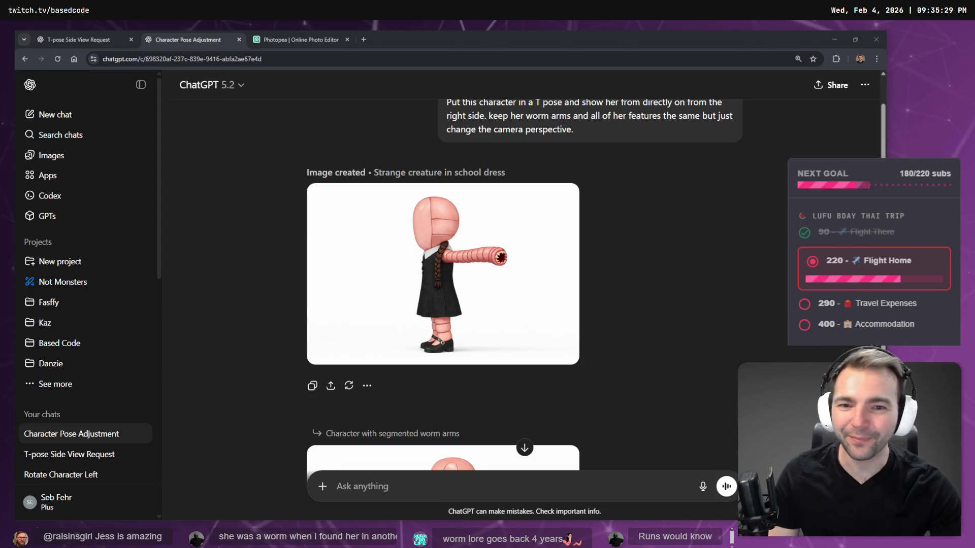
pyautogui.scroll(-5, 579, 305)
pyautogui.scroll(5, 505, 229)
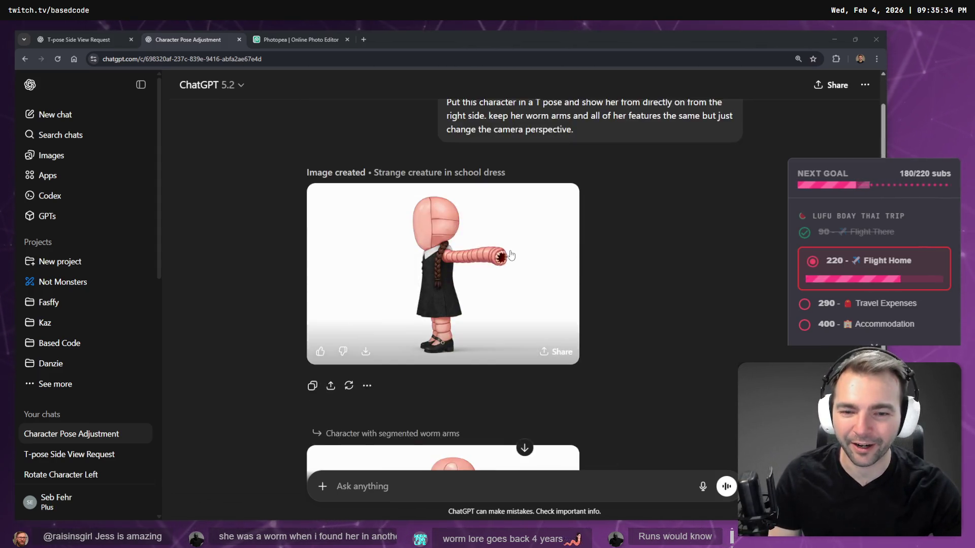
pyautogui.scroll(-3, 510, 253)
pyautogui.scroll(-8, 510, 251)
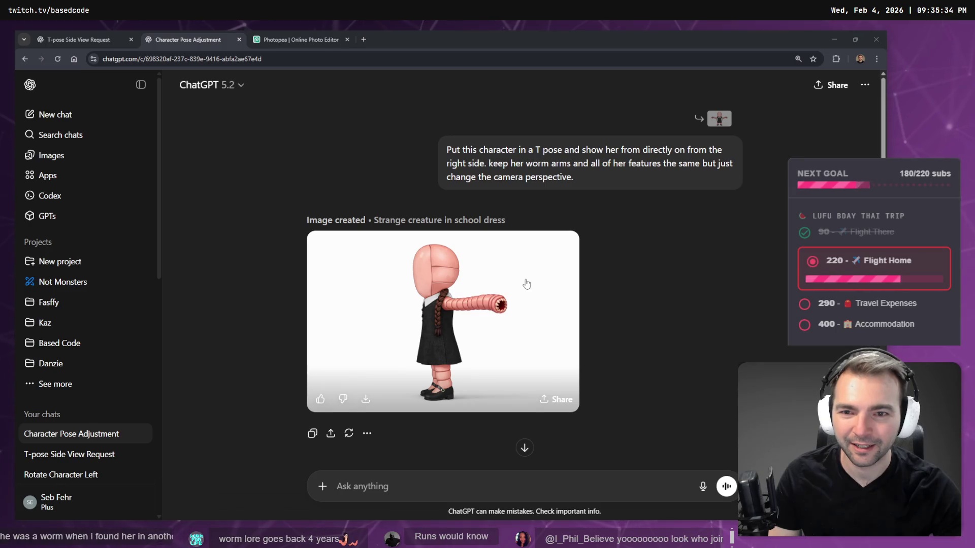
pyautogui.scroll(5, 507, 254)
pyautogui.scroll(-5, 482, 280)
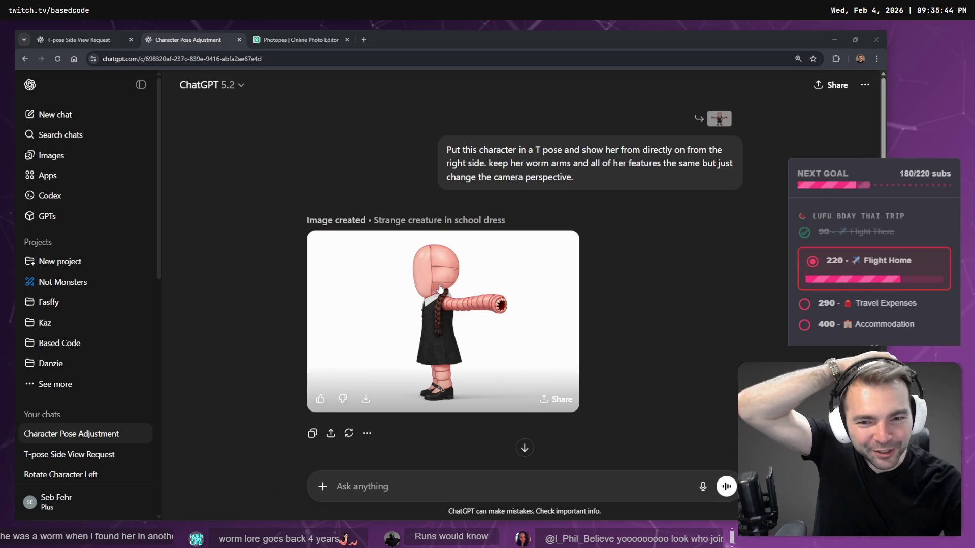
pyautogui.scroll(5, 457, 295)
pyautogui.scroll(-5, 486, 325)
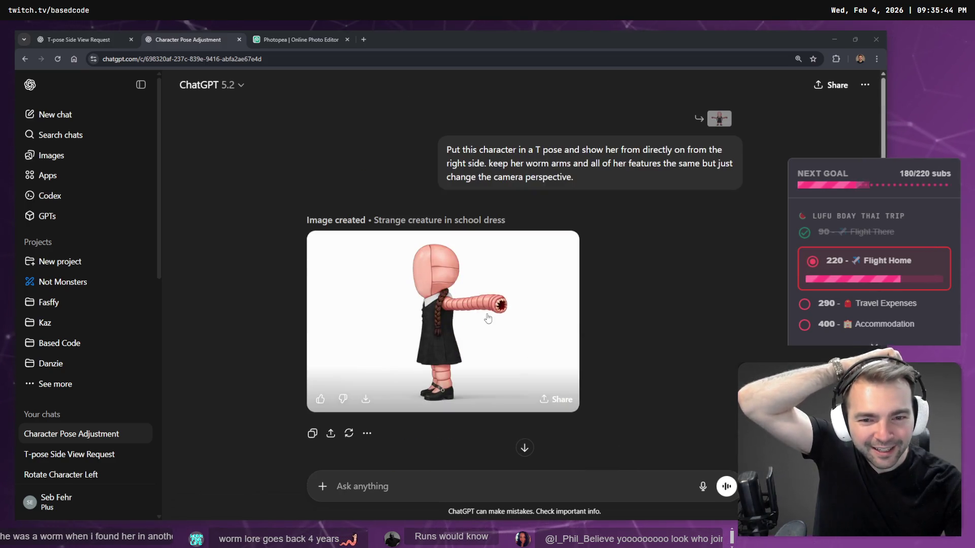
pyautogui.scroll(5, 490, 323)
pyautogui.scroll(-5, 495, 320)
pyautogui.scroll(5, 497, 315)
pyautogui.scroll(-5, 500, 308)
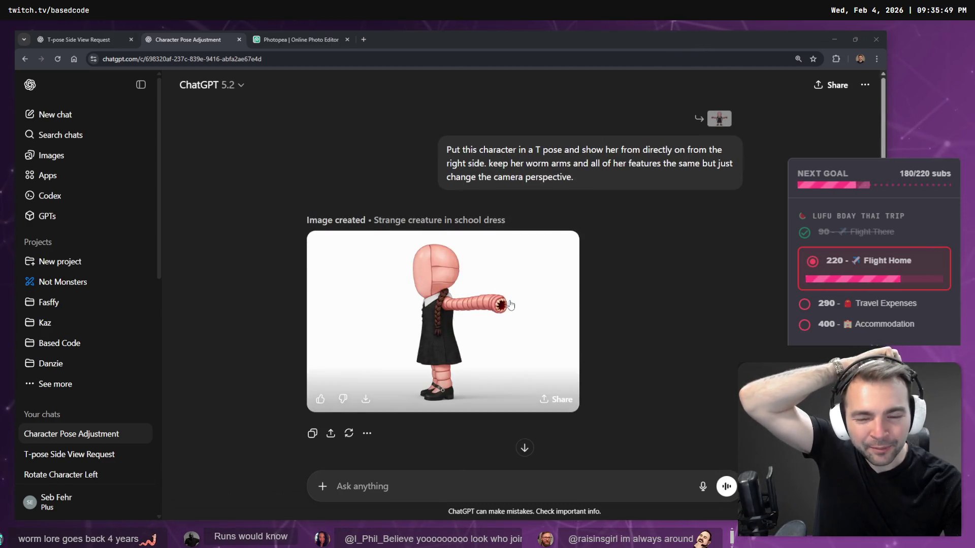
pyautogui.scroll(5, 513, 311)
pyautogui.scroll(-5, 495, 284)
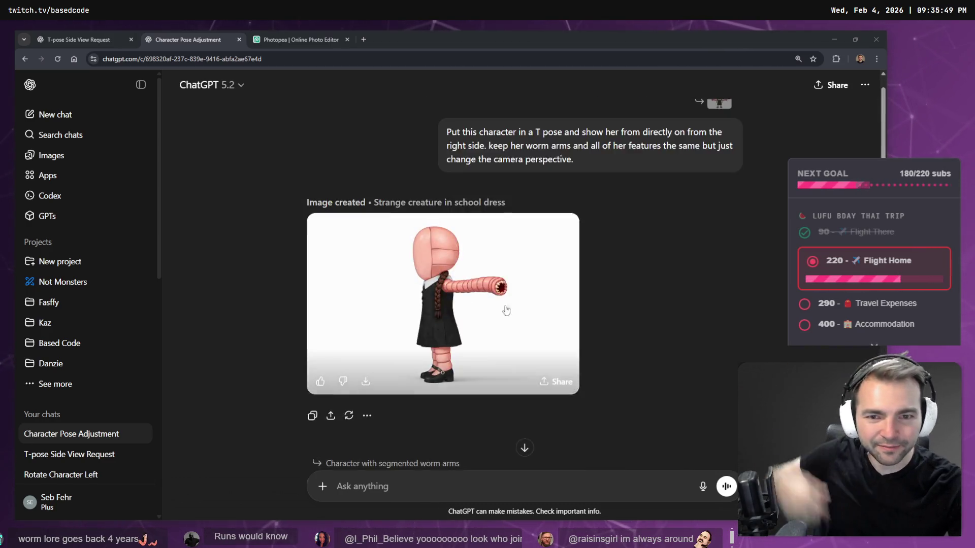
pyautogui.scroll(5, 477, 249)
# Open the 'Strange creature in school dress' image full size and copy it
pyautogui.click(475, 243)
pyautogui.rightClick(479, 244)
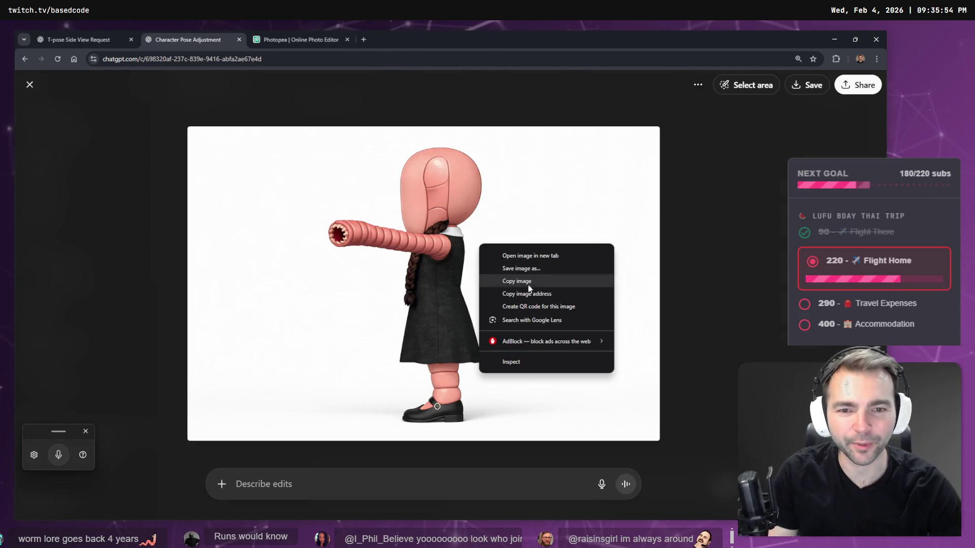
pyautogui.click(539, 282)
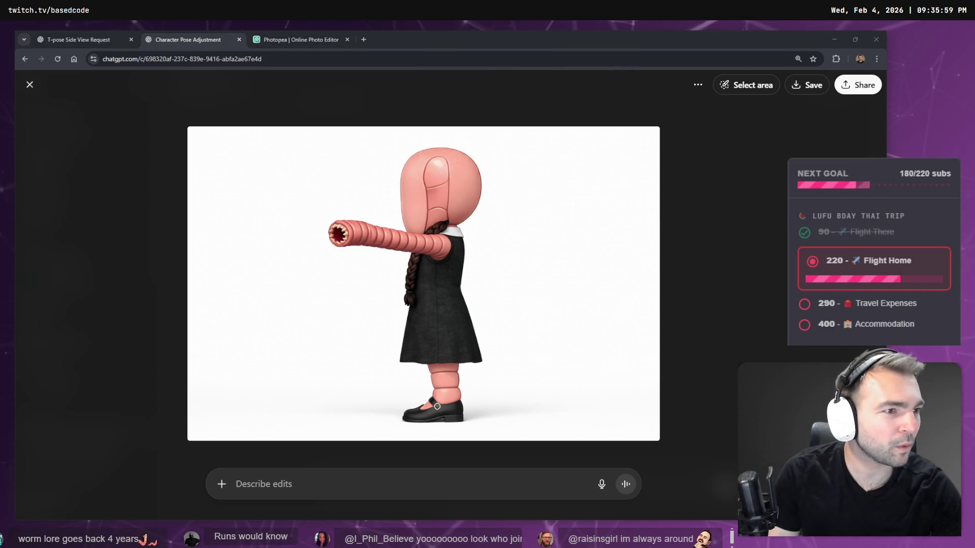
pyautogui.click(359, 34)
# Paste the side-view image into tldraw and crop away its empty left and right sides
pyautogui.click(24, 39)
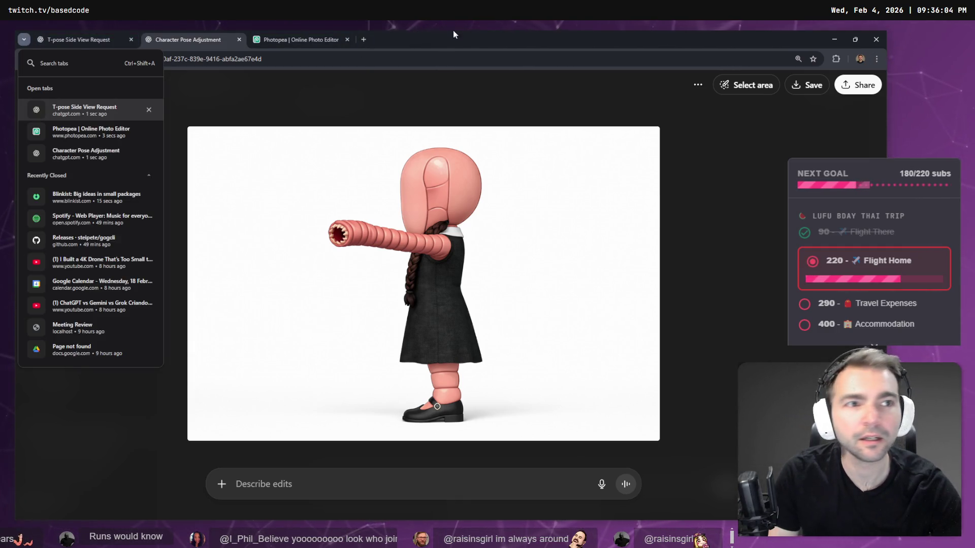
pyautogui.press('Escape')
pyautogui.hotkey('alt', 'Tab')
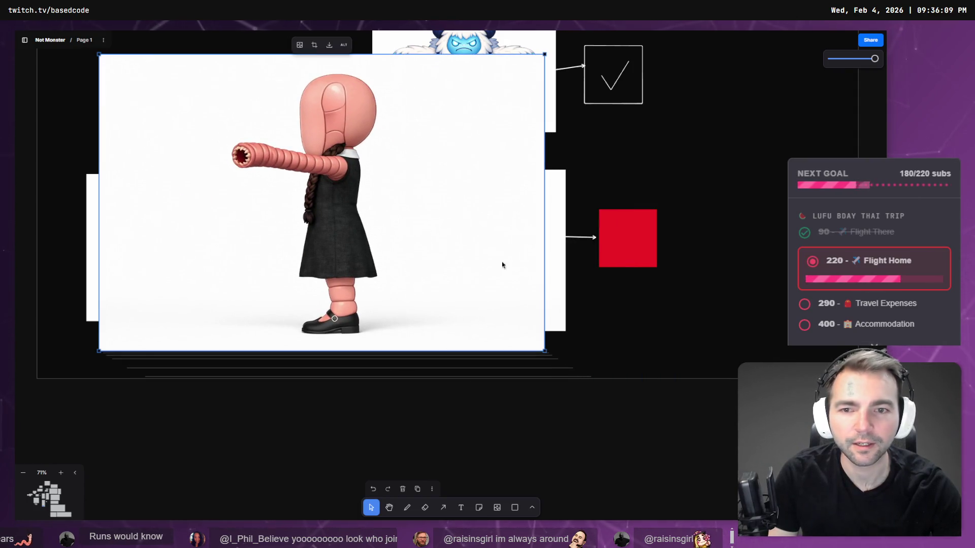
pyautogui.click(314, 45)
pyautogui.moveTo(545, 202); pyautogui.dragTo(392, 202)
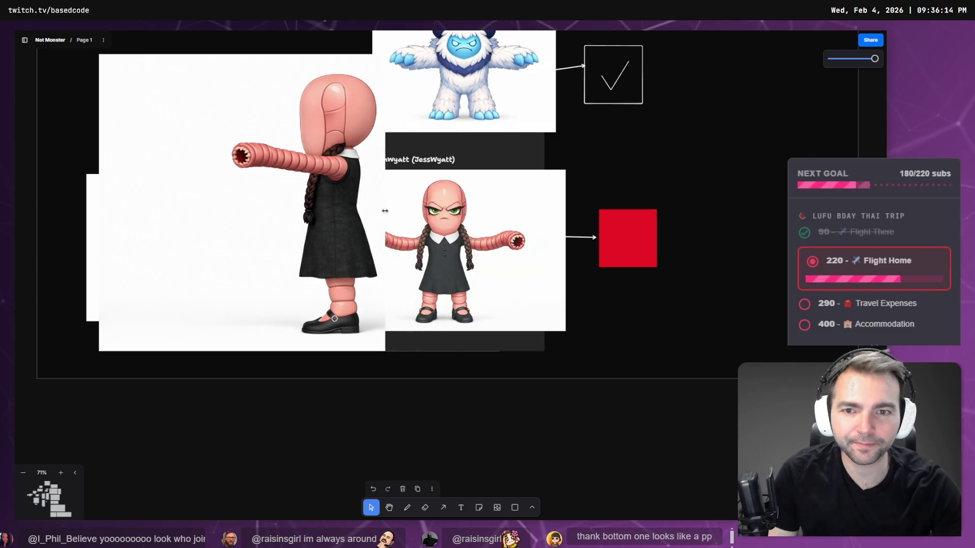
pyautogui.moveTo(98, 203); pyautogui.dragTo(214, 203)
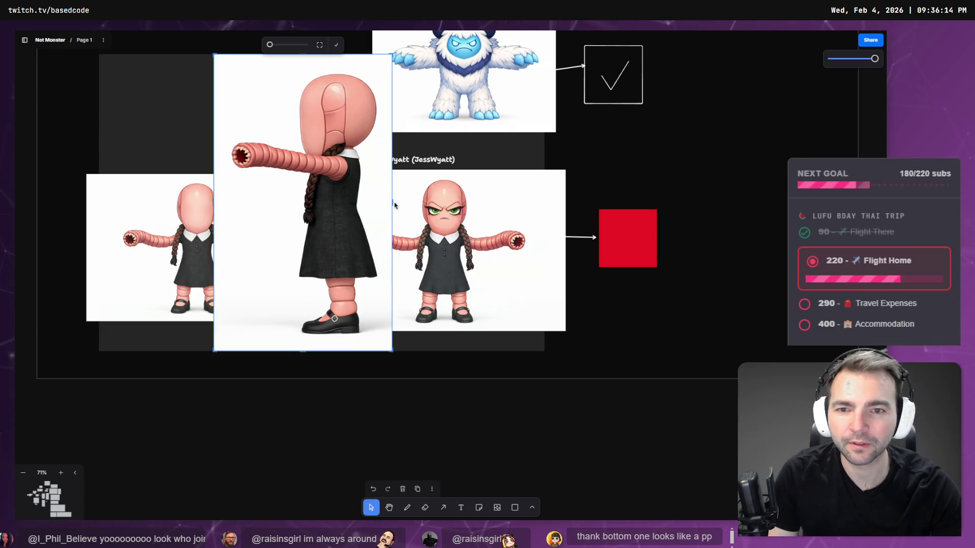
pyautogui.moveTo(384, 206); pyautogui.dragTo(434, 205)
pyautogui.click(679, 318)
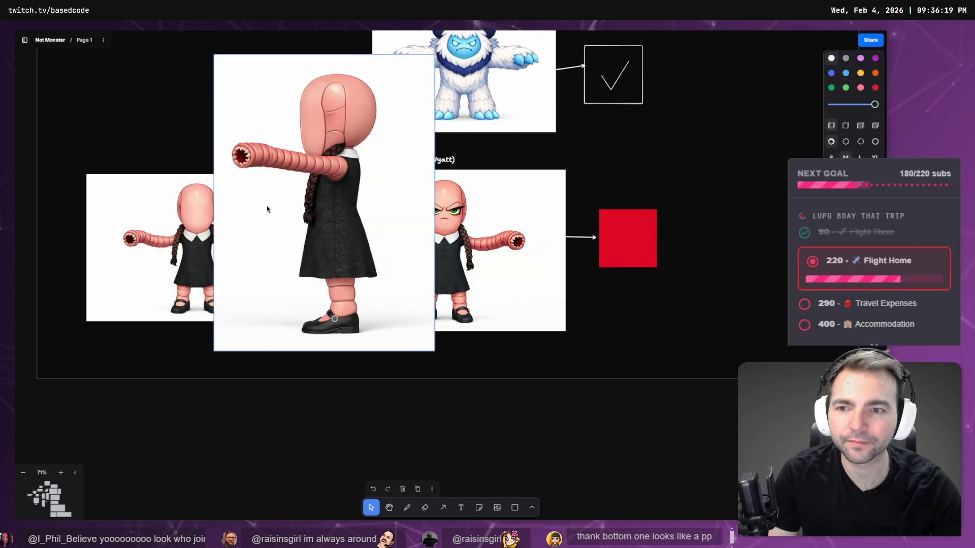
# Shrink the cropped side view and overlap it onto the first character view's edge
pyautogui.click(319, 156)
pyautogui.moveTo(435, 54); pyautogui.dragTo(345, 174)
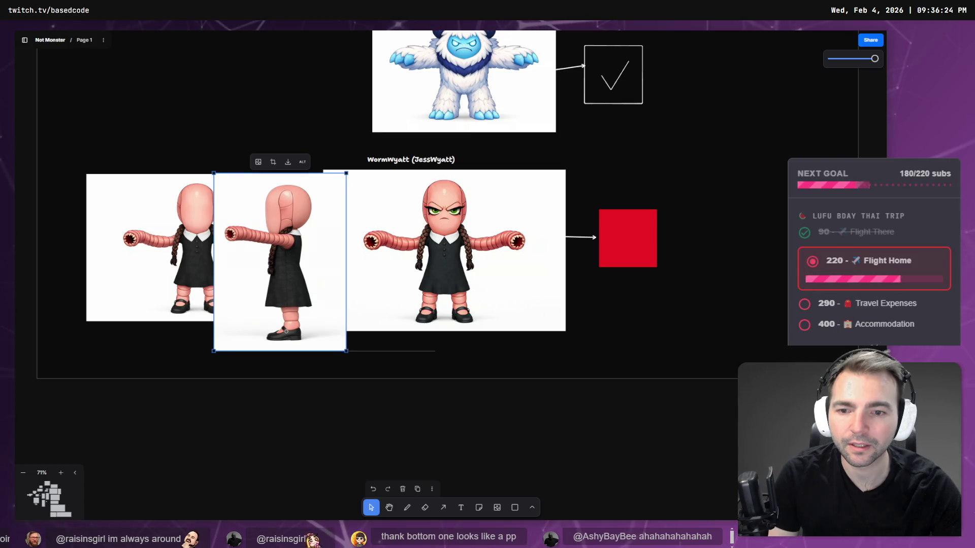
pyautogui.moveTo(346, 351); pyautogui.dragTo(307, 323)
pyautogui.moveTo(275, 282)
pyautogui.mouseDown()
pyautogui.moveTo(112, 266)
pyautogui.moveTo(99, 288)
pyautogui.moveTo(61, 278)
pyautogui.mouseUp()
pyautogui.hscroll(-5, 377, 195)
pyautogui.moveTo(327, 211)
pyautogui.mouseDown()
pyautogui.moveTo(501, 229)
pyautogui.moveTo(559, 207)
pyautogui.moveTo(575, 213)
pyautogui.mouseUp()
pyautogui.moveTo(451, 200); pyautogui.dragTo(401, 202)
pyautogui.moveTo(546, 210); pyautogui.dragTo(521, 209)
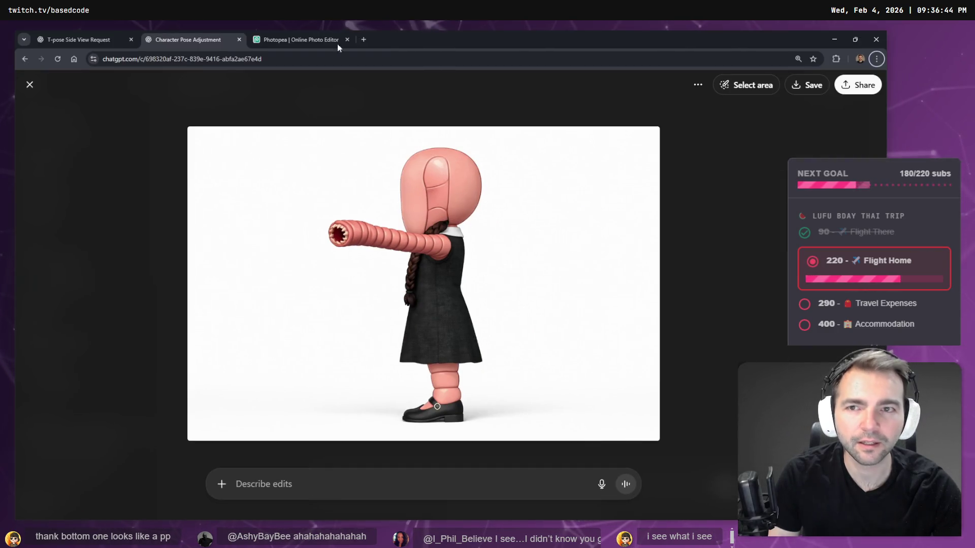
# Copy the side-view image from ChatGPT and paste it as a new Photopea layer
pyautogui.click(300, 34)
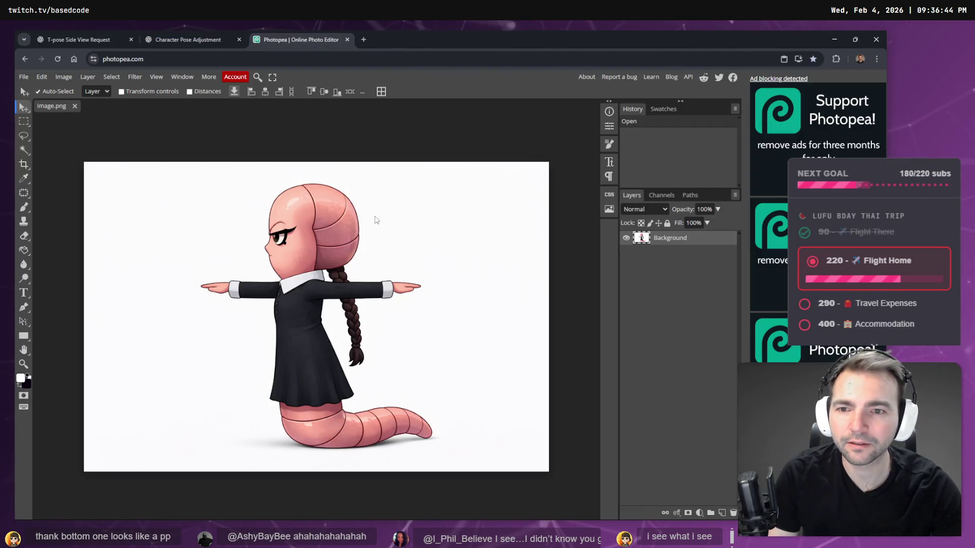
pyautogui.click(180, 39)
pyautogui.rightClick(348, 190)
pyautogui.click(398, 228)
pyautogui.click(310, 42)
pyautogui.hotkey('ctrl', 'v')
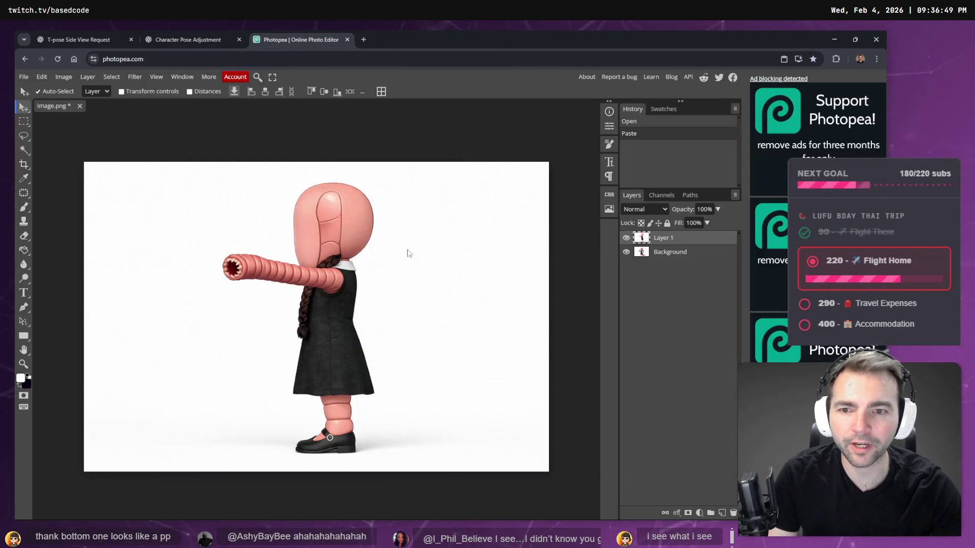
# Put the T-pose drawing on top at 37% opacity, shifted to line up with the side view
pyautogui.click(626, 239)
pyautogui.click(627, 239)
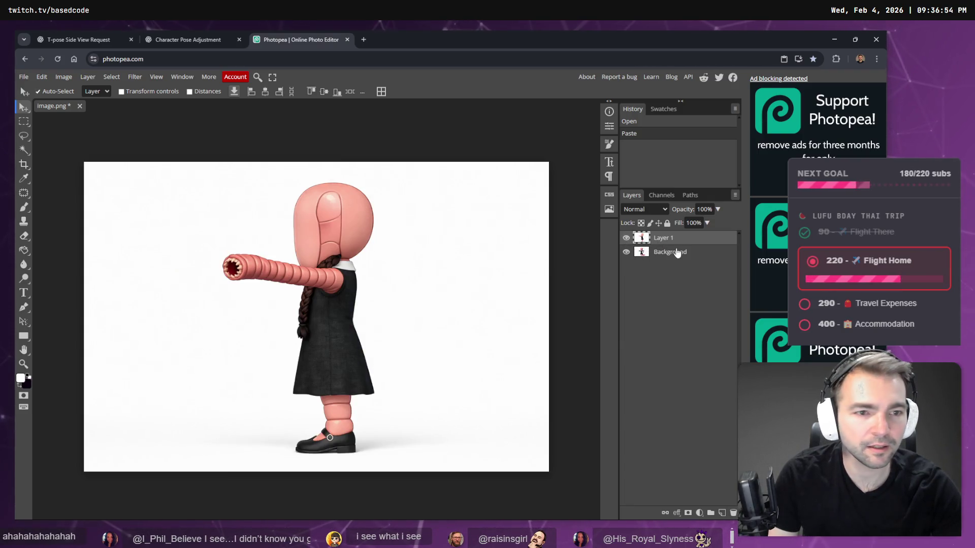
pyautogui.moveTo(690, 252)
pyautogui.mouseDown()
pyautogui.moveTo(693, 238)
pyautogui.moveTo(711, 234)
pyautogui.moveTo(693, 223)
pyautogui.mouseUp()
pyautogui.click(707, 224)
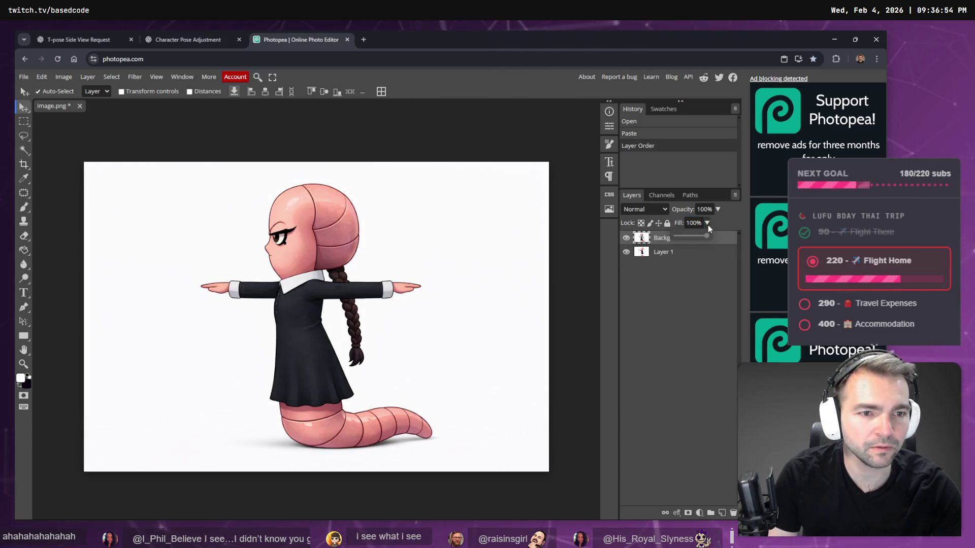
pyautogui.moveTo(716, 209); pyautogui.dragTo(690, 227)
pyautogui.moveTo(457, 268)
pyautogui.mouseDown()
pyautogui.moveTo(507, 266)
pyautogui.moveTo(488, 279)
pyautogui.moveTo(497, 262)
pyautogui.moveTo(569, 234)
pyautogui.moveTo(479, 254)
pyautogui.moveTo(485, 263)
pyautogui.mouseUp()
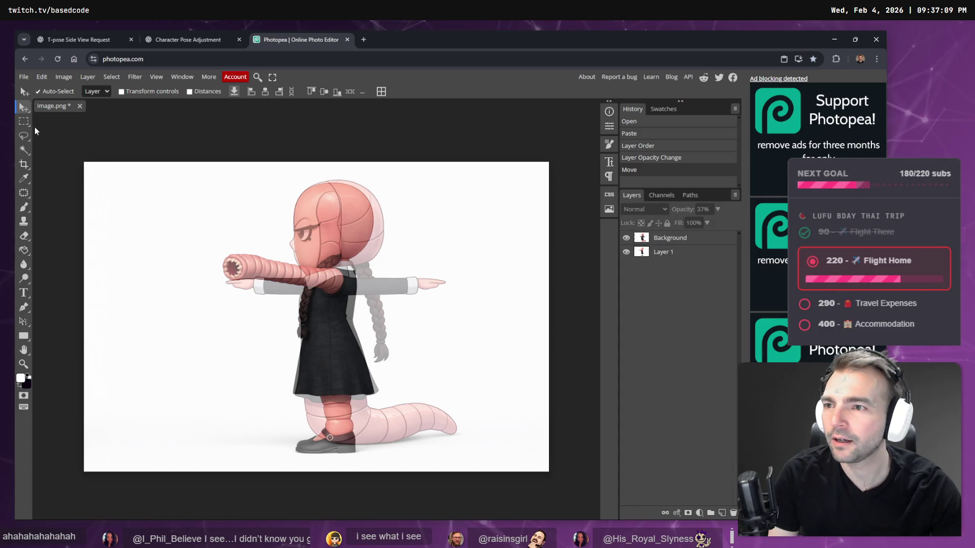
# With an enlarged eraser, erase the ghosted right arm, hand, leg, dress edge and tail
pyautogui.press('e')
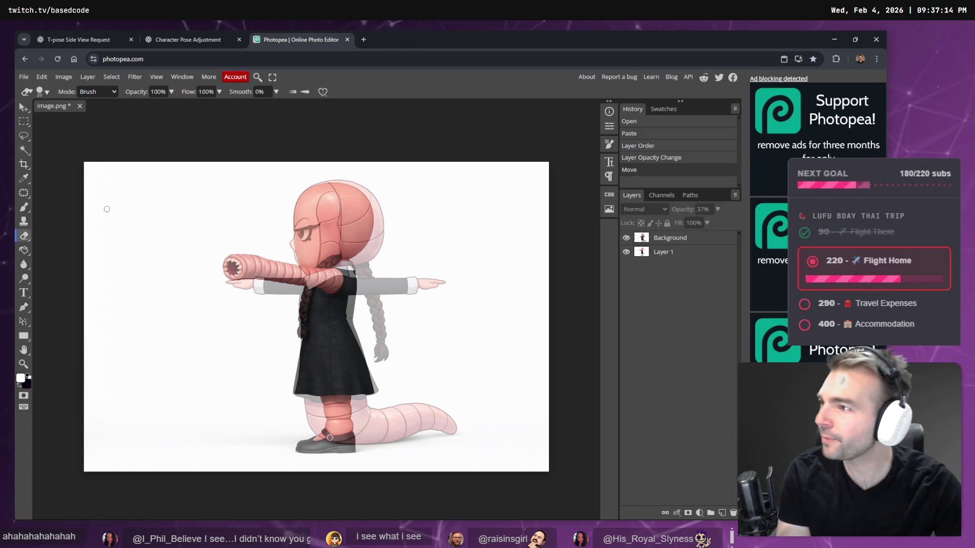
pyautogui.press(']')
pyautogui.press(']')
pyautogui.press(']')
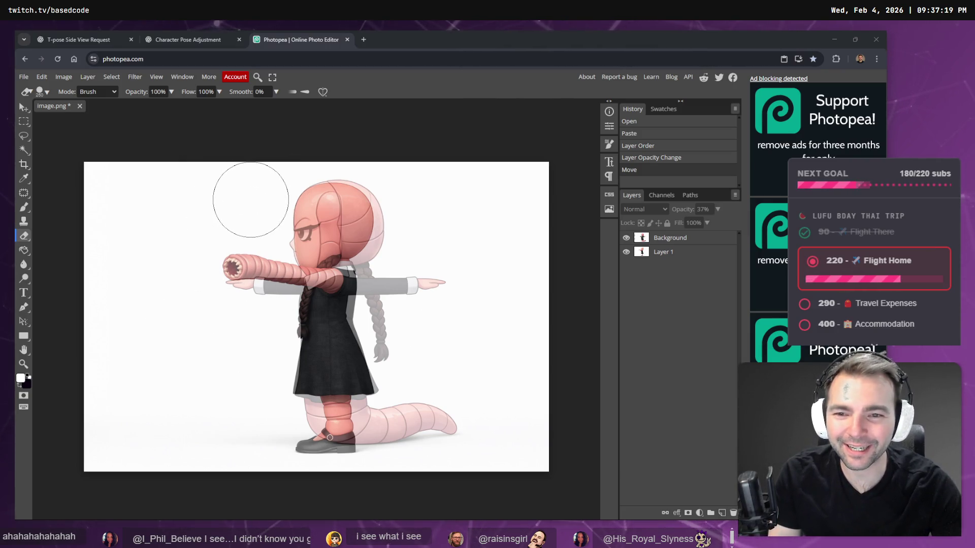
pyautogui.click(627, 253)
pyautogui.click(627, 253)
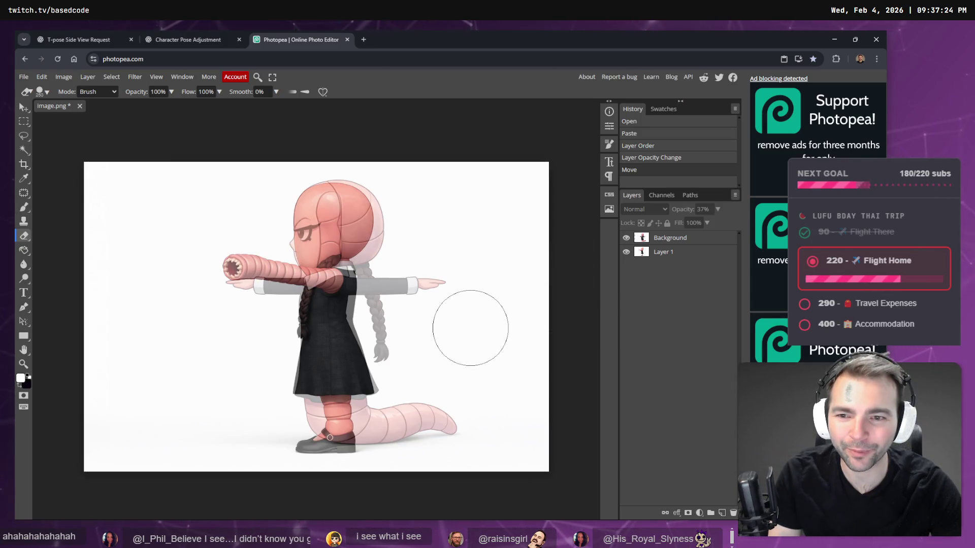
pyautogui.click(432, 301)
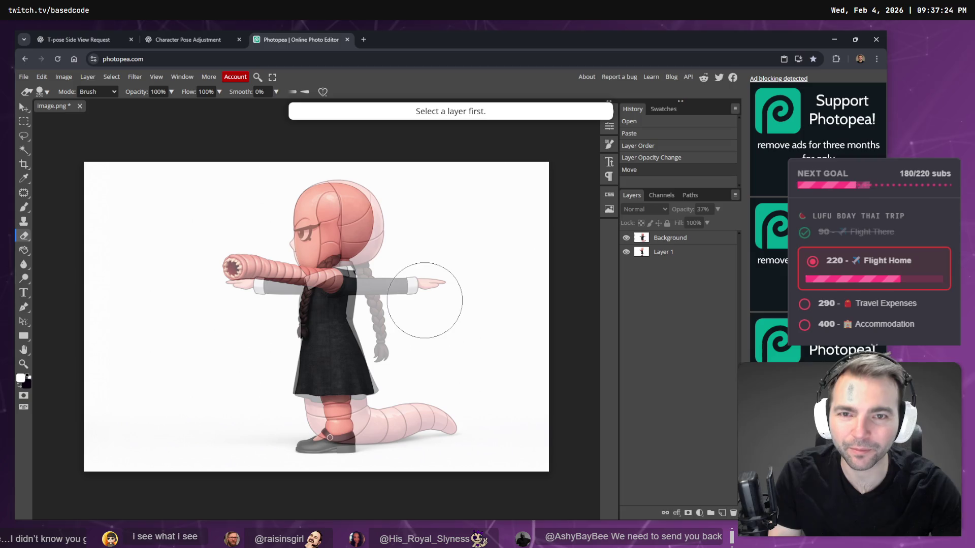
pyautogui.click(671, 242)
pyautogui.moveTo(440, 269)
pyautogui.mouseDown()
pyautogui.moveTo(440, 283)
pyautogui.moveTo(383, 299)
pyautogui.mouseUp()
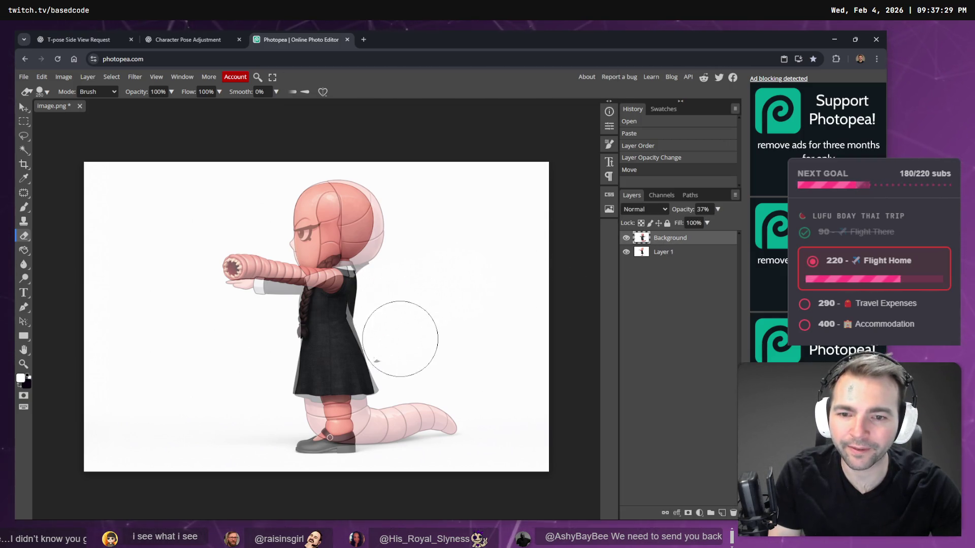
pyautogui.moveTo(378, 372)
pyautogui.mouseDown()
pyautogui.moveTo(325, 432)
pyautogui.moveTo(312, 373)
pyautogui.moveTo(327, 313)
pyautogui.moveTo(394, 457)
pyautogui.moveTo(479, 341)
pyautogui.moveTo(283, 359)
pyautogui.moveTo(247, 310)
pyautogui.moveTo(310, 332)
pyautogui.moveTo(228, 269)
pyautogui.moveTo(272, 229)
pyautogui.moveTo(292, 237)
pyautogui.mouseUp()
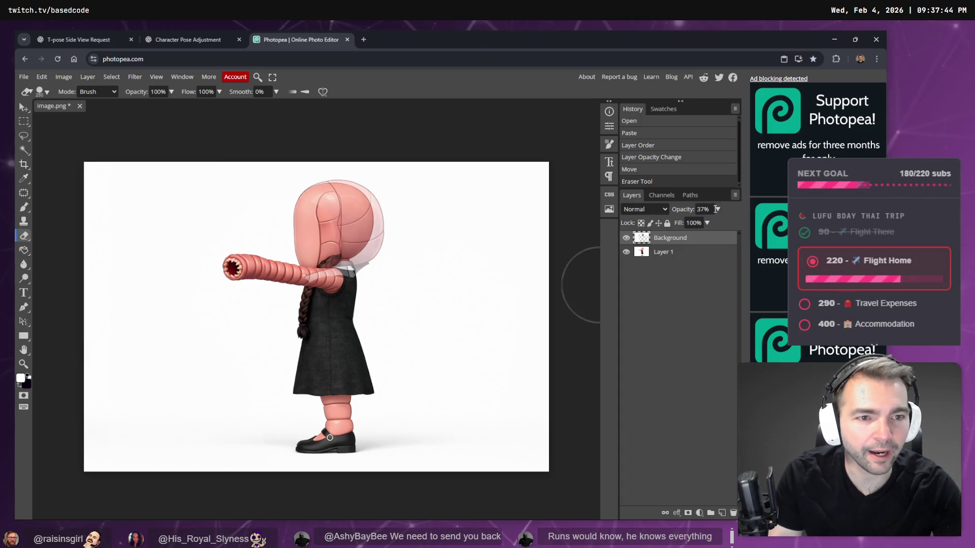
# Restore the top layer to 100% opacity and refine edges with a 150-size, 47% opacity eraser
pyautogui.moveTo(693, 226); pyautogui.dragTo(719, 224)
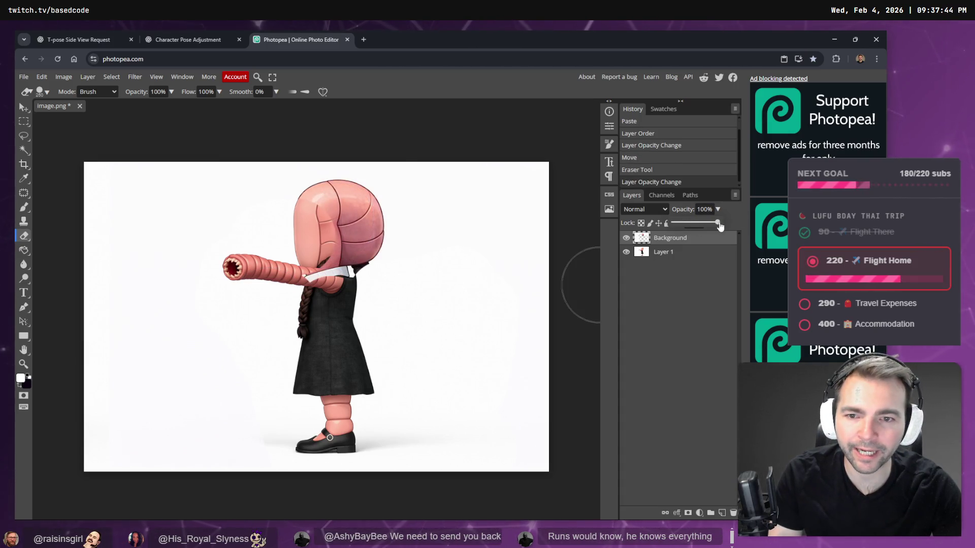
pyautogui.moveTo(322, 302)
pyautogui.mouseDown()
pyautogui.moveTo(325, 287)
pyautogui.moveTo(350, 292)
pyautogui.moveTo(330, 284)
pyautogui.mouseUp()
pyautogui.press('[')
pyautogui.press('[')
pyautogui.press('[')
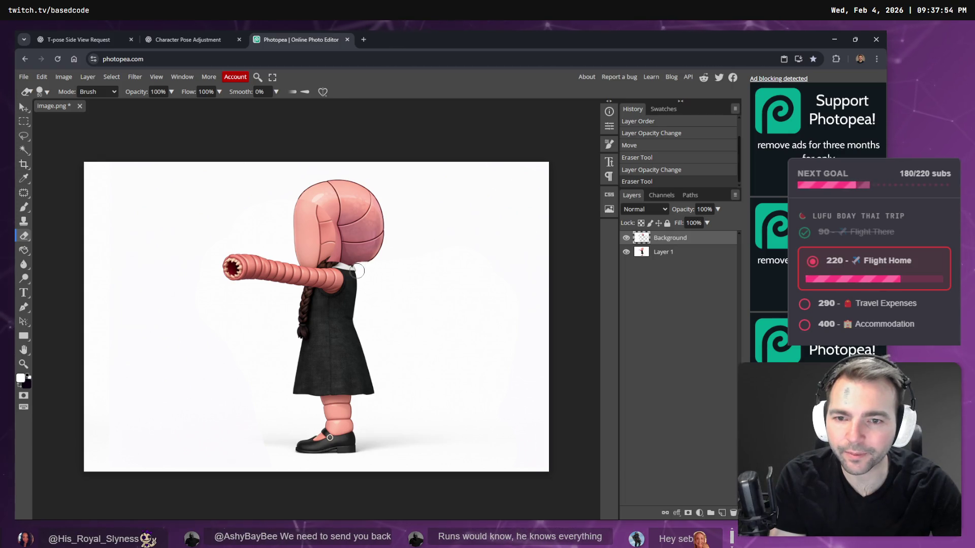
pyautogui.click(372, 272)
pyautogui.hotkey('ctrl', 'z')
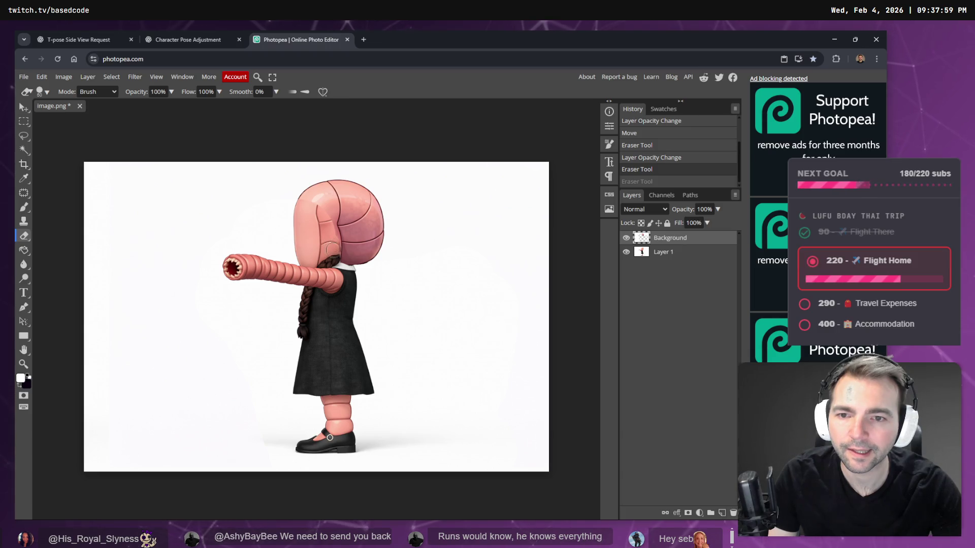
pyautogui.click(324, 222)
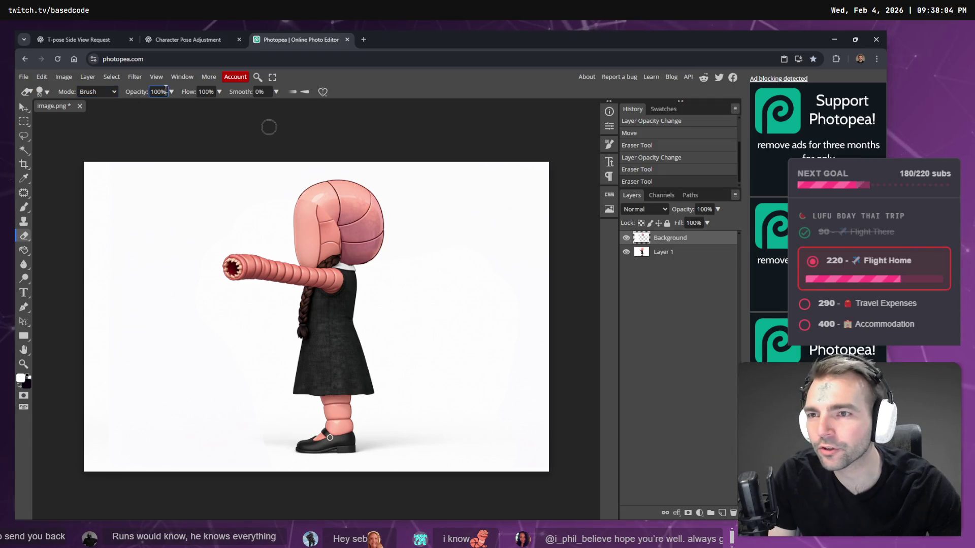
pyautogui.click(171, 92)
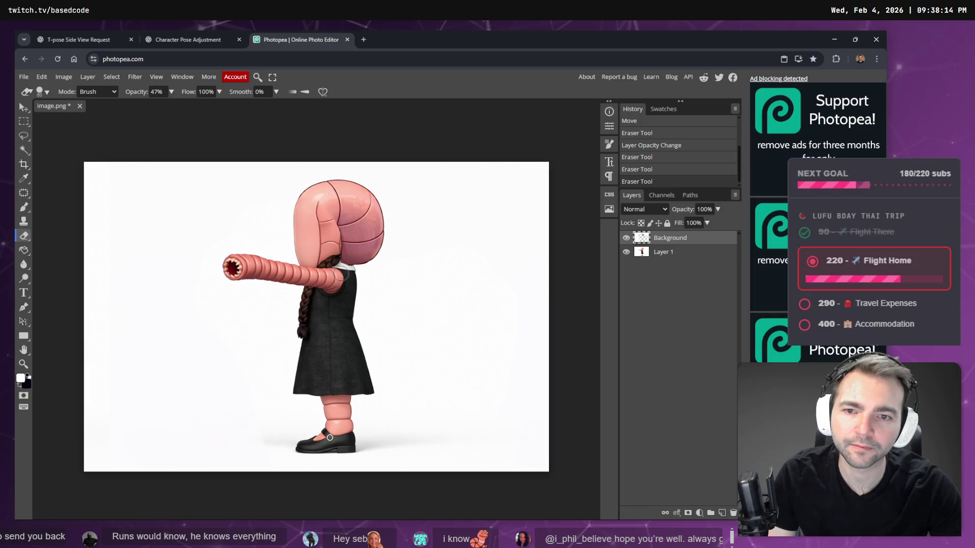
pyautogui.hotkey('ctrl', 'z')
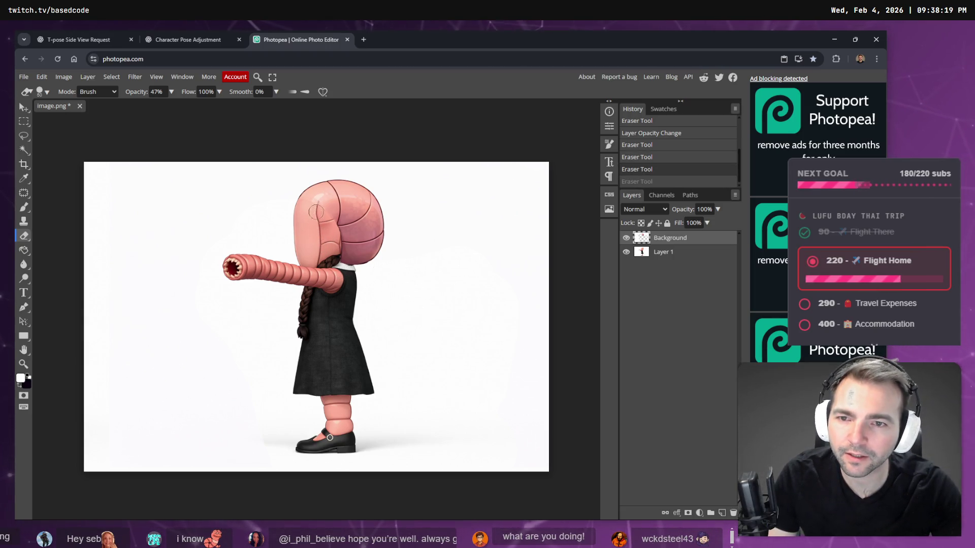
pyautogui.hotkey('ctrl', 'shift', 'z')
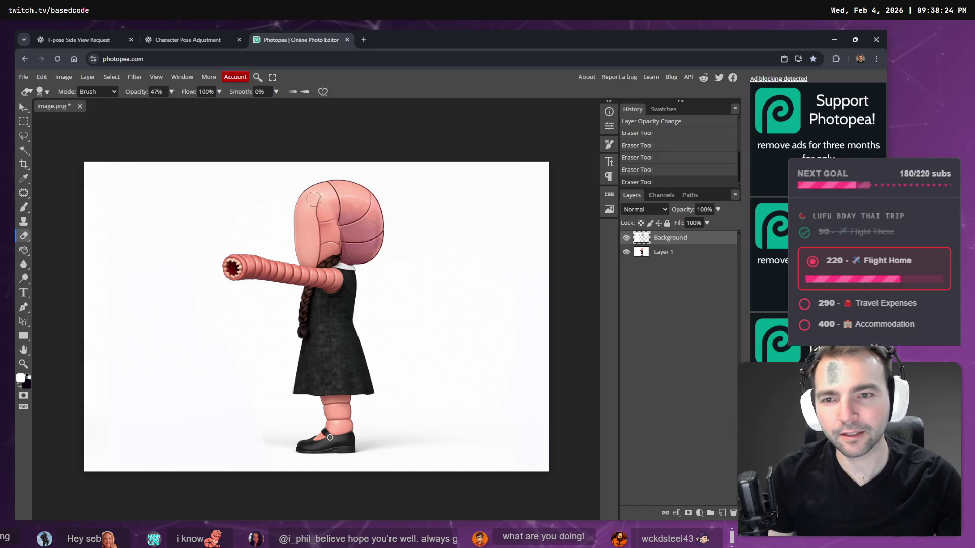
pyautogui.scroll(5, 313, 212)
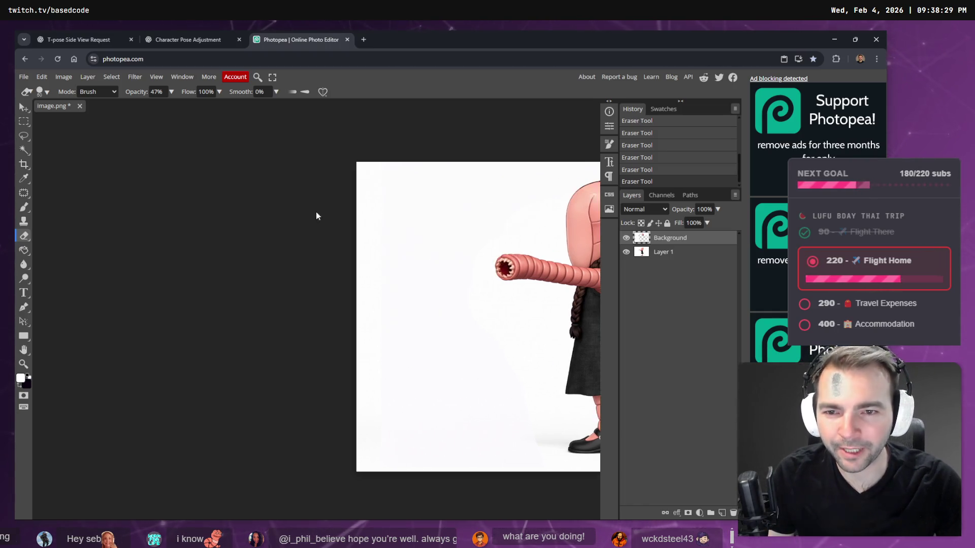
# Zoom in to inspect the cleaned head, worm arm and dress, then zoom back out
pyautogui.scroll(1, 294, 214)
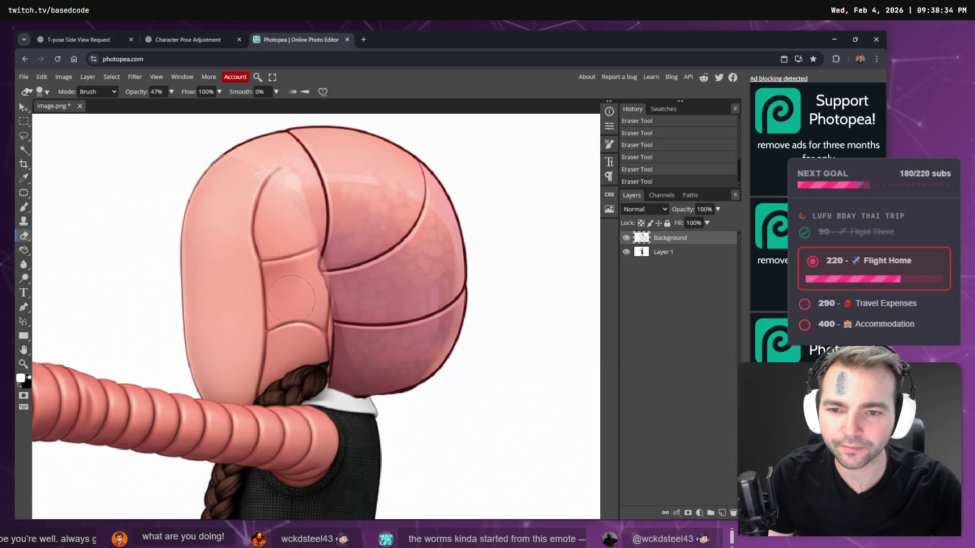
pyautogui.scroll(-3, 215, 212)
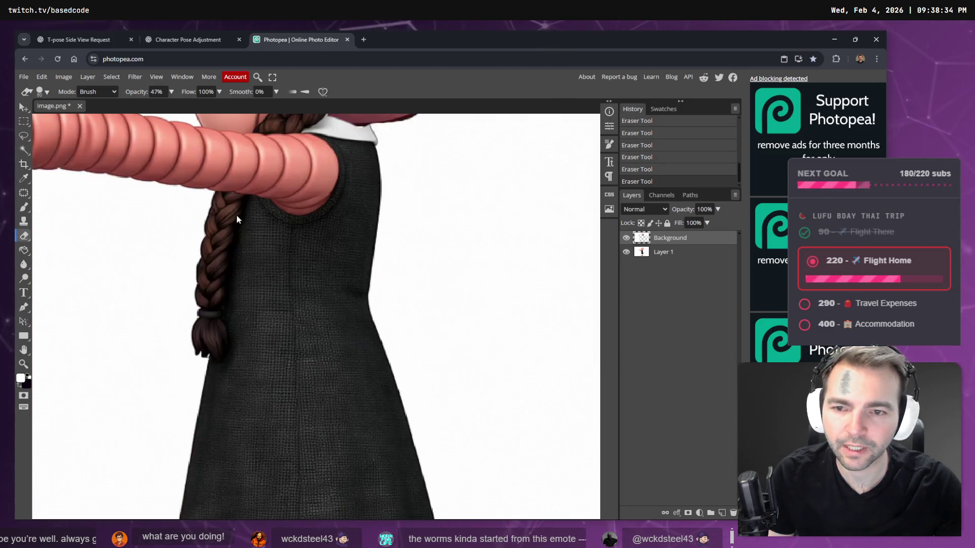
pyautogui.scroll(-5, 254, 236)
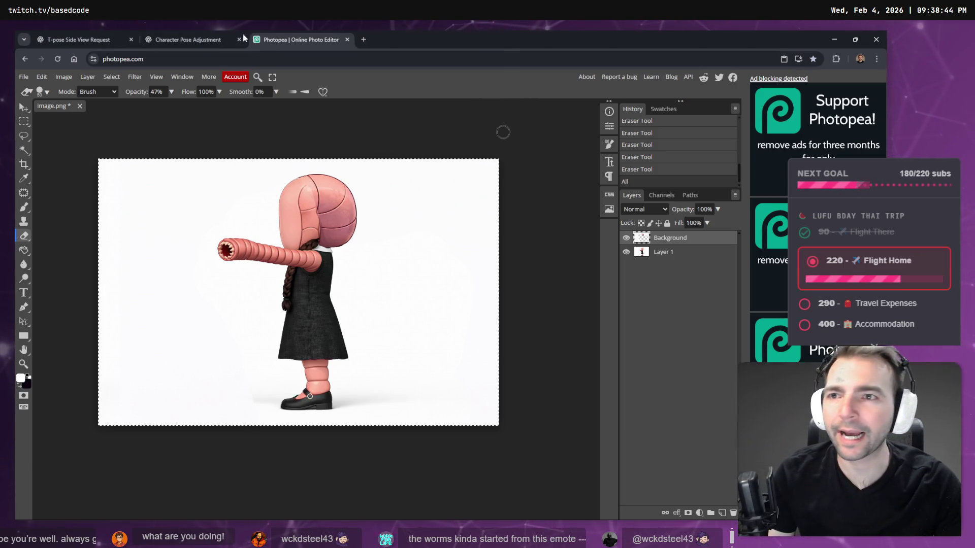
# After a first paste into ChatGPT, copy the Photopea composite with Copy Merged
pyautogui.click(188, 40)
pyautogui.press('Escape')
pyautogui.hotkey('ctrl', 'v')
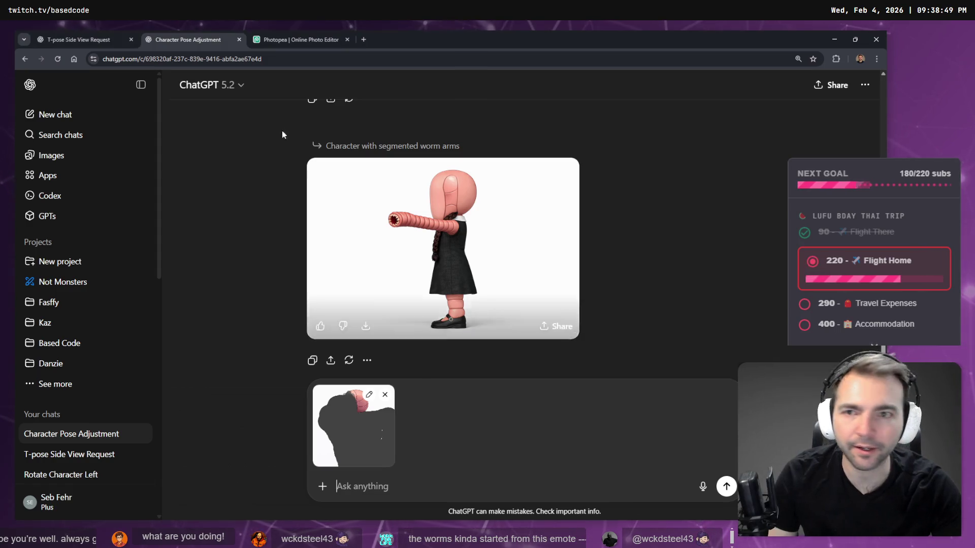
pyautogui.click(315, 35)
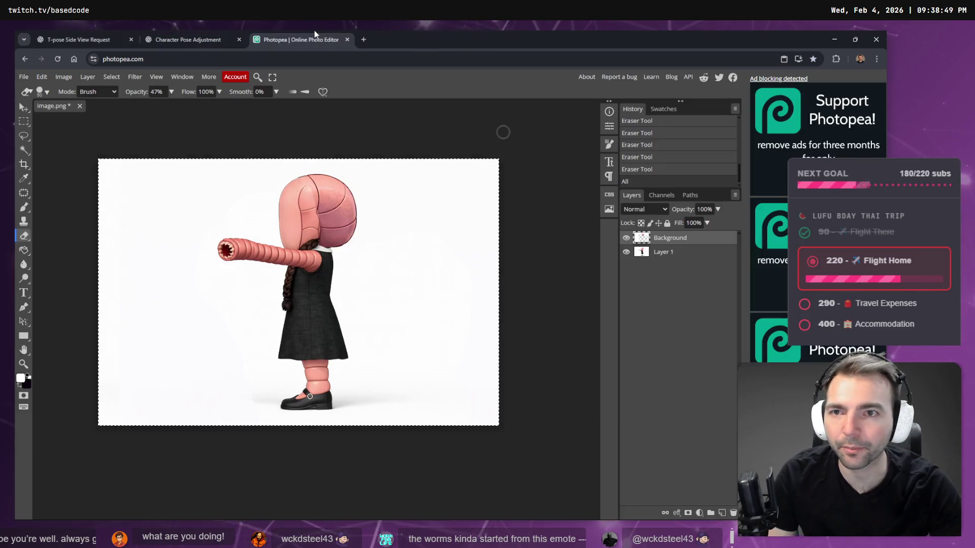
pyautogui.click(42, 76)
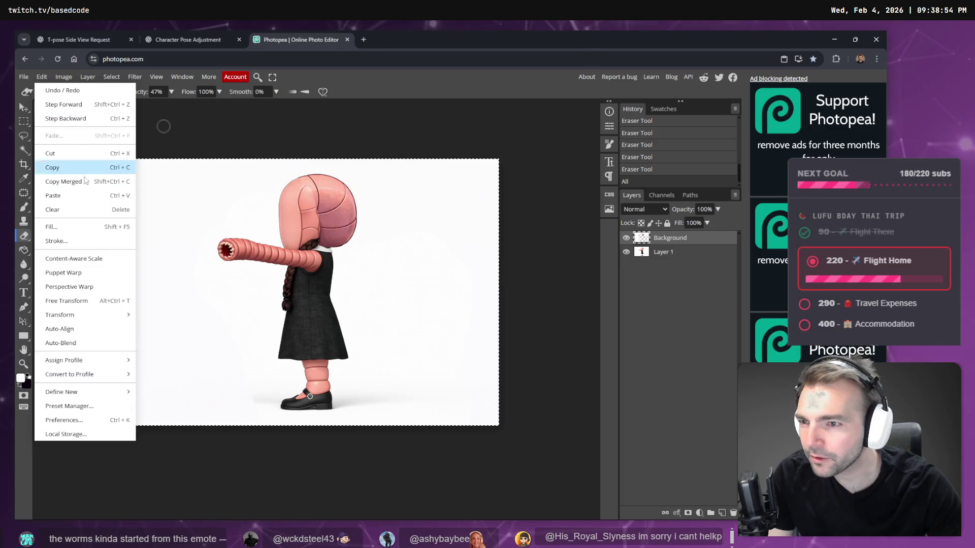
pyautogui.click(84, 182)
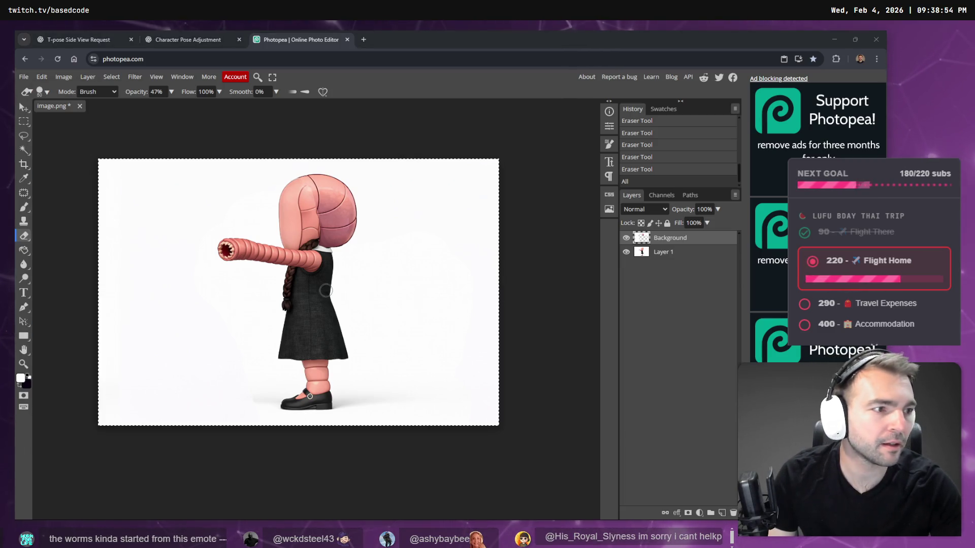
# Replace the broken attachment with the merged image and send a dictated regenerate request
pyautogui.hotkey('ctrl', 'shift', 'Tab')
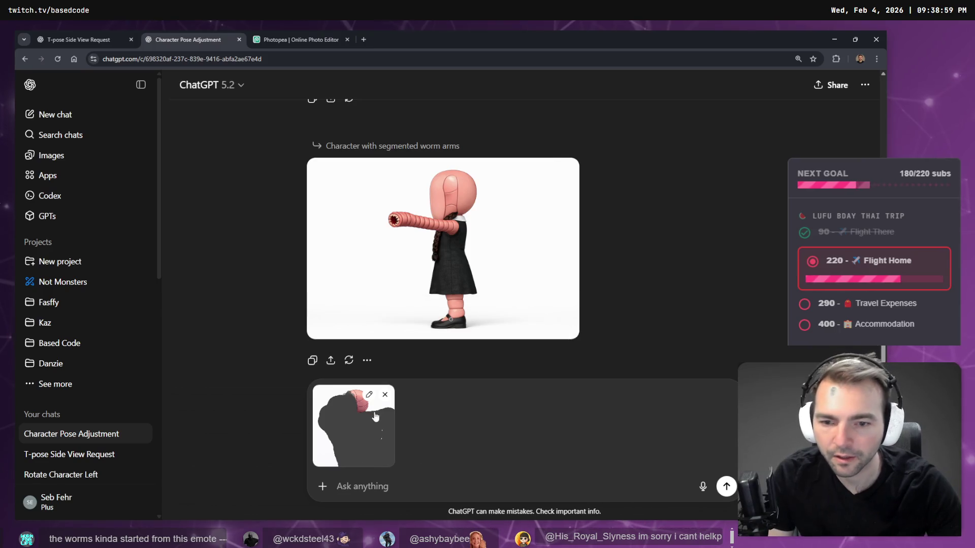
pyautogui.click(384, 396)
pyautogui.hotkey('ctrl', 'v')
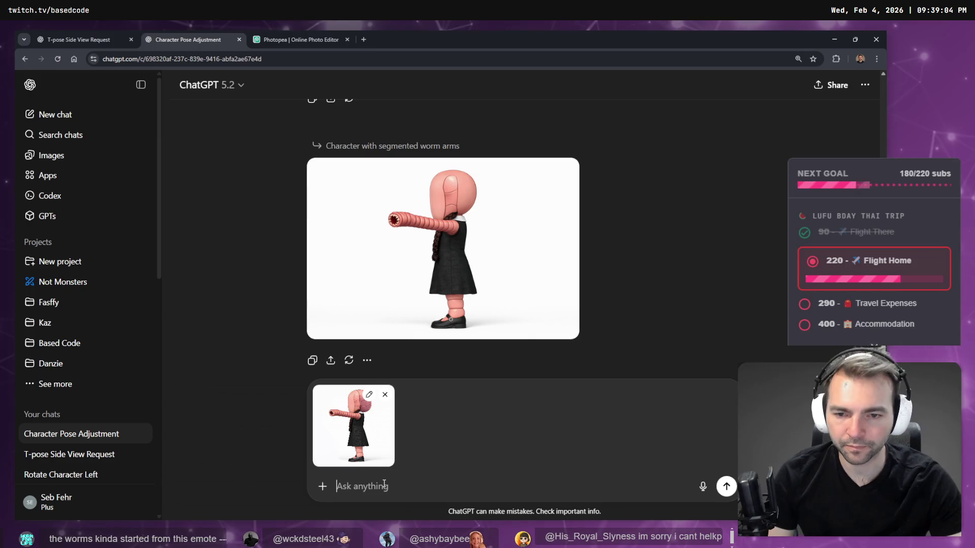
pyautogui.press('super+h')
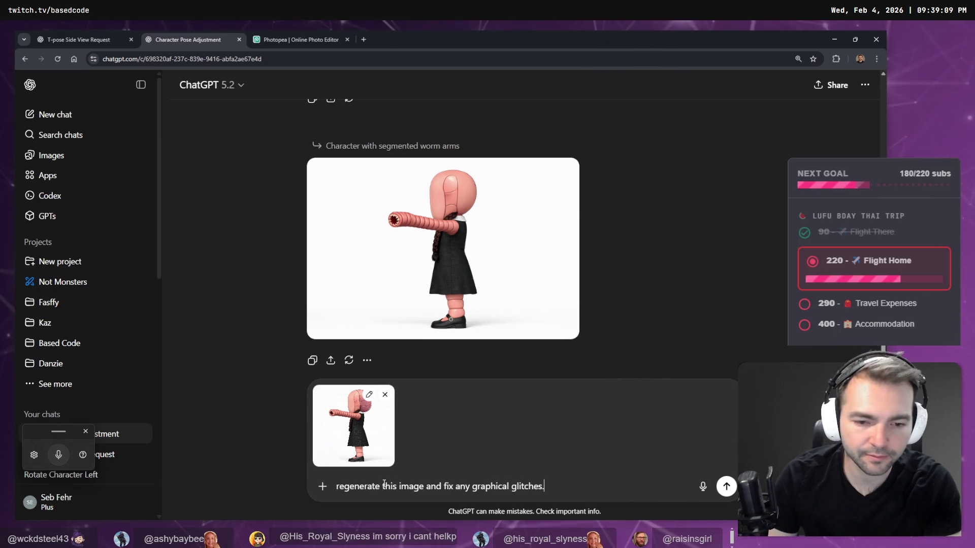
pyautogui.press('Return')
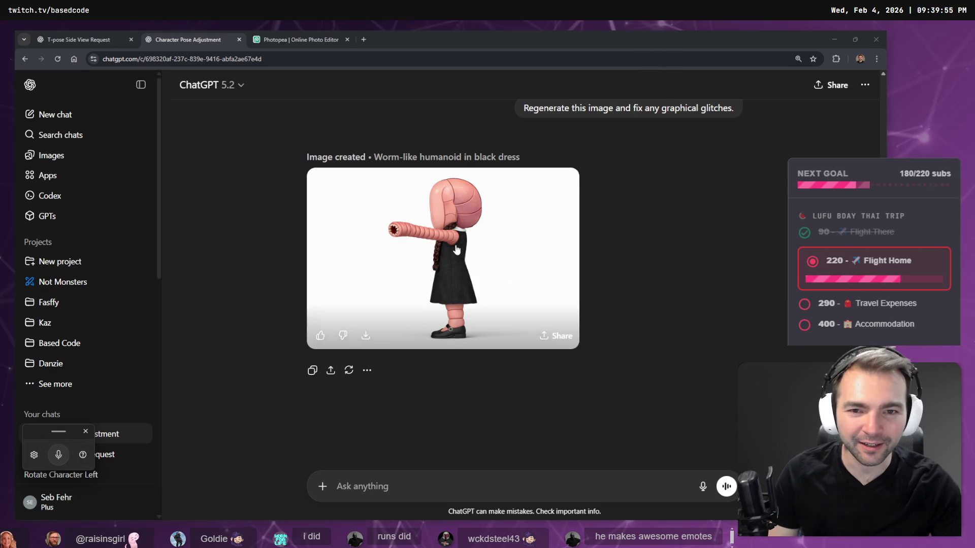
# View the regenerated 'Worm-like humanoid in black dress' image at full size
pyautogui.scroll(5, 455, 252)
pyautogui.scroll(-5, 482, 220)
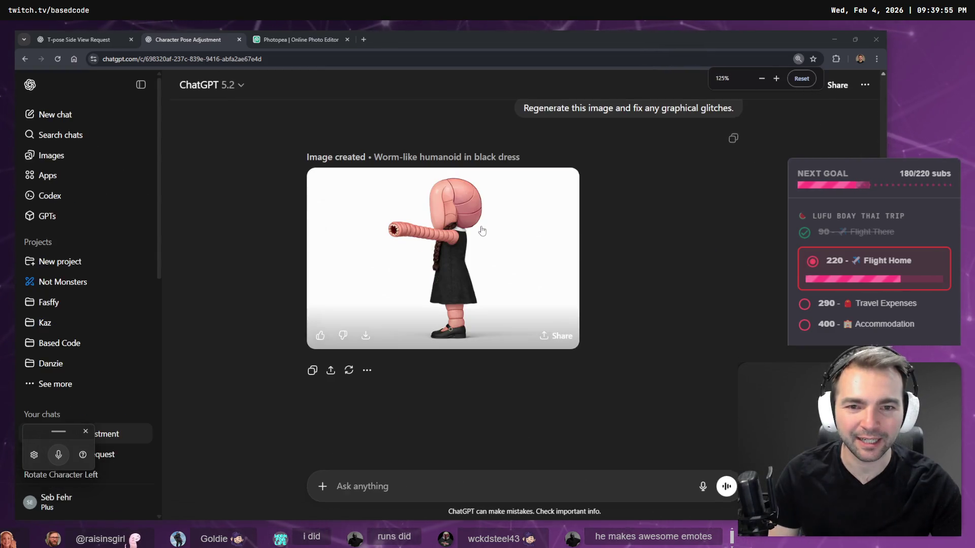
pyautogui.click(479, 226)
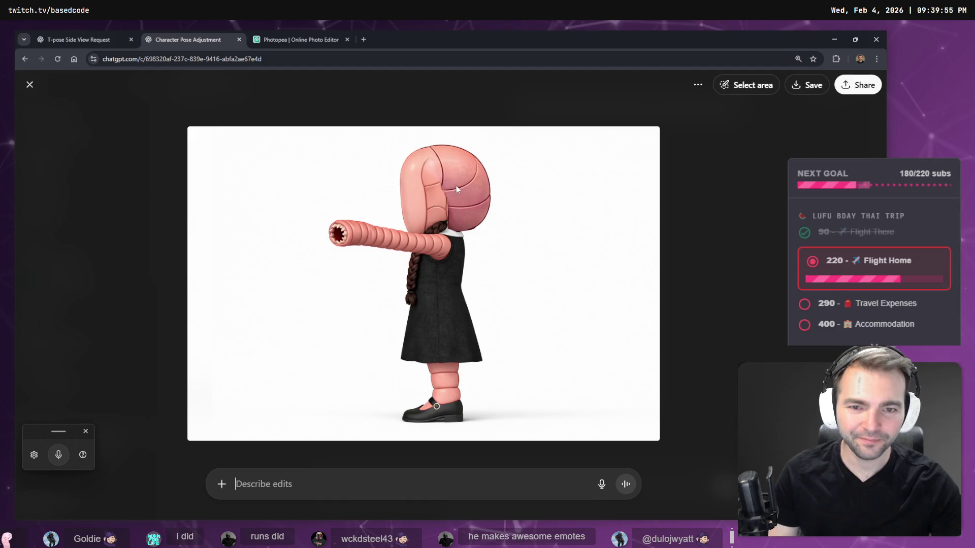
pyautogui.press('Escape')
pyautogui.scroll(5, 483, 206)
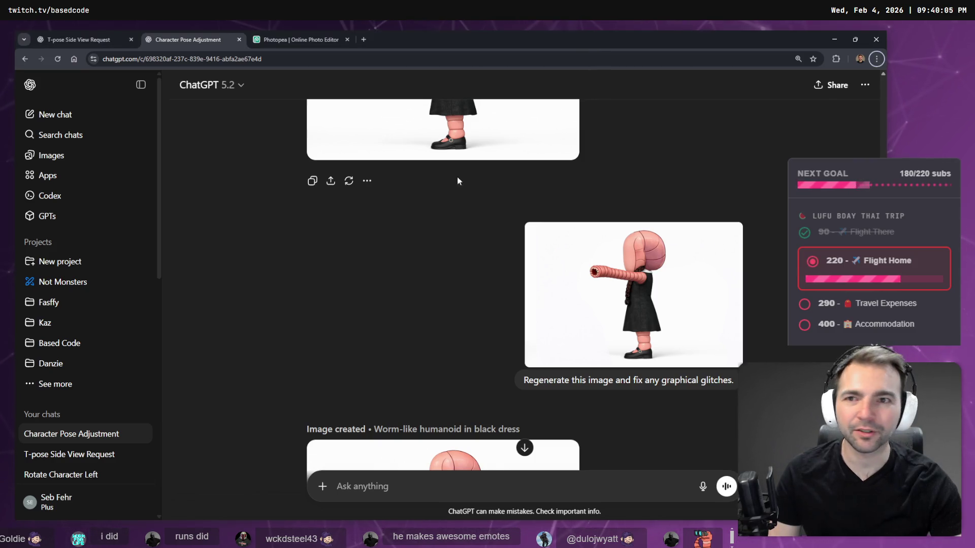
# Flip between Photopea and ChatGPT to compare the edited and regenerated characters
pyautogui.click(305, 42)
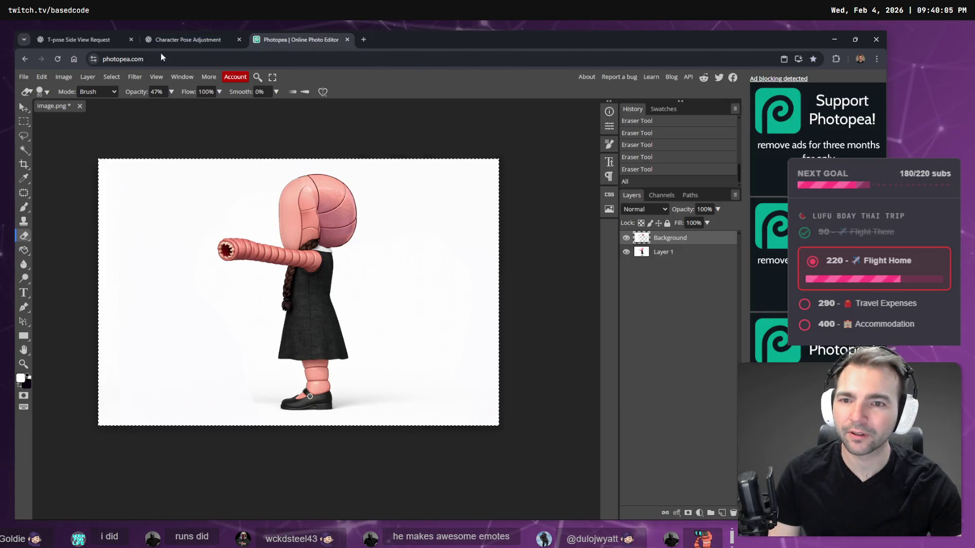
pyautogui.click(41, 77)
pyautogui.moveTo(181, 77)
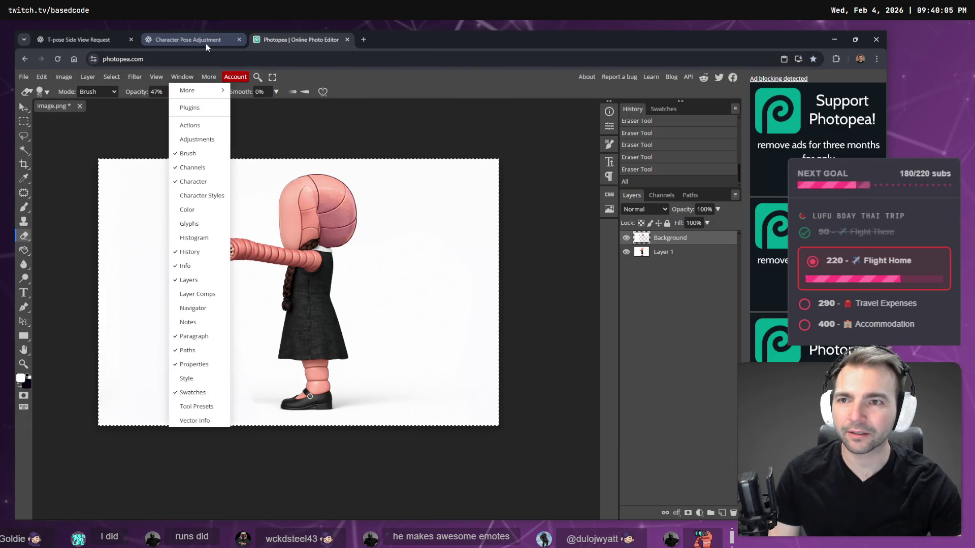
pyautogui.click(193, 40)
pyautogui.scroll(-5, 374, 209)
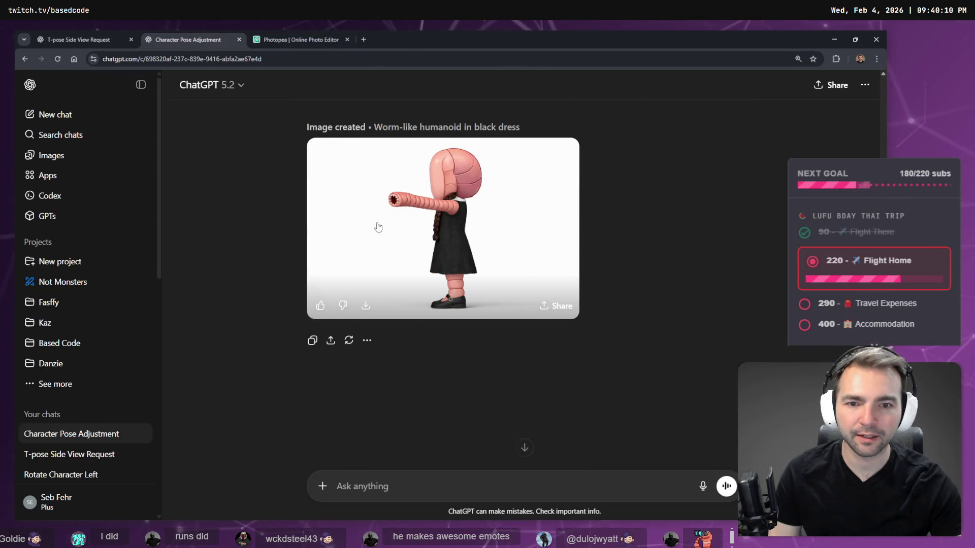
pyautogui.click(447, 240)
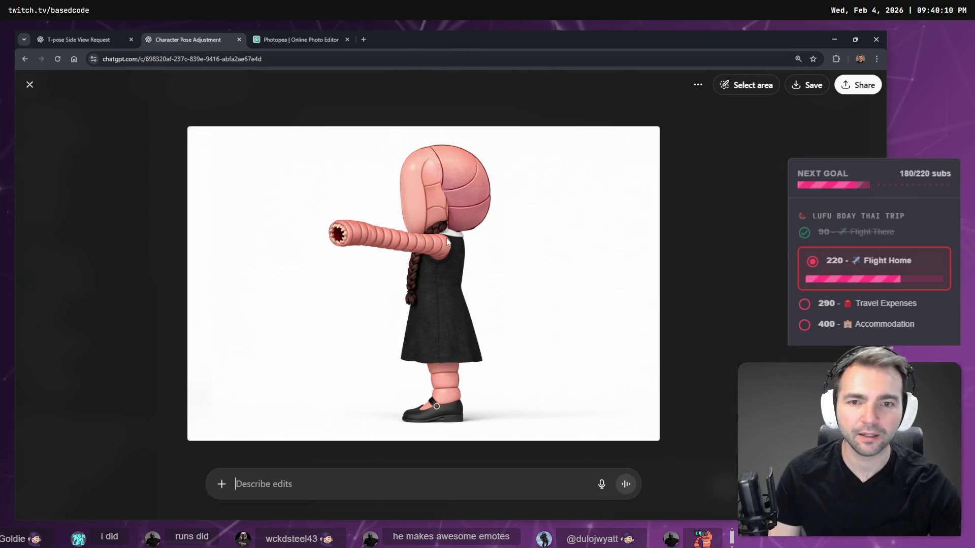
pyautogui.click(301, 40)
pyautogui.click(193, 40)
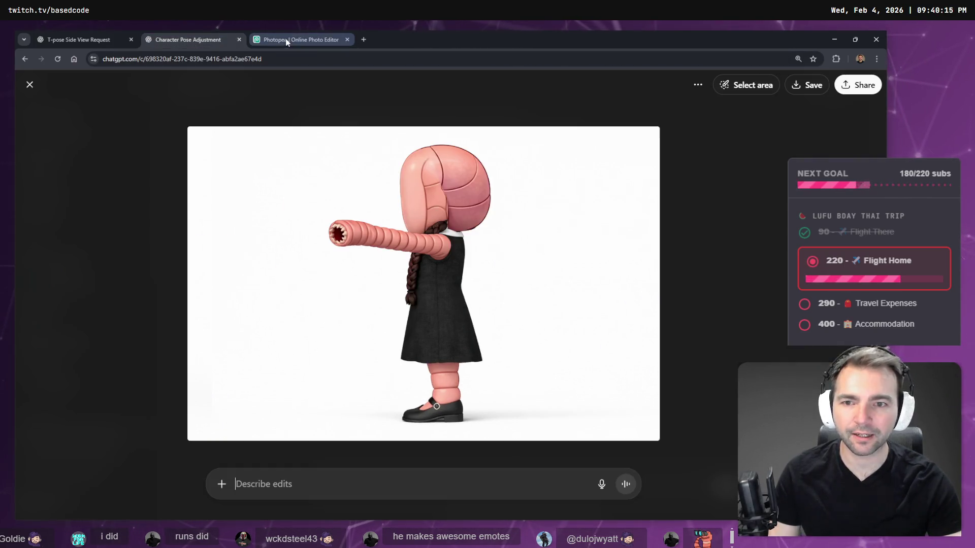
pyautogui.click(301, 38)
pyautogui.click(236, 36)
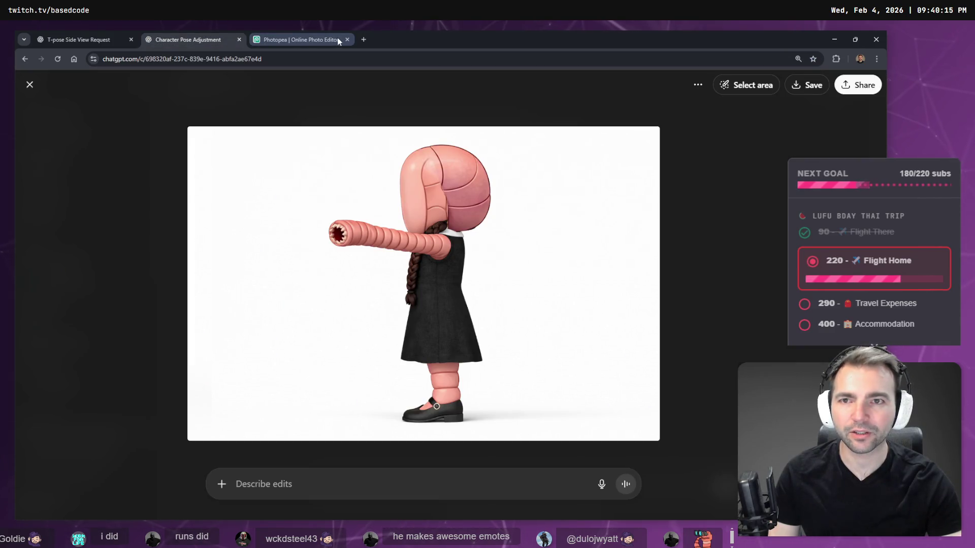
# Copy the edited character in Photopea and bring up the Hunyuan 3D window
pyautogui.click(330, 40)
pyautogui.click(42, 77)
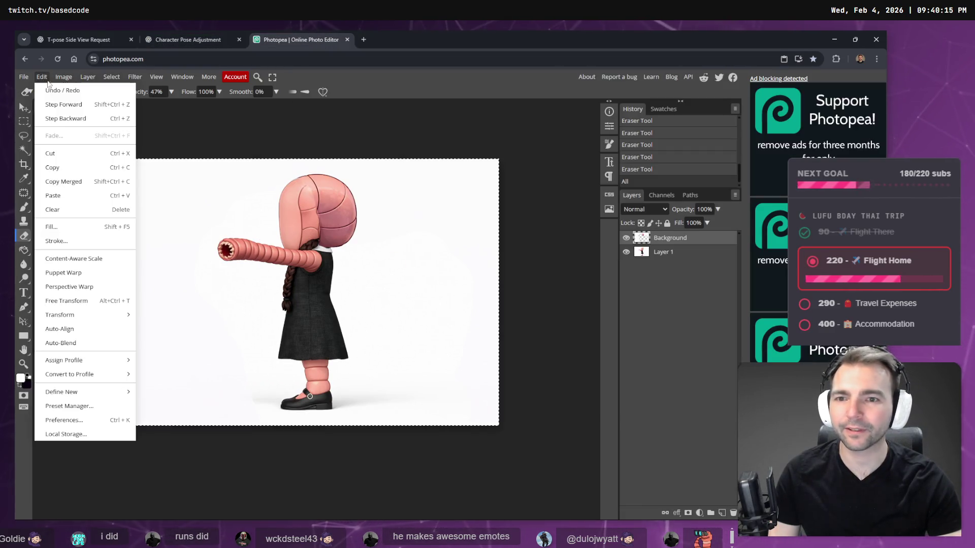
pyautogui.click(89, 173)
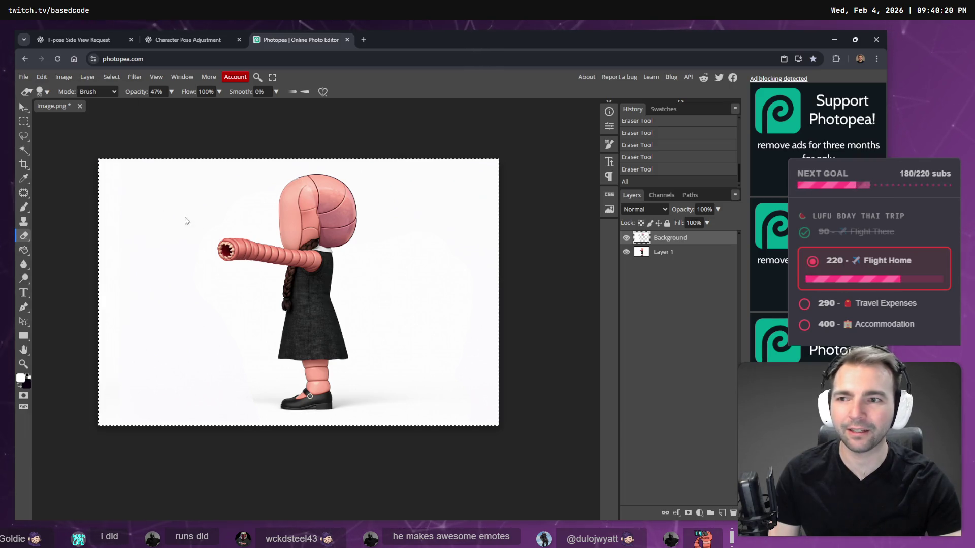
pyautogui.hotkey('alt', 'Tab')
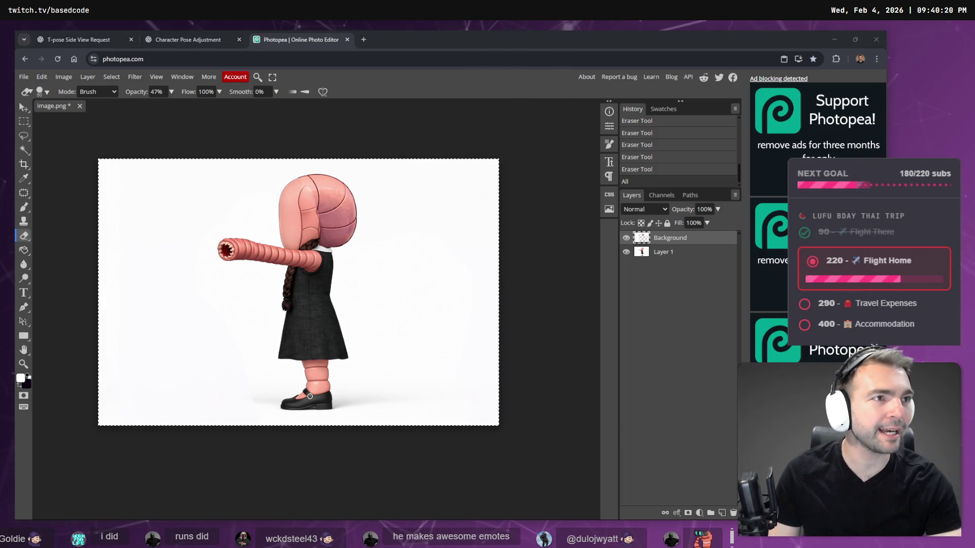
pyautogui.hotkey('alt', 'Tab')
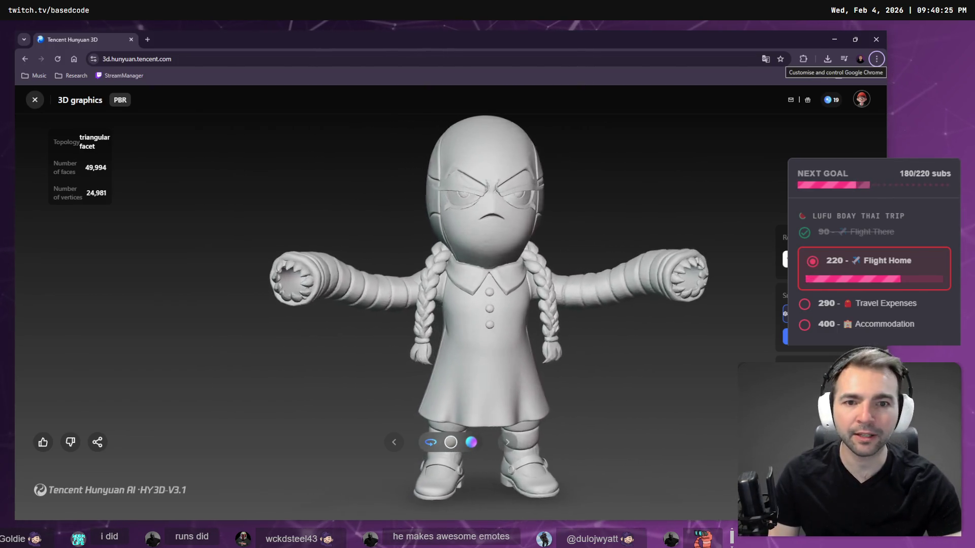
# In Hunyuan 3D, close the model viewer and switch to Multiple images with the add-views panel
pyautogui.hotkey('alt', 'Tab')
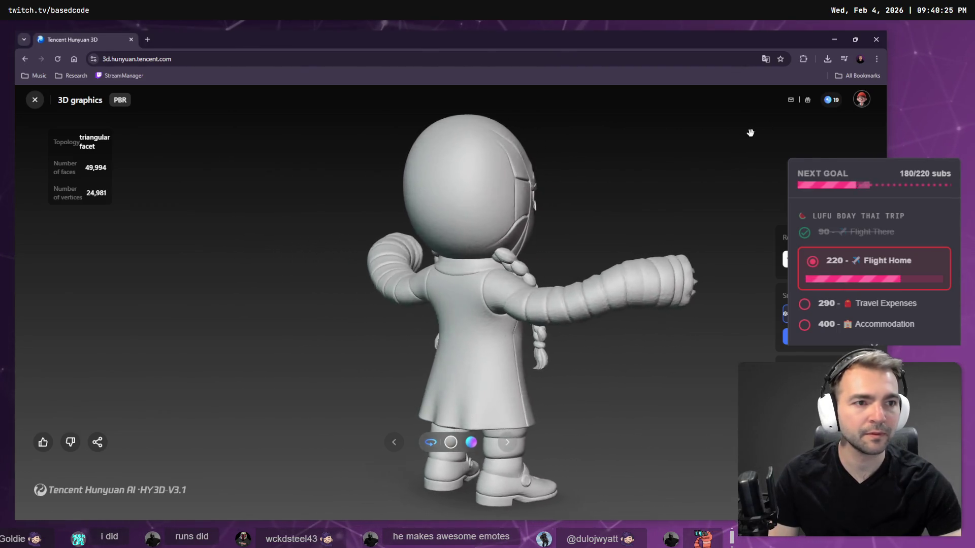
pyautogui.hotkey('alt', 'Tab')
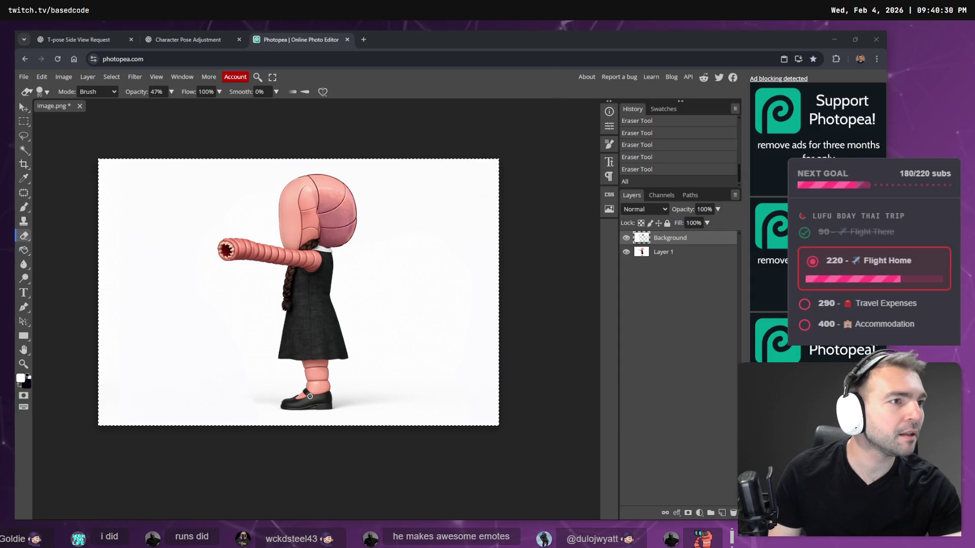
pyautogui.hotkey('alt', 'Tab')
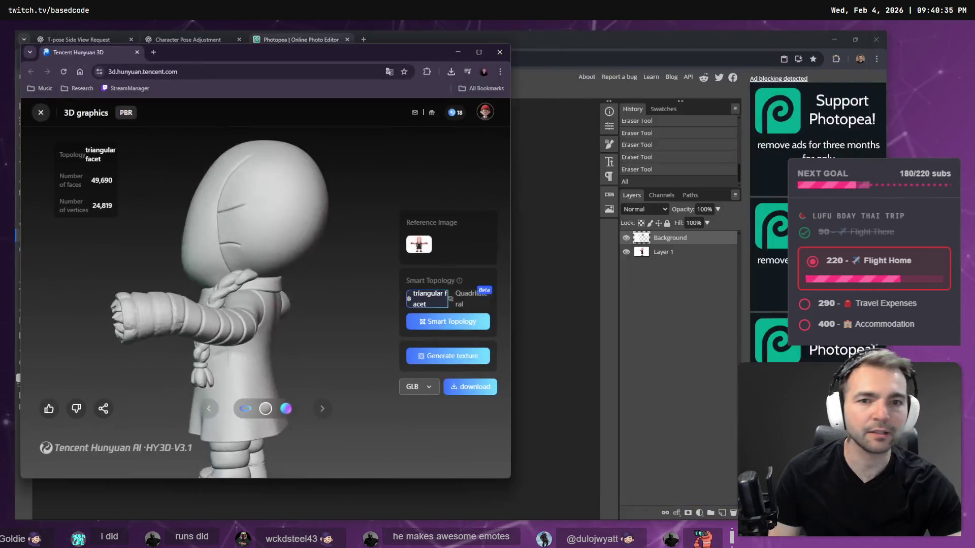
pyautogui.click(479, 52)
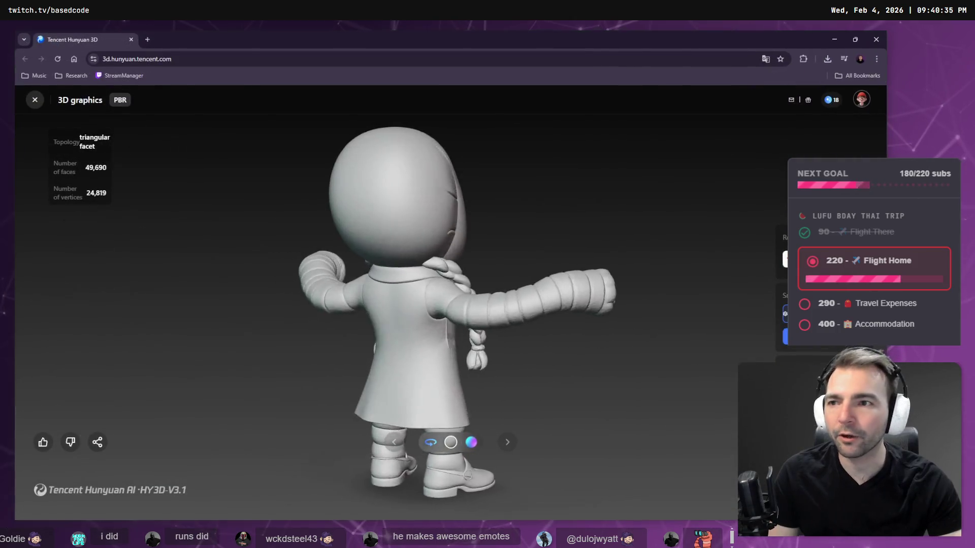
pyautogui.click(34, 100)
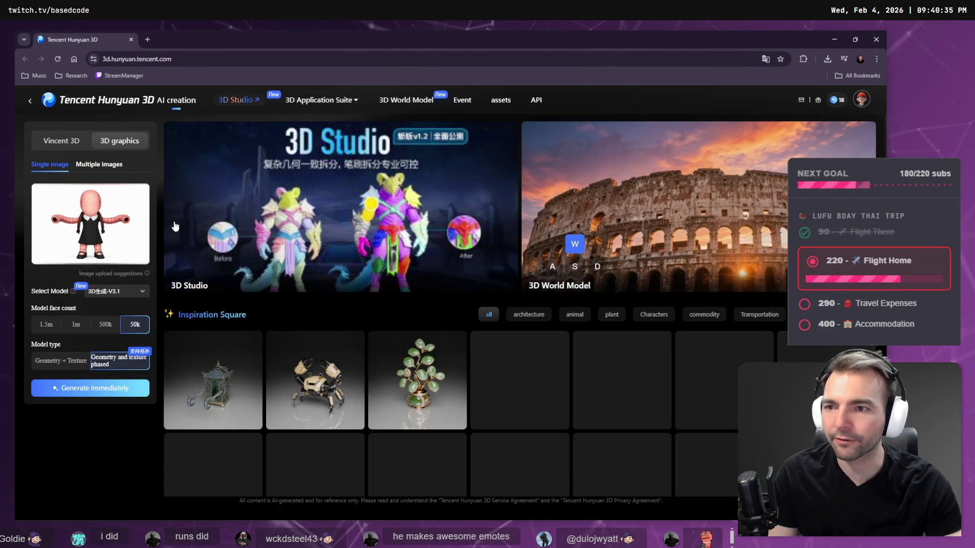
pyautogui.click(99, 164)
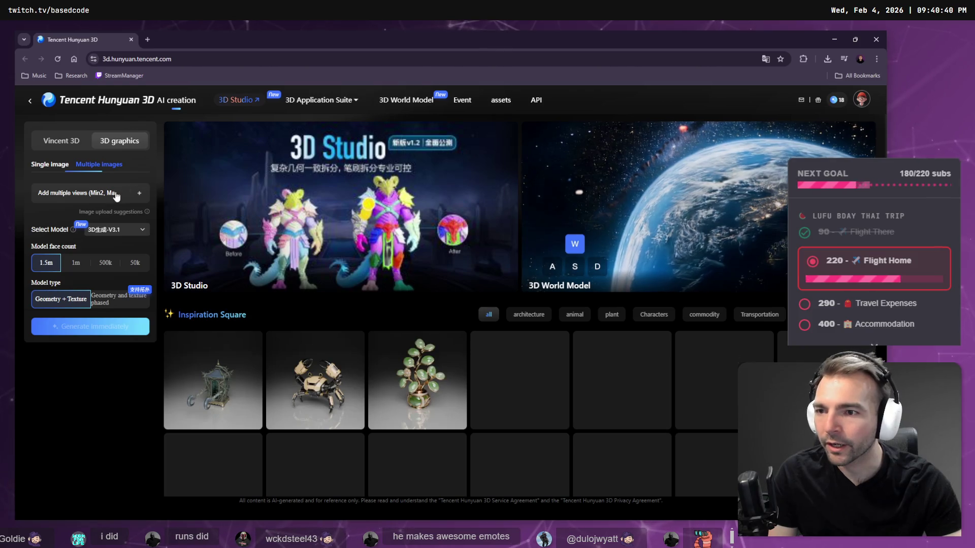
pyautogui.click(137, 193)
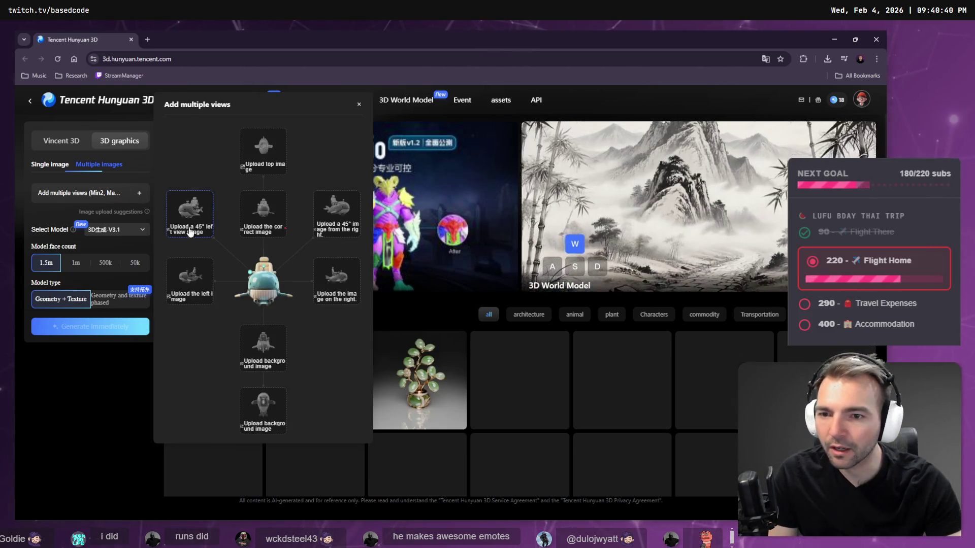
pyautogui.click(263, 151)
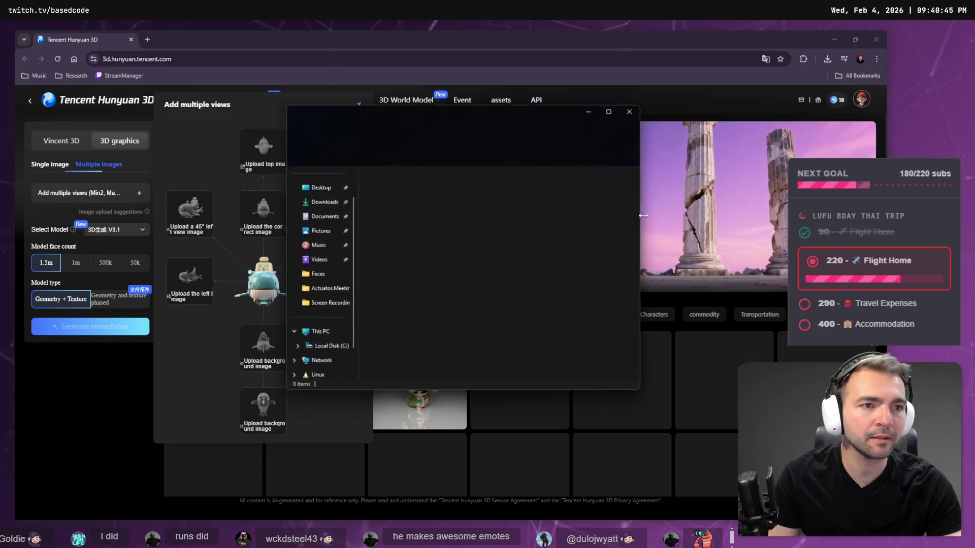
pyautogui.press('Escape')
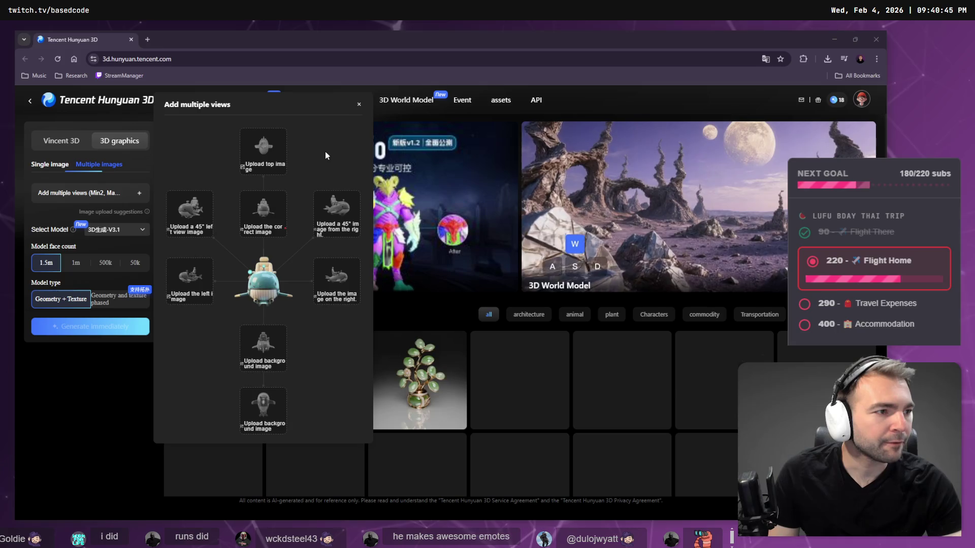
# Copy Merged the side-view worm image in Photopea and paste it onto the tldraw board
pyautogui.hotkey('alt', 'Tab')
pyautogui.click(42, 77)
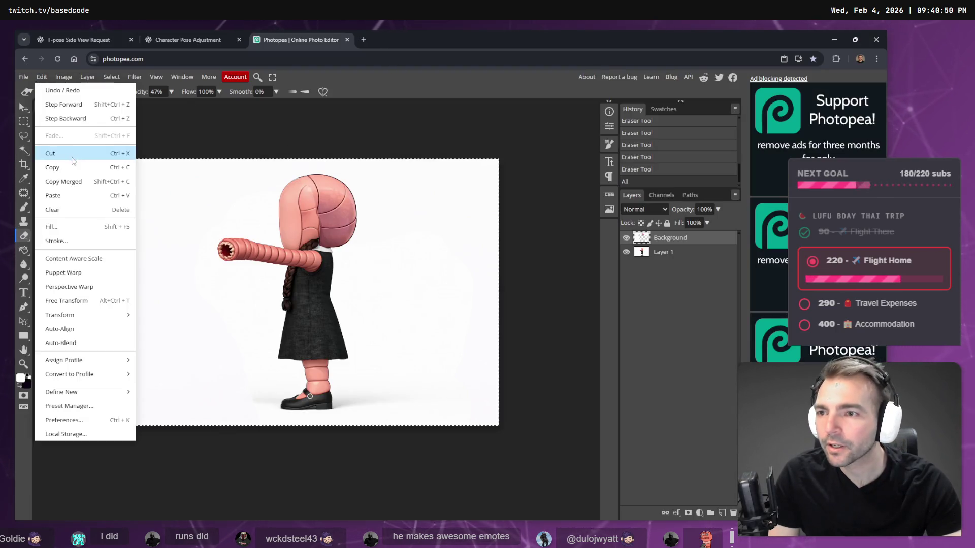
pyautogui.click(71, 182)
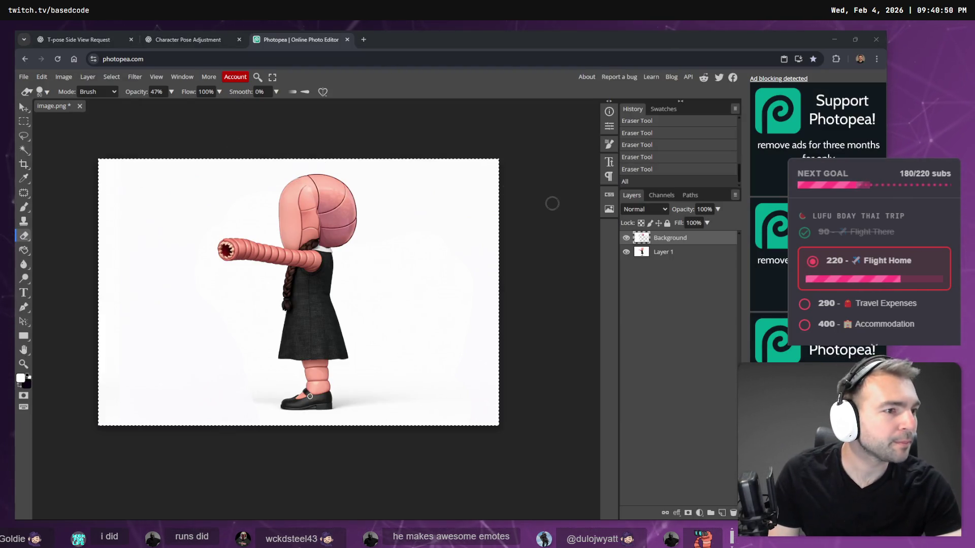
pyautogui.hotkey('alt', 'Tab')
pyautogui.hotkey('ctrl', 'v')
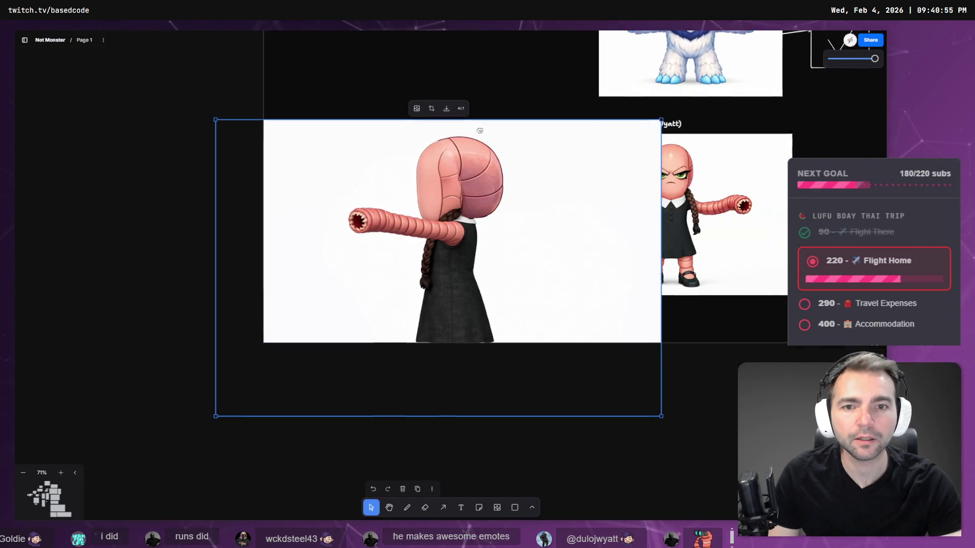
# Shrink the pasted side-view worm girl, move it beside WormWyatt, and delete the red square
pyautogui.moveTo(560, 379); pyautogui.dragTo(354, 253)
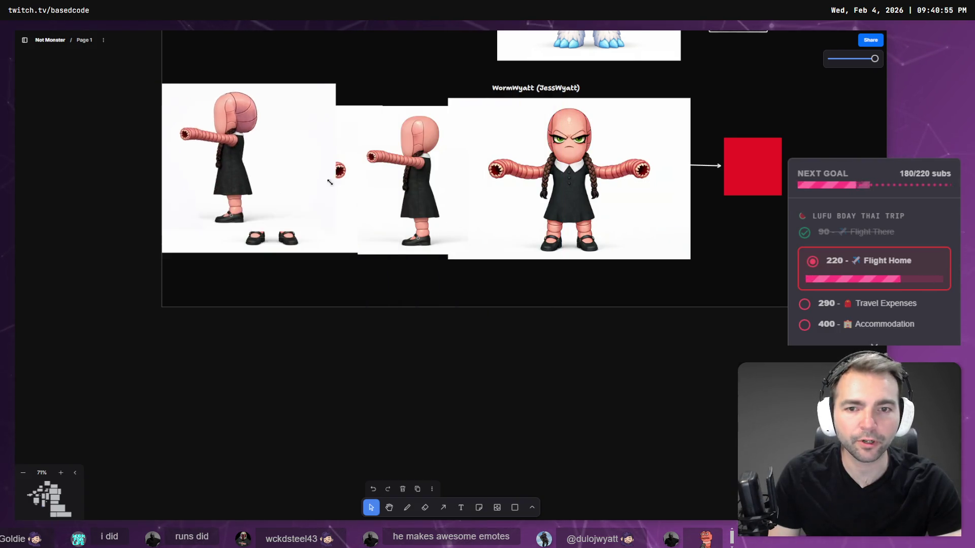
pyautogui.click(404, 151)
pyautogui.moveTo(404, 151)
pyautogui.mouseDown()
pyautogui.moveTo(285, 150)
pyautogui.moveTo(433, 185)
pyautogui.moveTo(884, 179)
pyautogui.moveTo(698, 160)
pyautogui.moveTo(728, 158)
pyautogui.mouseUp()
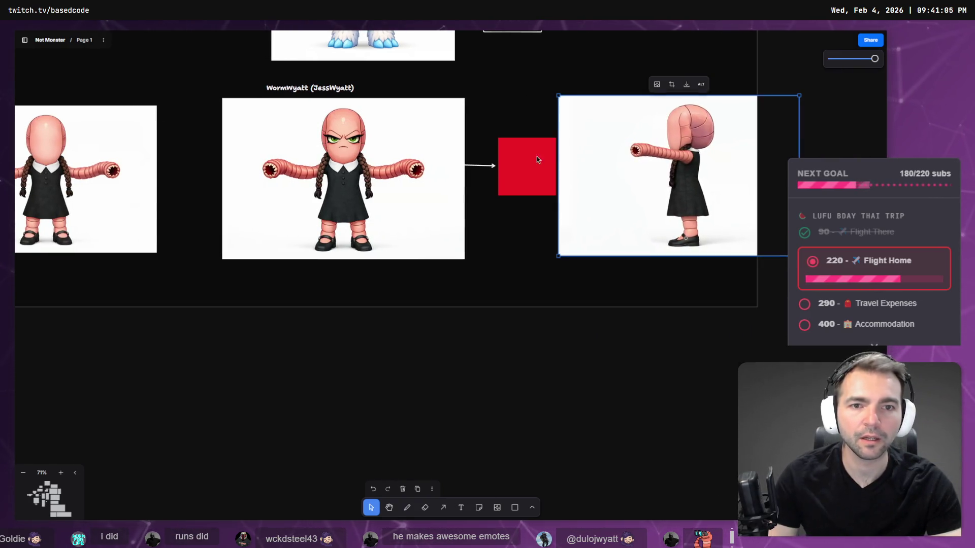
pyautogui.click(527, 166)
pyautogui.press('Delete')
pyautogui.click(486, 166)
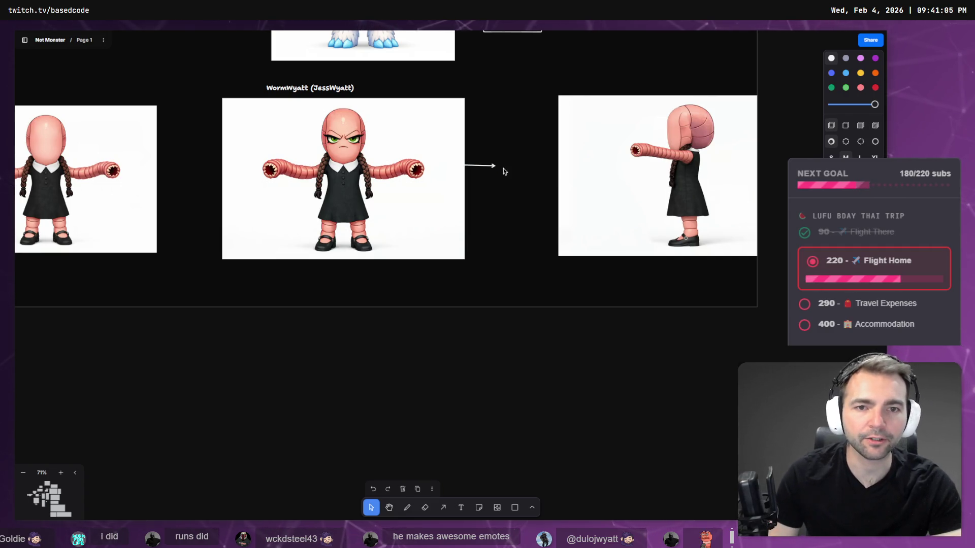
# Restore the red square to the upper right and download the side-view image's original file
pyautogui.hotkey('ctrl', 'z')
pyautogui.moveTo(520, 167); pyautogui.dragTo(571, 63)
pyautogui.moveTo(587, 152); pyautogui.dragTo(523, 157)
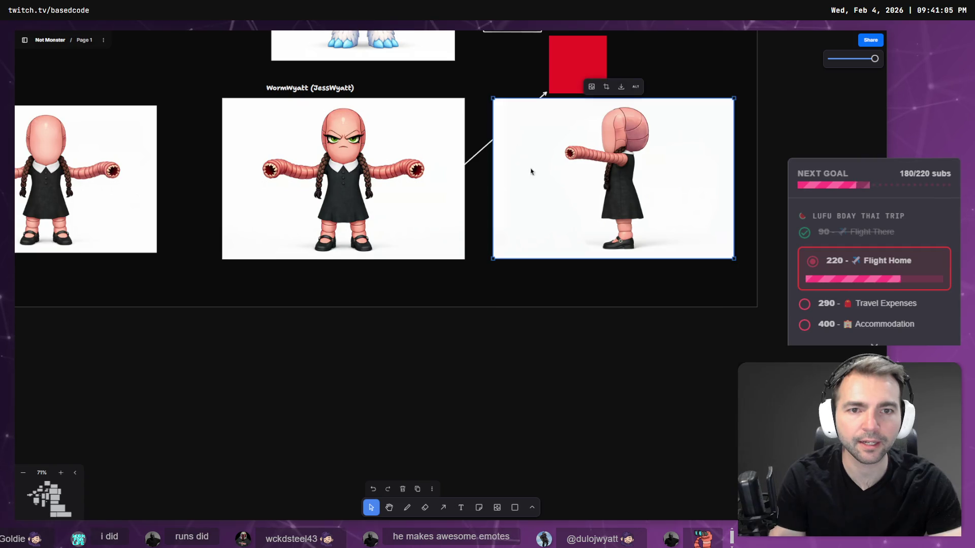
pyautogui.rightClick(510, 196)
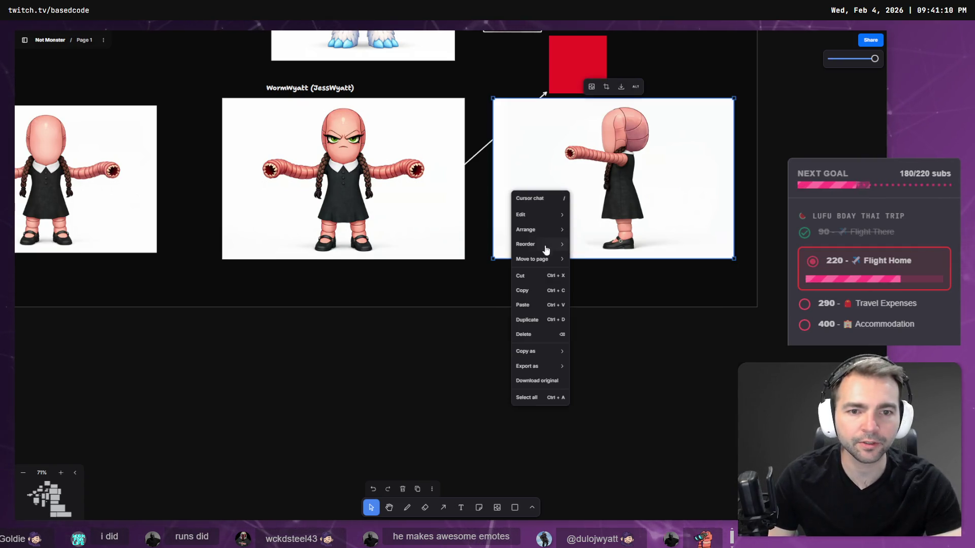
pyautogui.click(534, 381)
pyautogui.click(73, 142)
pyautogui.hotkey('alt', 'Tab')
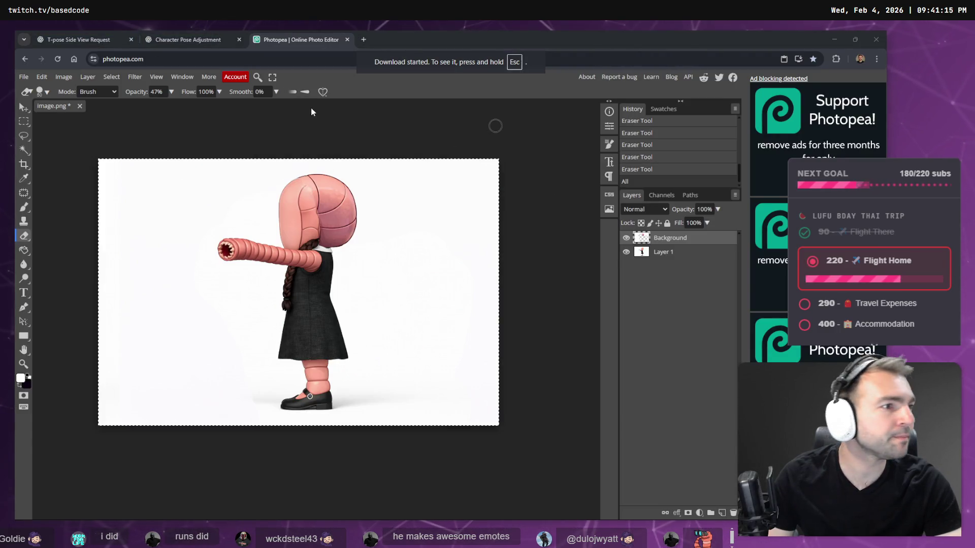
# Load the front-view worm image from Downloads into a Hunyuan 3D view slot
pyautogui.hotkey('alt', 'Tab')
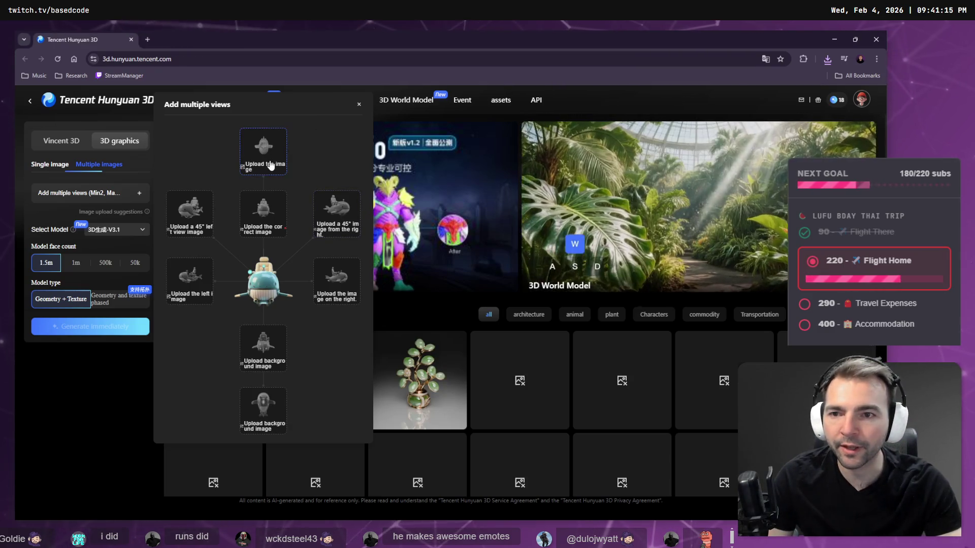
pyautogui.click(276, 228)
pyautogui.click(56, 134)
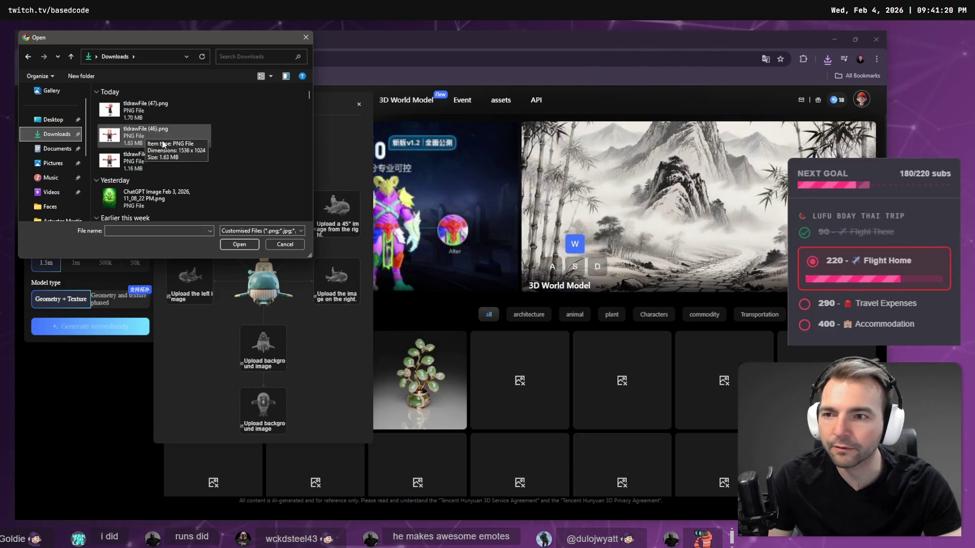
pyautogui.doubleClick(160, 143)
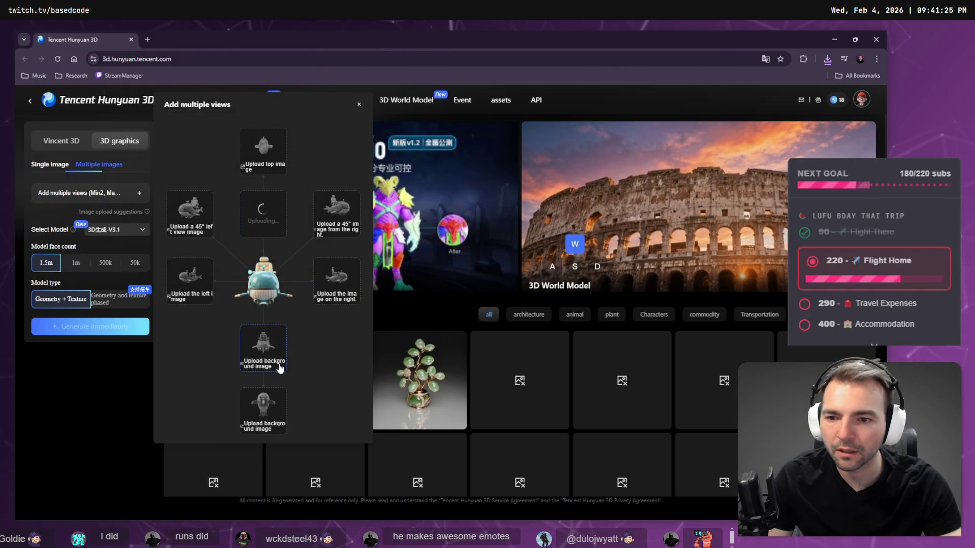
# Load the side-view worm image into the left-view slot, then go back to Photopea
pyautogui.hotkey('alt', 'Tab')
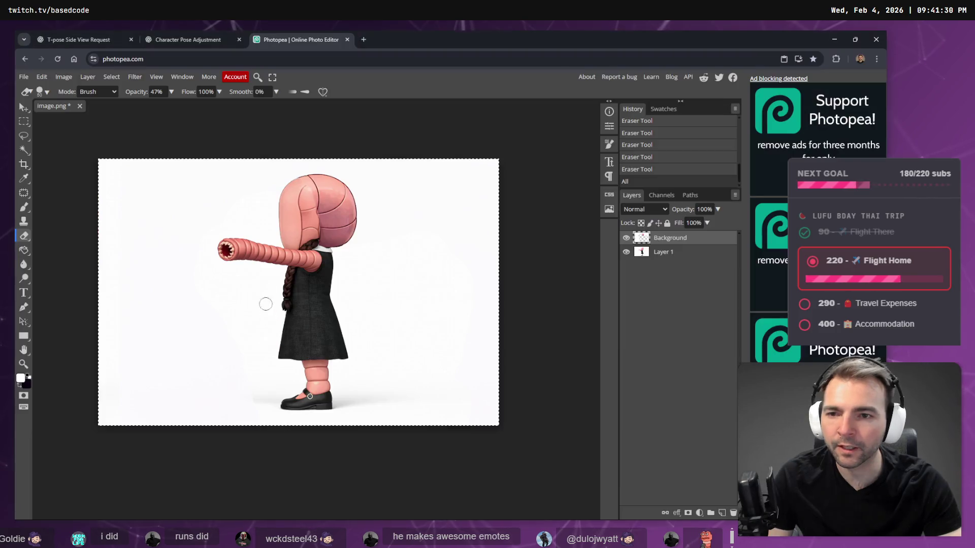
pyautogui.hotkey('alt', 'Tab')
pyautogui.click(189, 285)
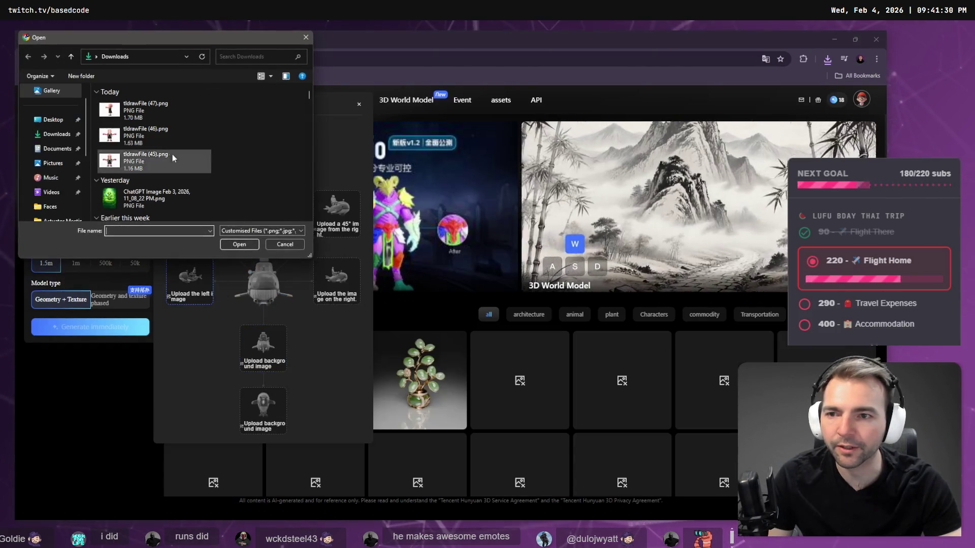
pyautogui.doubleClick(135, 117)
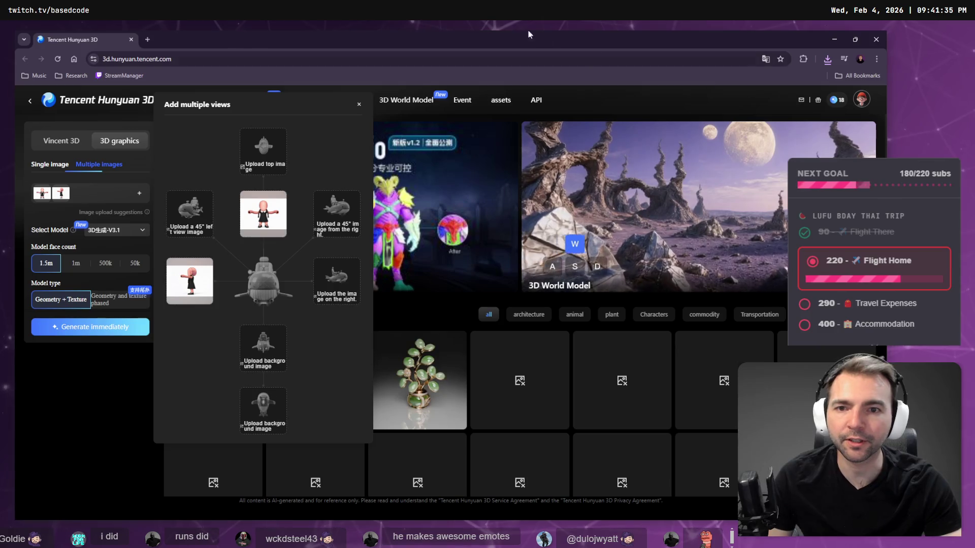
pyautogui.hotkey('alt', 'Tab')
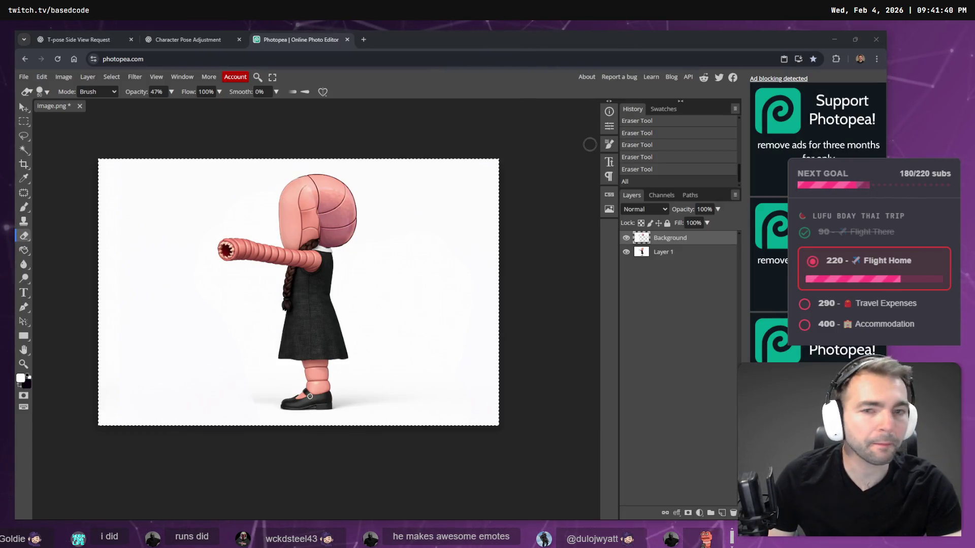
# Close the AdBlock promotion tab among the ChatGPT chat tabs
pyautogui.click(210, 44)
pyautogui.click(90, 38)
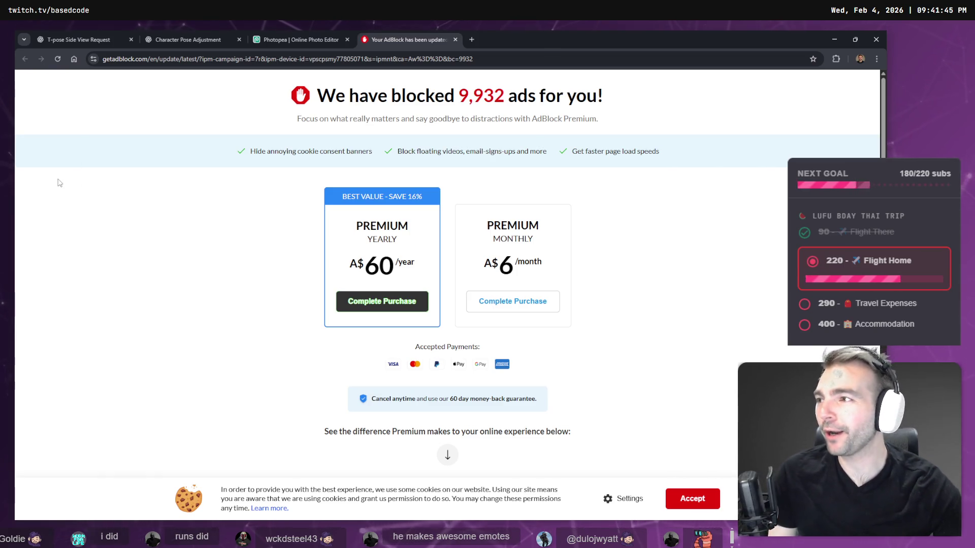
pyautogui.middleClick(395, 41)
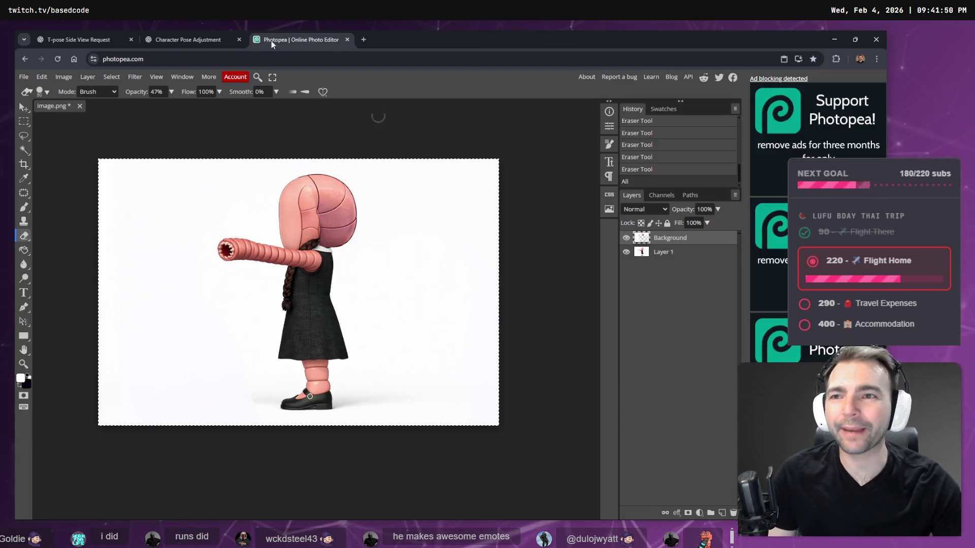
# Compare the T-posed worm girl image with the worm-armed character image
pyautogui.click(170, 45)
pyautogui.click(65, 40)
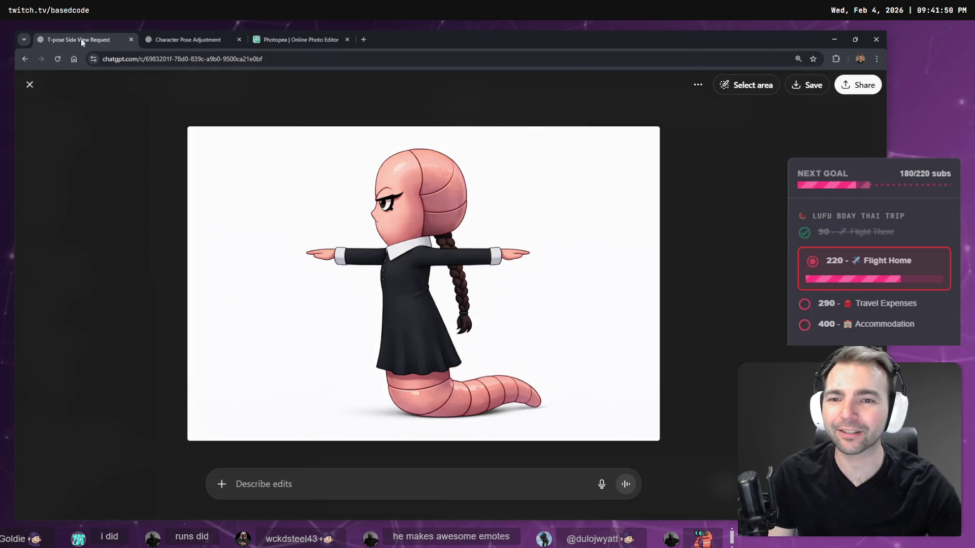
pyautogui.click(182, 45)
pyautogui.click(106, 41)
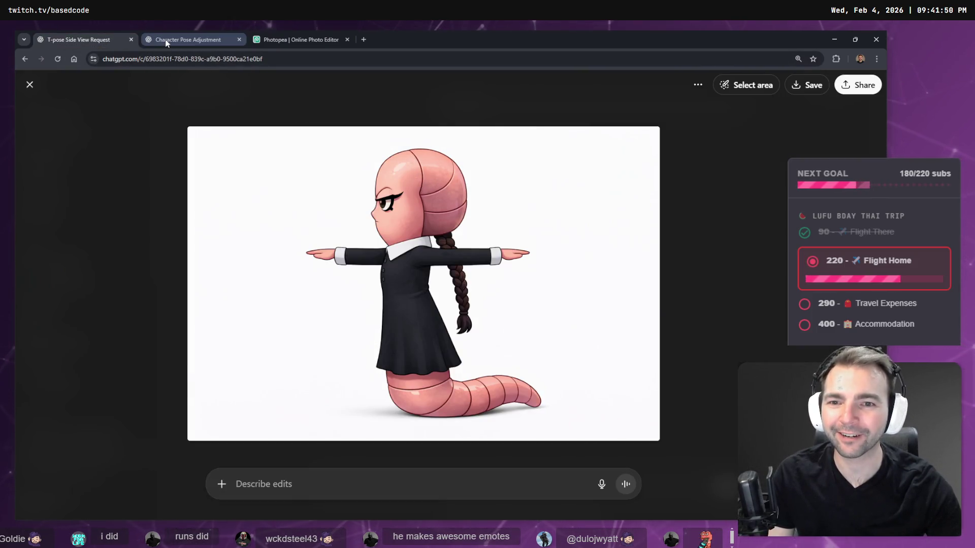
pyautogui.click(167, 44)
# Minimize Chrome to reveal the tldraw board, then go to the running game
pyautogui.click(829, 41)
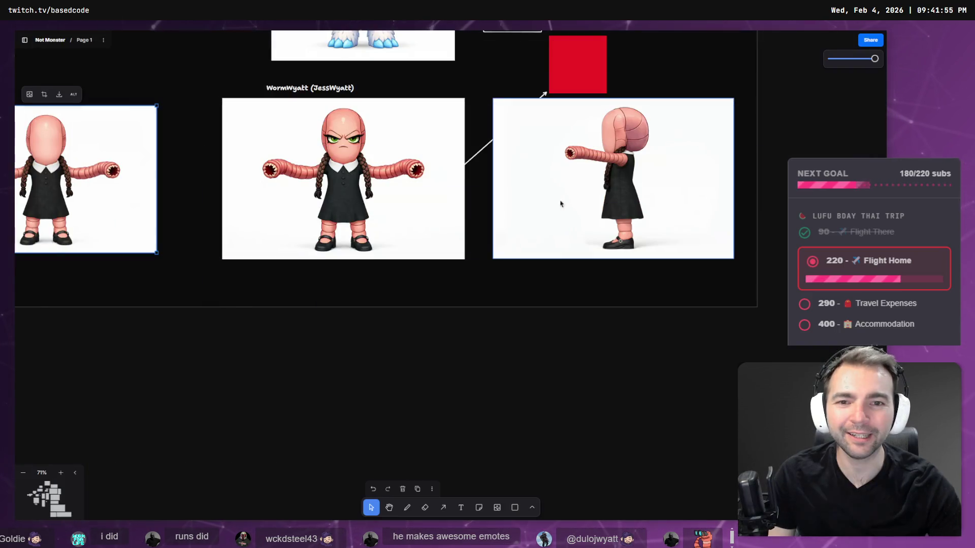
pyautogui.scroll(3, 383, 327)
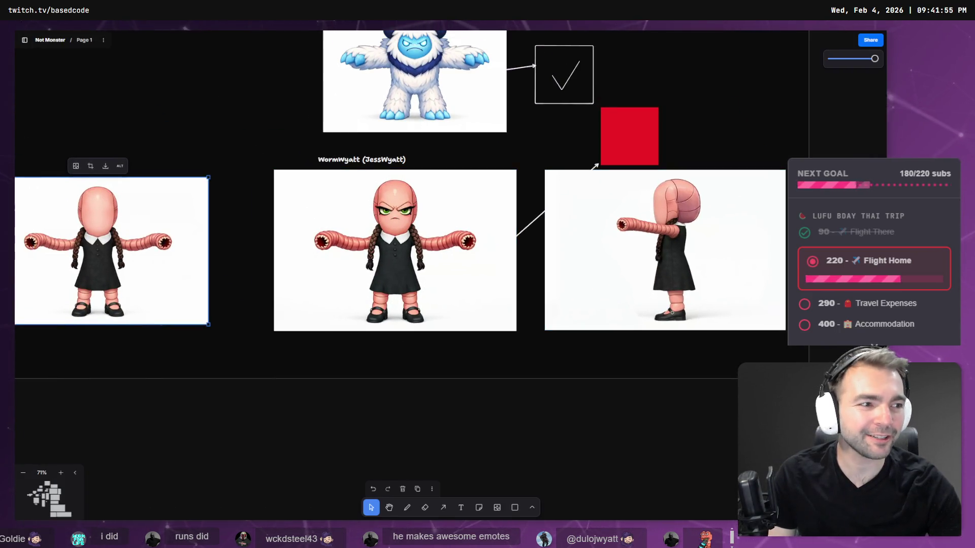
pyautogui.hotkey('alt', 'Tab')
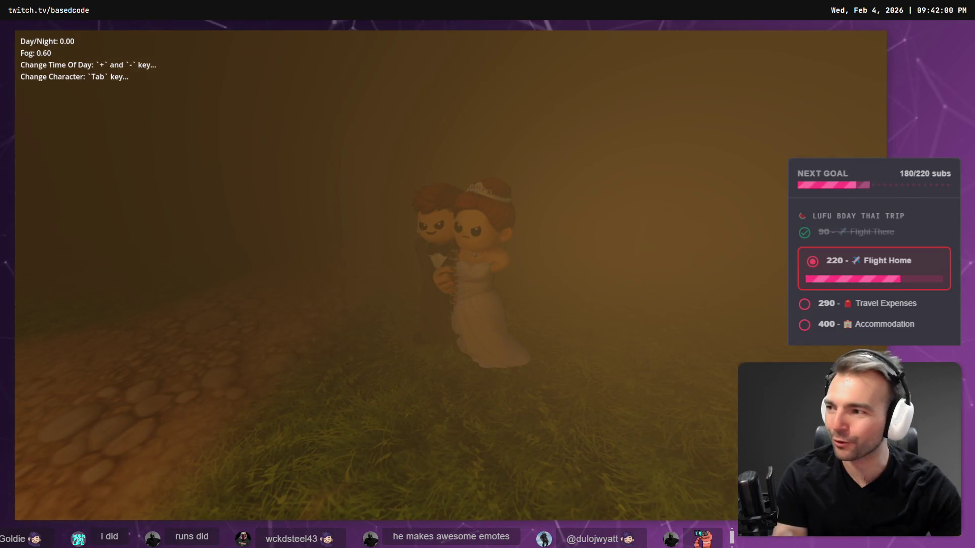
# Raise Day/Night to fog-free daytime, swing the camera, then return to Godot's Environment scene
pyautogui.press('+')
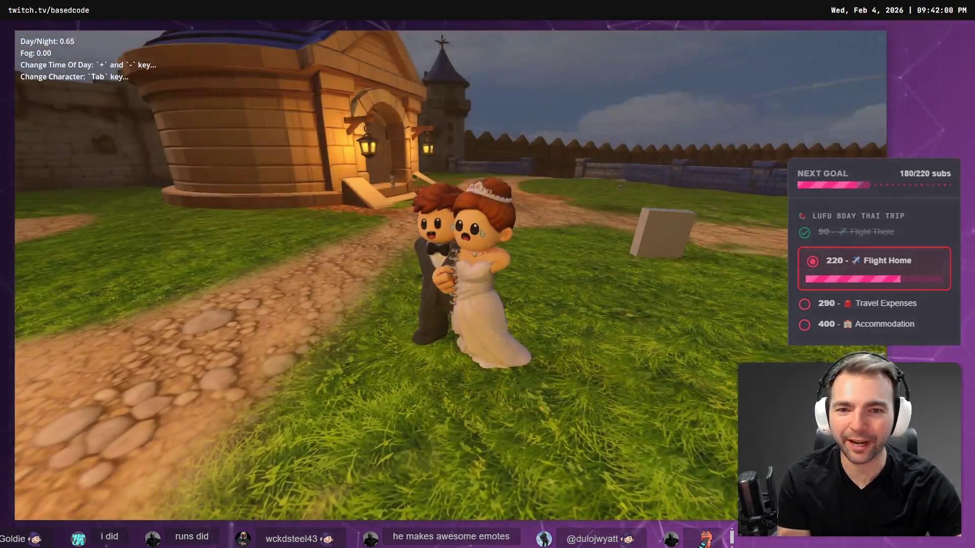
pyautogui.press('w')
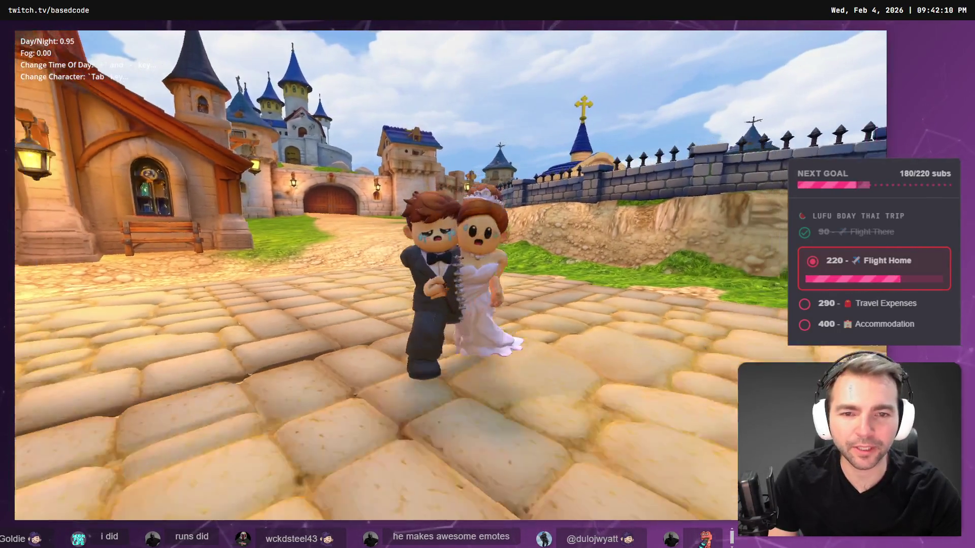
pyautogui.hotkey('alt', 'Tab')
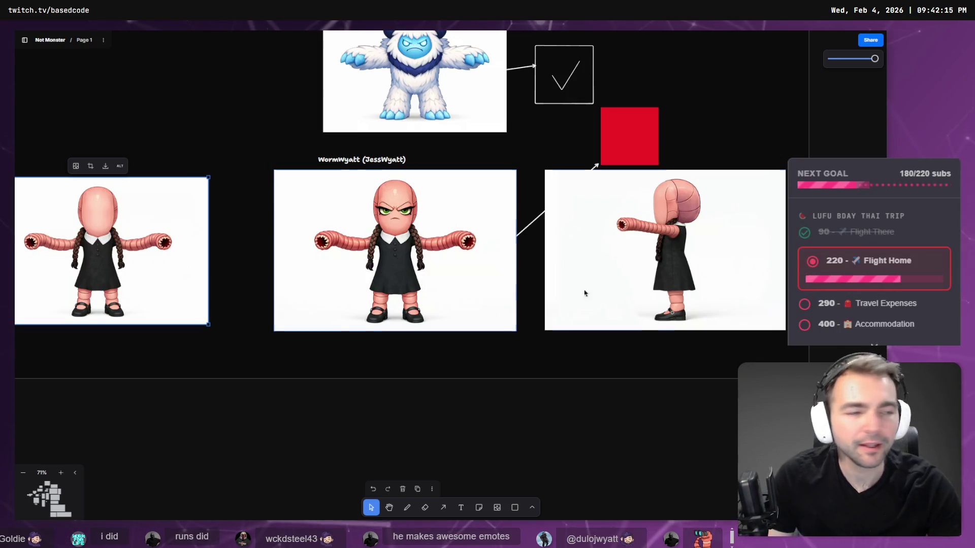
pyautogui.hotkey('alt', 'Tab')
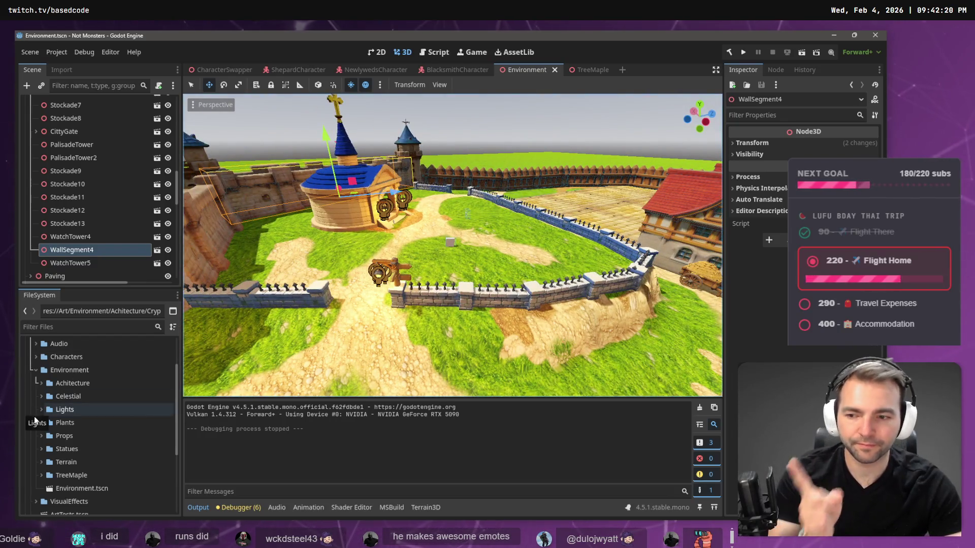
# Expand Art/Environment/Props/Gravestones/Gravestone1 in FileSystem and open Gravestone1.tscn
pyautogui.click(36, 370)
pyautogui.scroll(2, 36, 401)
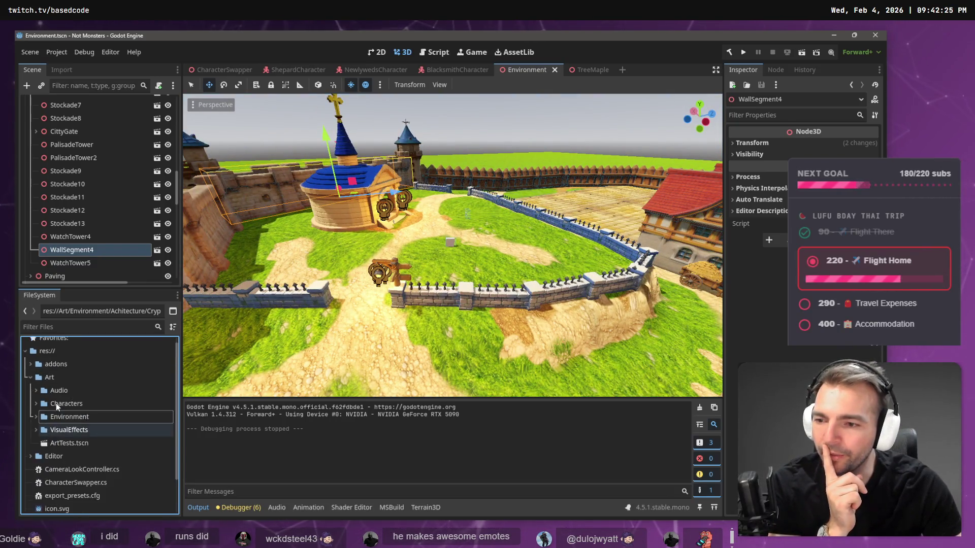
pyautogui.click(36, 422)
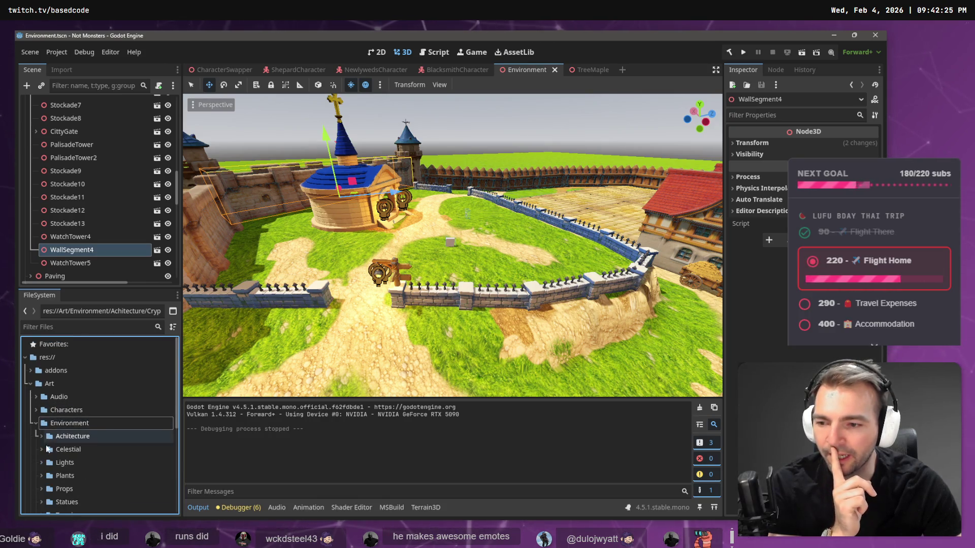
pyautogui.scroll(-1, 44, 472)
pyautogui.click(41, 467)
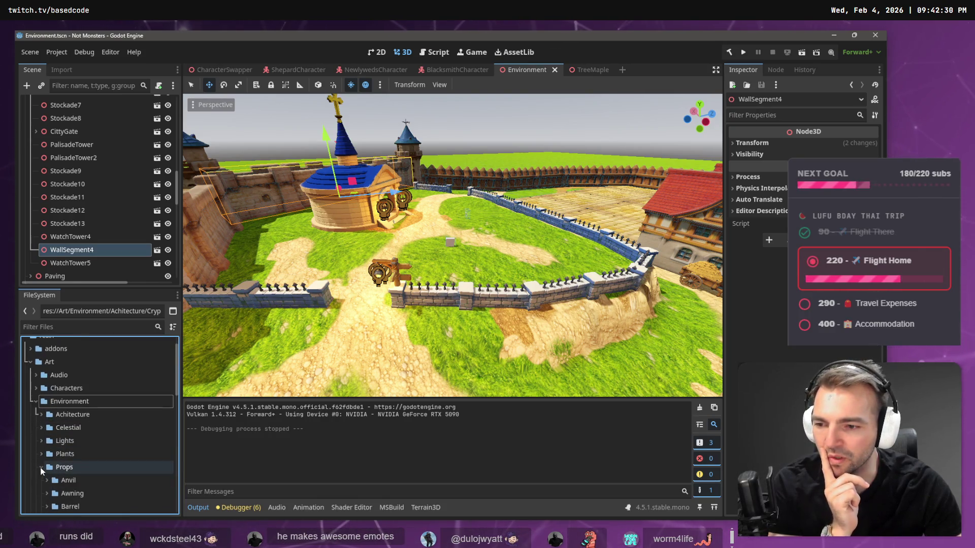
pyautogui.scroll(-3, 101, 419)
pyautogui.scroll(-5, 99, 432)
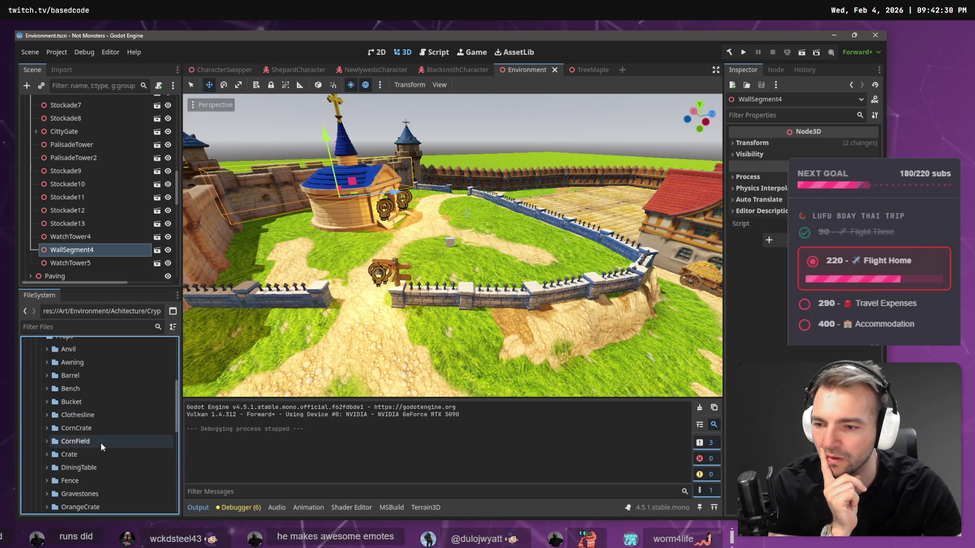
pyautogui.click(83, 409)
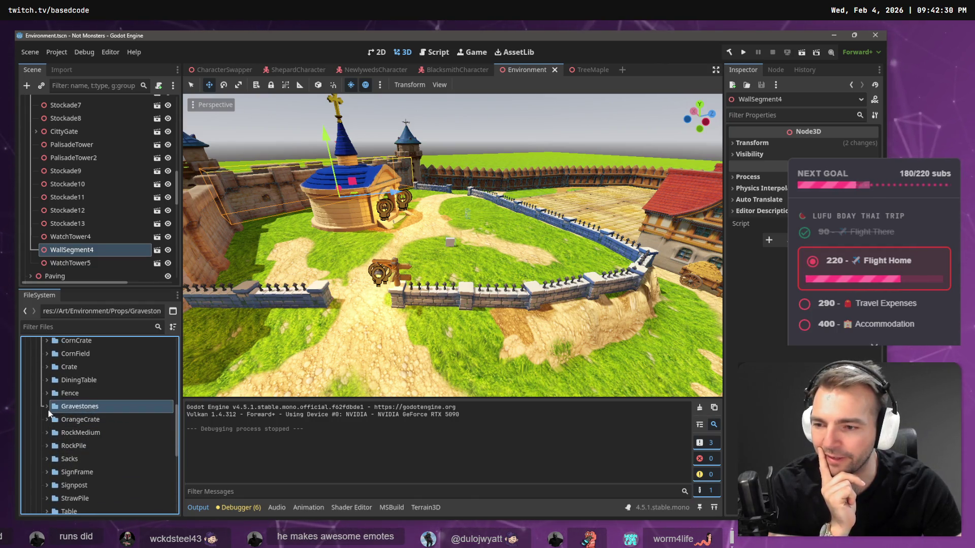
pyautogui.click(47, 406)
pyautogui.click(53, 420)
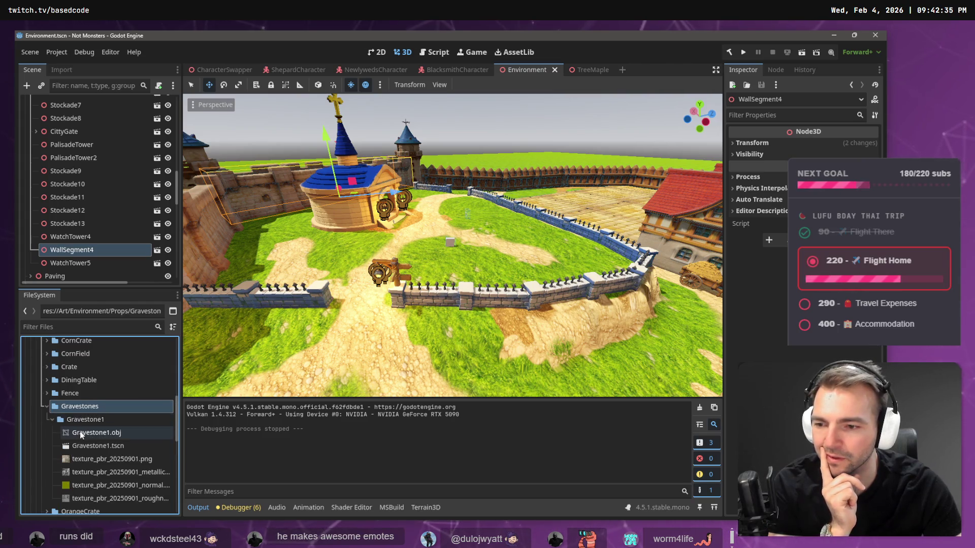
pyautogui.doubleClick(82, 446)
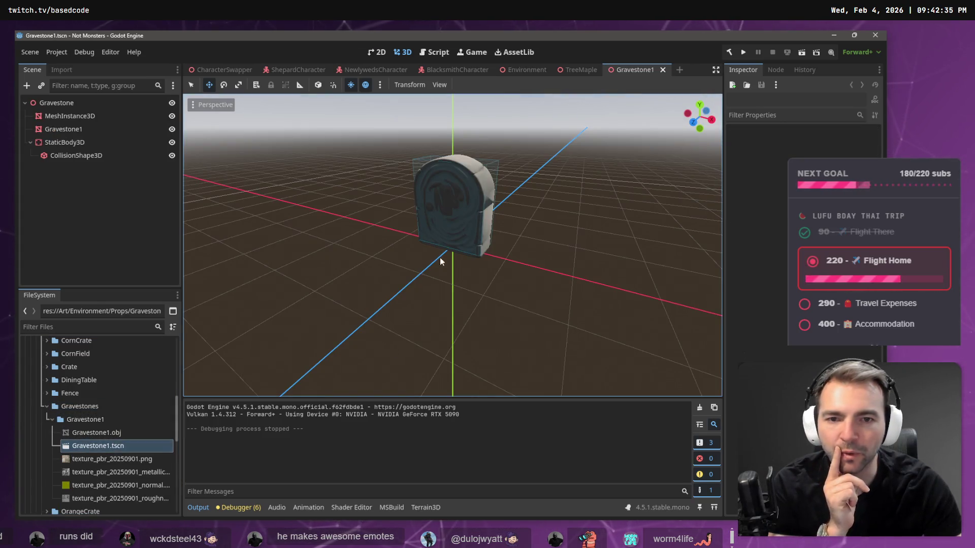
# Close Gravestone1.tscn, return to the Environment scene and select a graveyard gravestone
pyautogui.middleClick(633, 72)
pyautogui.moveTo(252, 71)
pyautogui.click(527, 70)
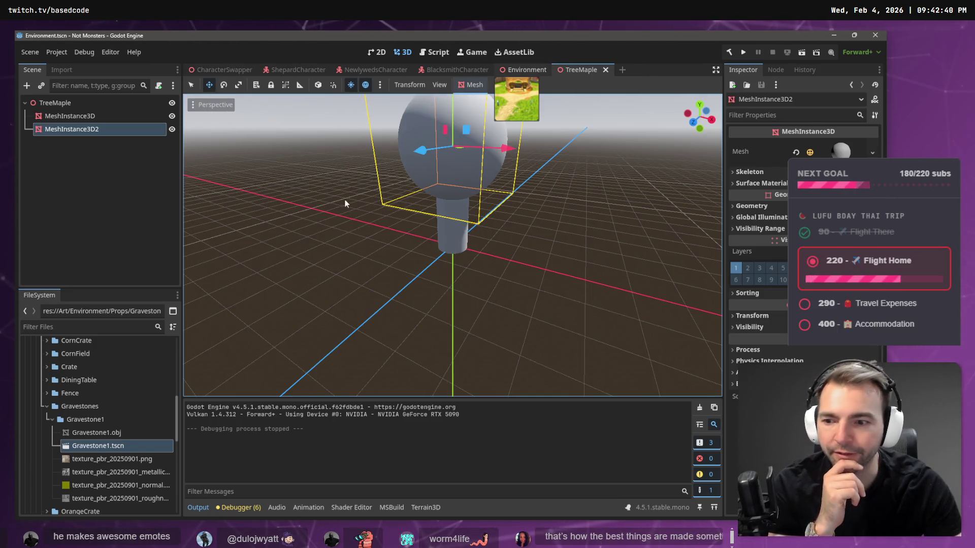
pyautogui.scroll(3, 84, 179)
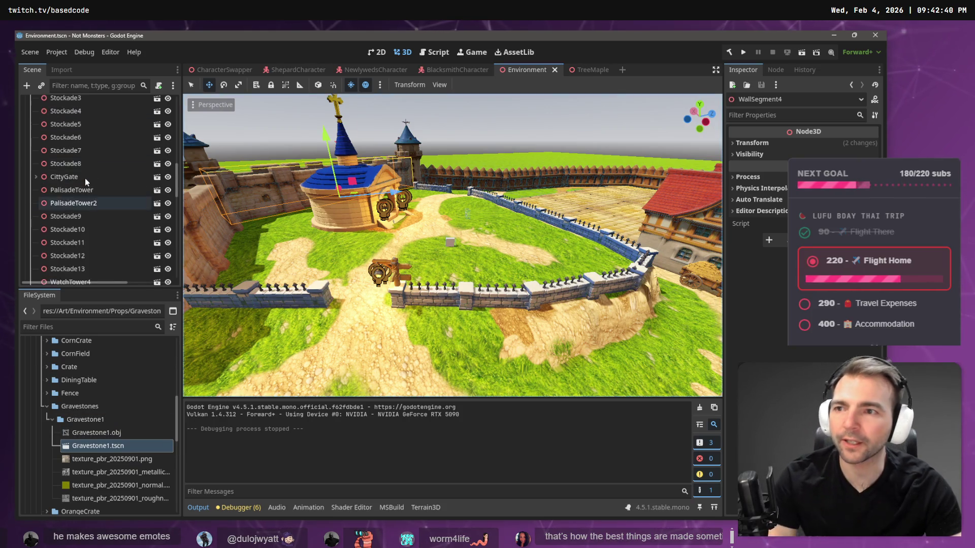
pyautogui.scroll(-5, 84, 178)
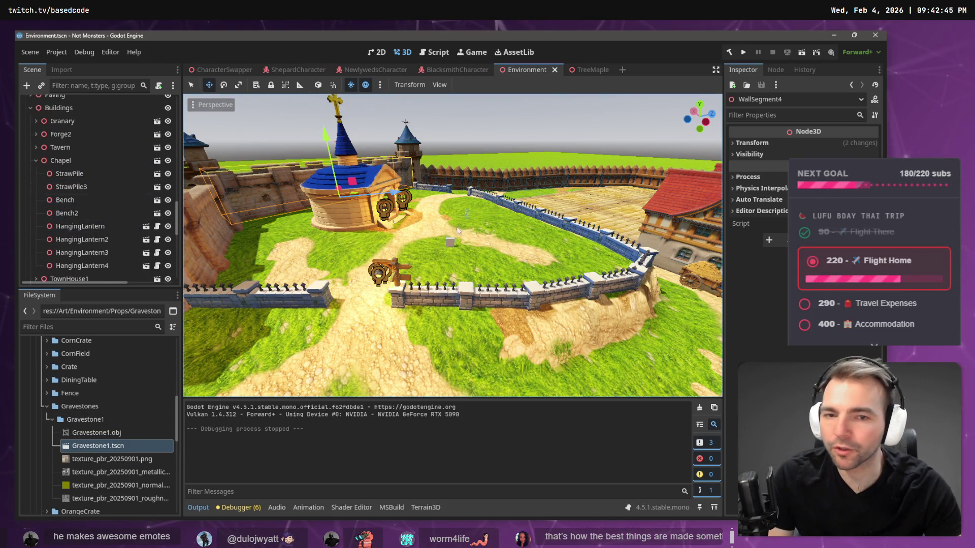
pyautogui.moveTo(447, 227); pyautogui.dragTo(455, 225)
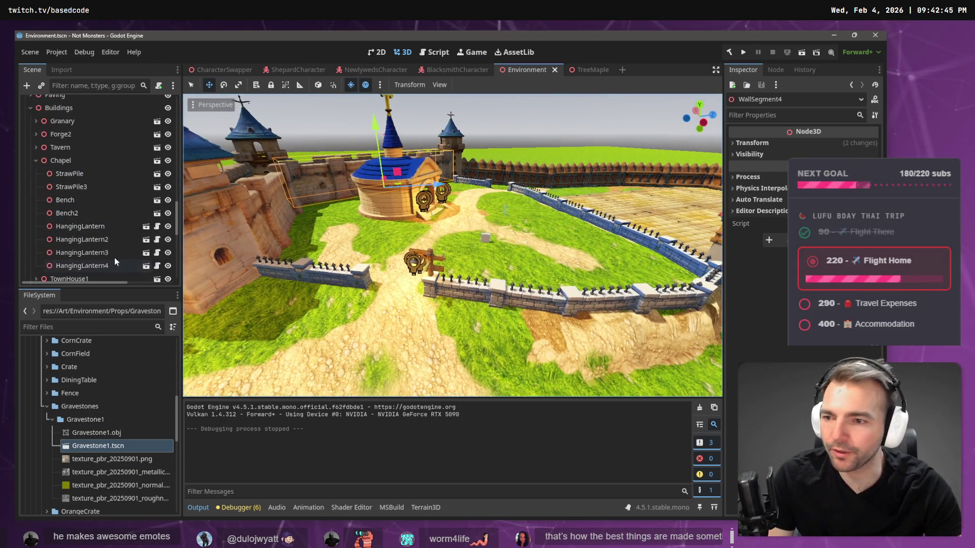
pyautogui.click(487, 237)
# Inspect Gravestone14, Gravestone23 and Gravestone34 and their mesh children in the Scene dock
pyautogui.scroll(5, 87, 147)
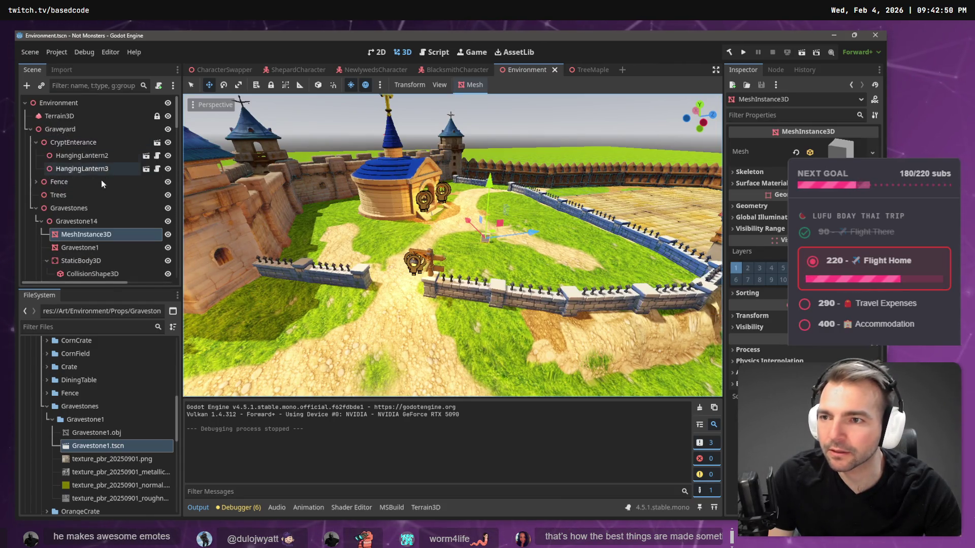
pyautogui.click(85, 249)
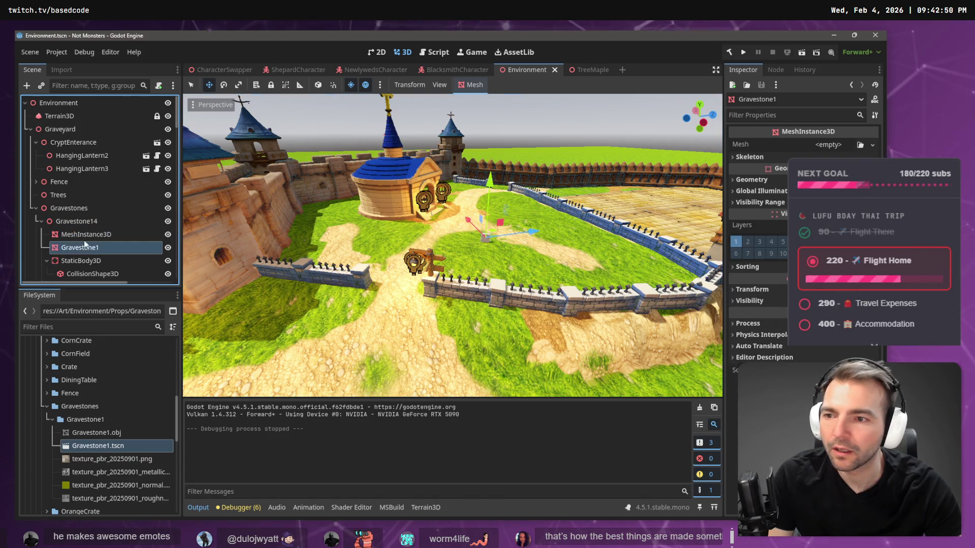
pyautogui.click(66, 222)
pyautogui.click(45, 219)
pyautogui.click(48, 238)
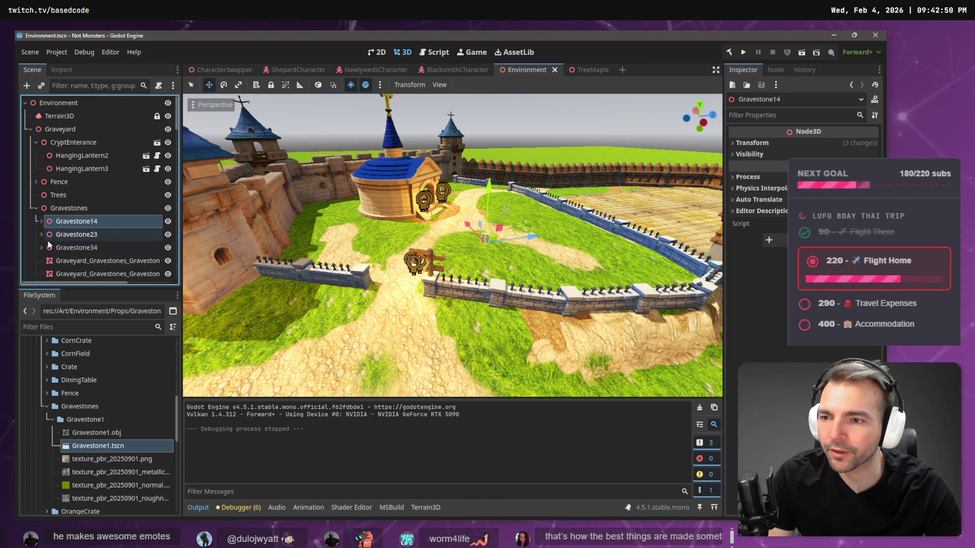
pyautogui.click(41, 247)
pyautogui.scroll(-2, 76, 210)
pyautogui.click(44, 203)
pyautogui.click(71, 202)
pyautogui.scroll(-3, 97, 219)
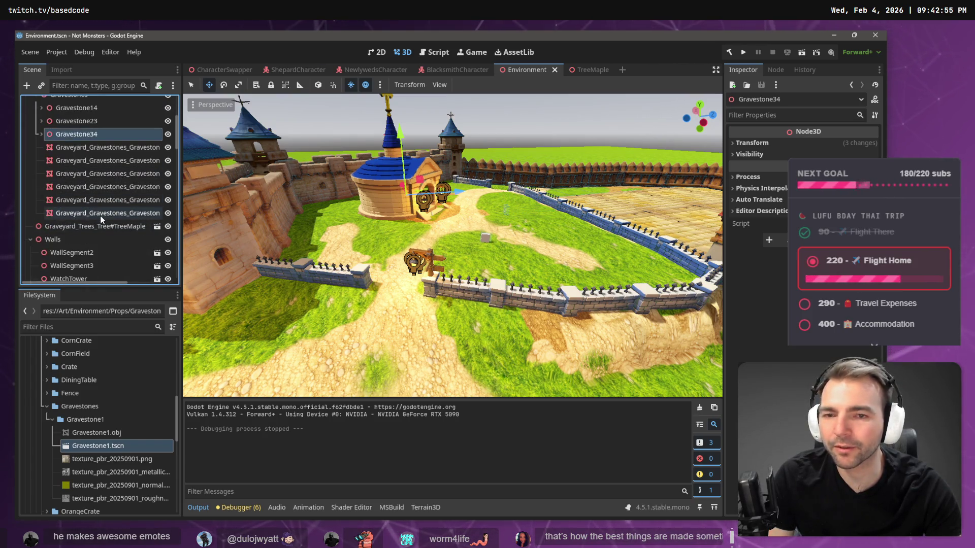
pyautogui.click(101, 213)
pyautogui.press('Up')
pyautogui.press('Up')
pyautogui.press('Up')
pyautogui.press('Up')
pyautogui.press('Up')
pyautogui.press('Up')
pyautogui.press('Down')
pyautogui.press('Down')
pyautogui.press('Down')
# Collapse CryptEnterance and select the Gravestones group node, passing the Trees node
pyautogui.scroll(3, 104, 217)
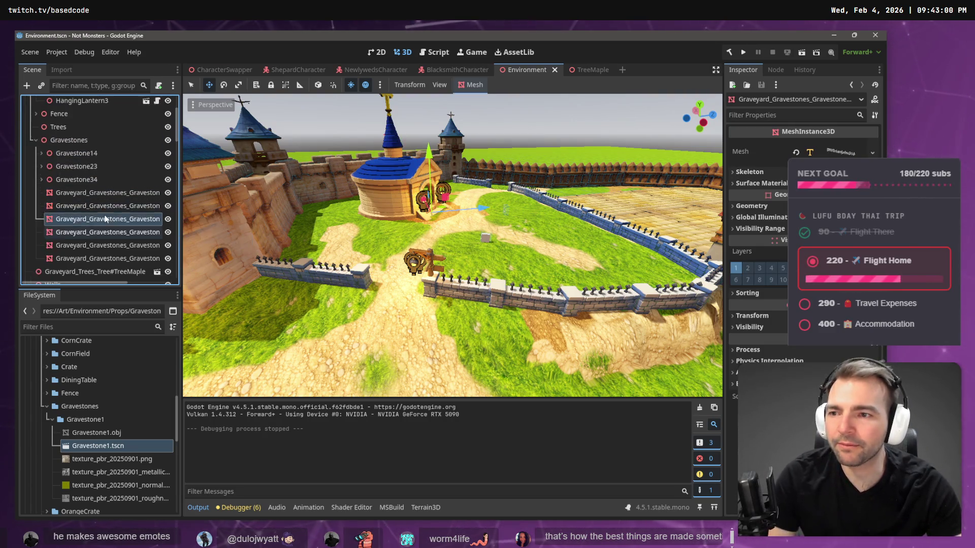
pyautogui.scroll(2, 105, 219)
pyautogui.click(45, 175)
pyautogui.click(68, 150)
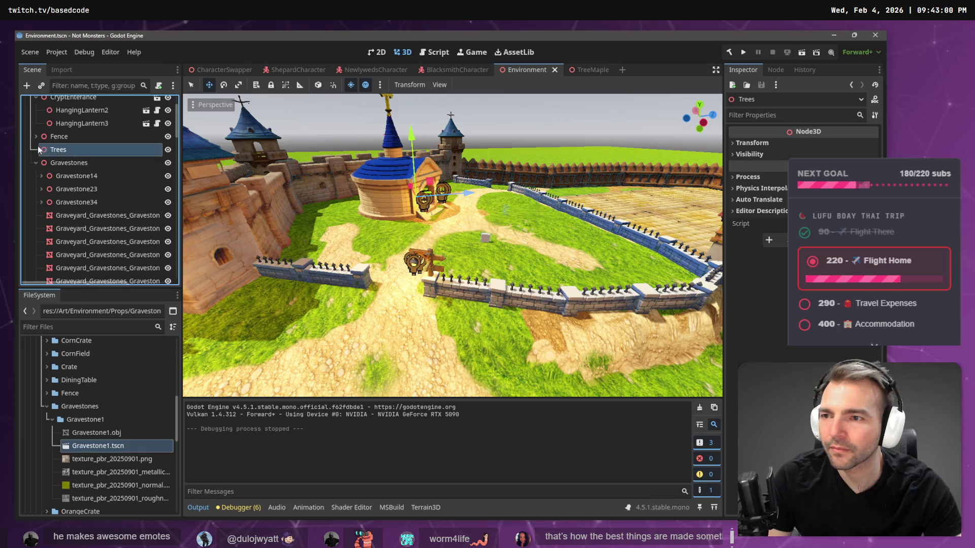
pyautogui.scroll(2, 80, 150)
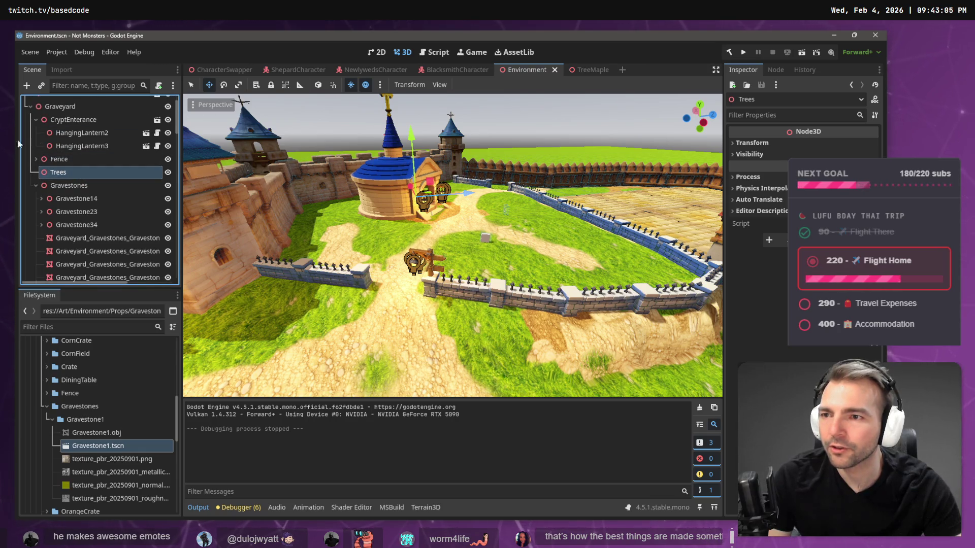
pyautogui.click(35, 117)
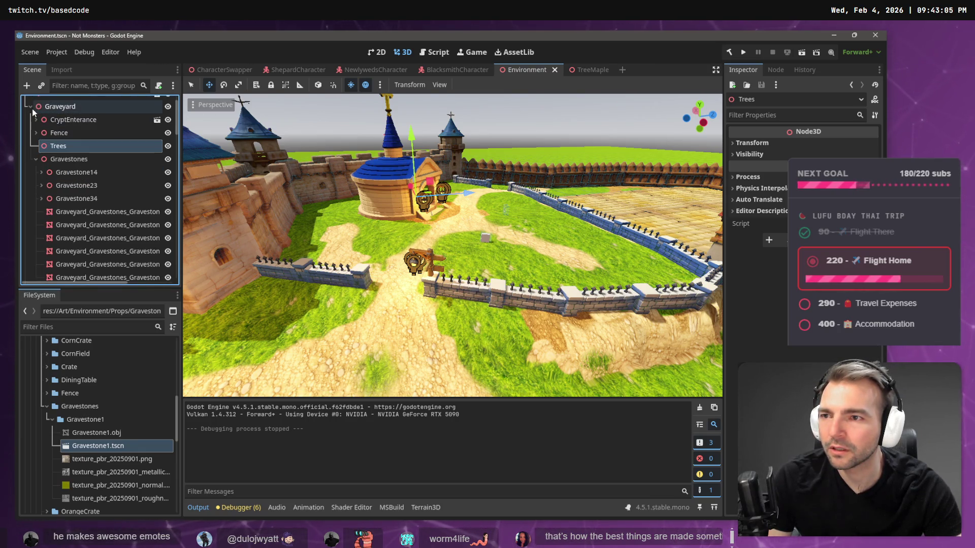
pyautogui.click(45, 162)
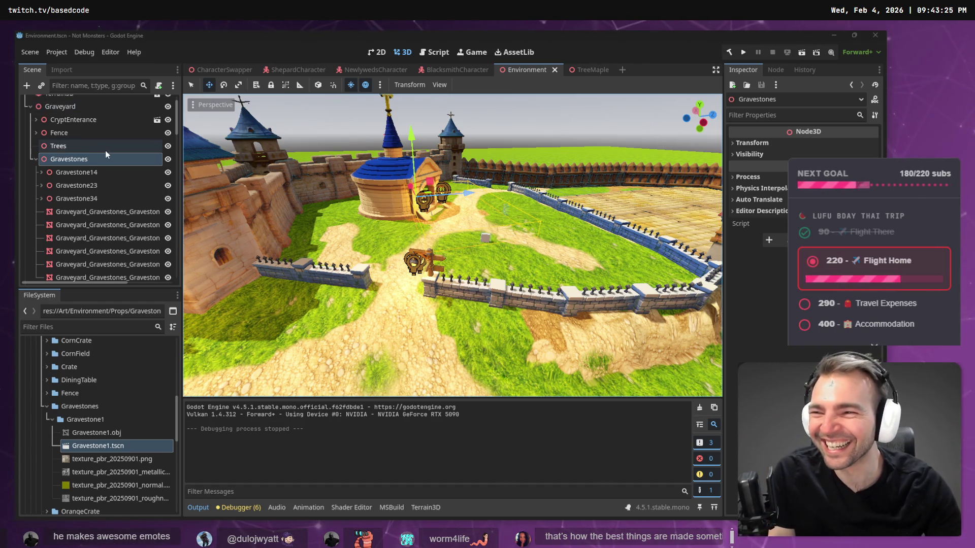
# Inspect Gravestone14's mesh and back out of adding a new child node
pyautogui.click(42, 172)
pyautogui.click(86, 185)
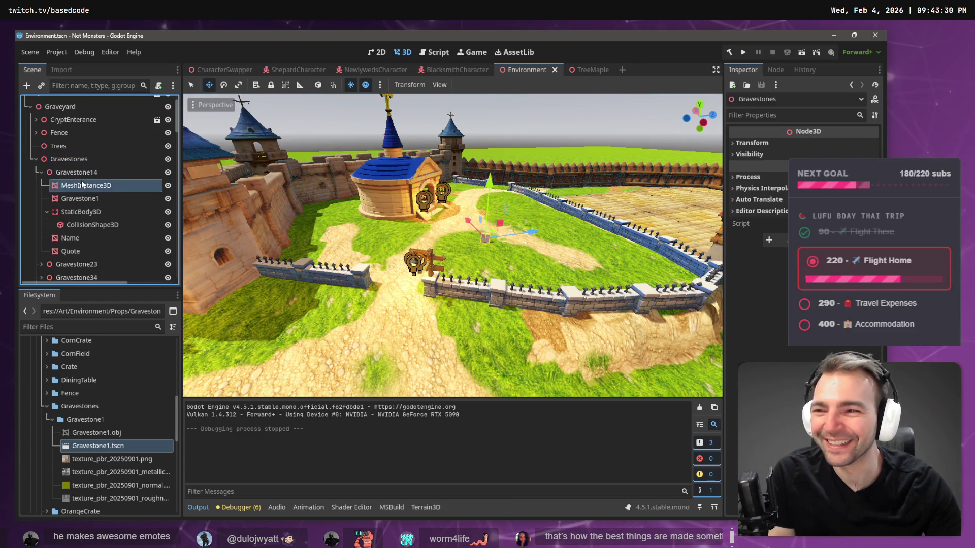
pyautogui.click(42, 172)
pyautogui.rightClick(56, 172)
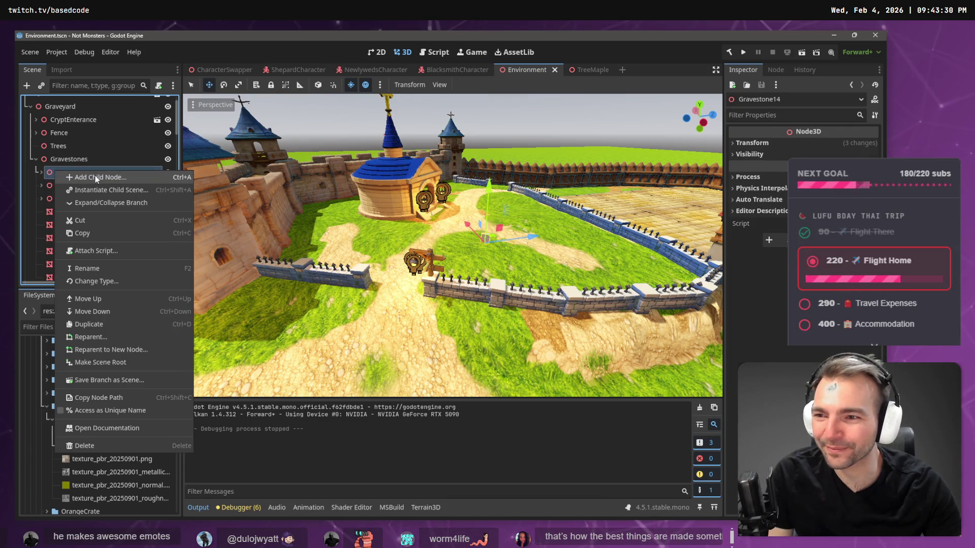
pyautogui.click(95, 176)
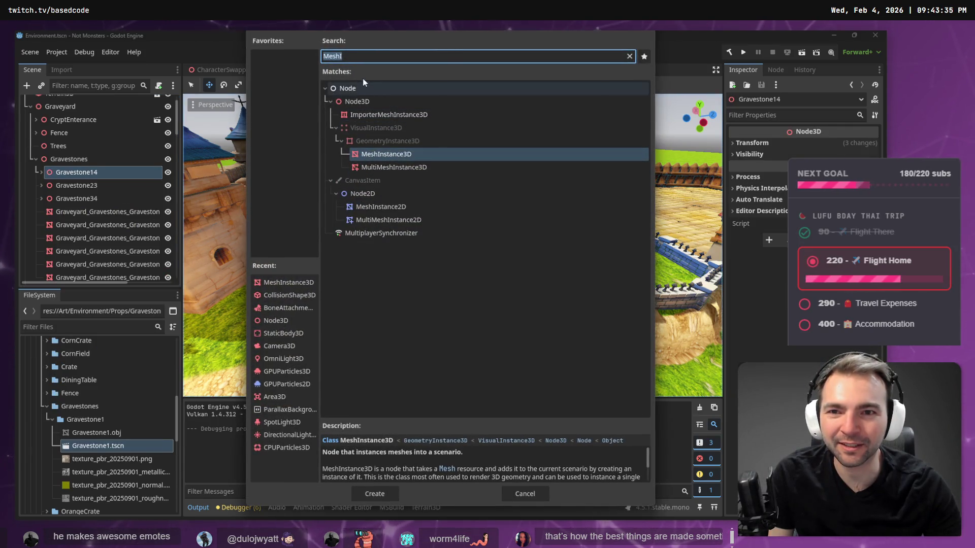
pyautogui.press('Escape')
# Instance the Gravestone1 scene as a child of Gravestone14 via a 'Grave' search
pyautogui.rightClick(109, 170)
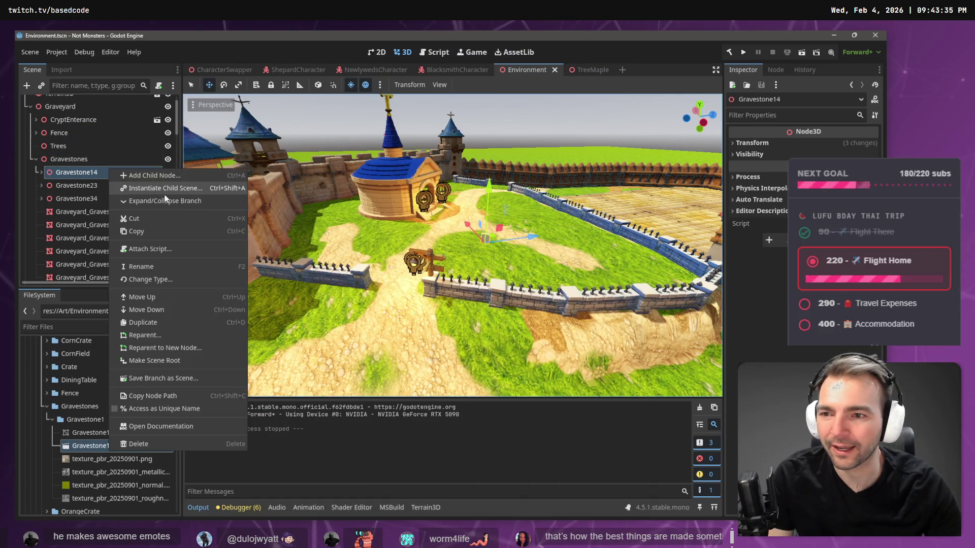
pyautogui.click(165, 193)
pyautogui.write('FG')
pyautogui.press('BackSpace')
pyautogui.press('BackSpace')
pyautogui.write('Grave')
pyautogui.press('Return')
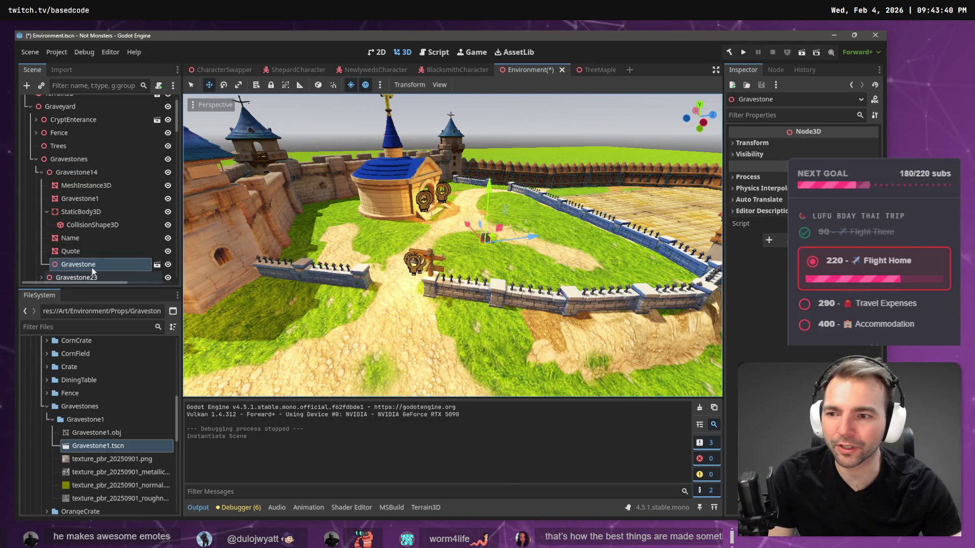
# Frame the new gravestone and check its Quote text, collision body and shape
pyautogui.press('f')
pyautogui.press('w')
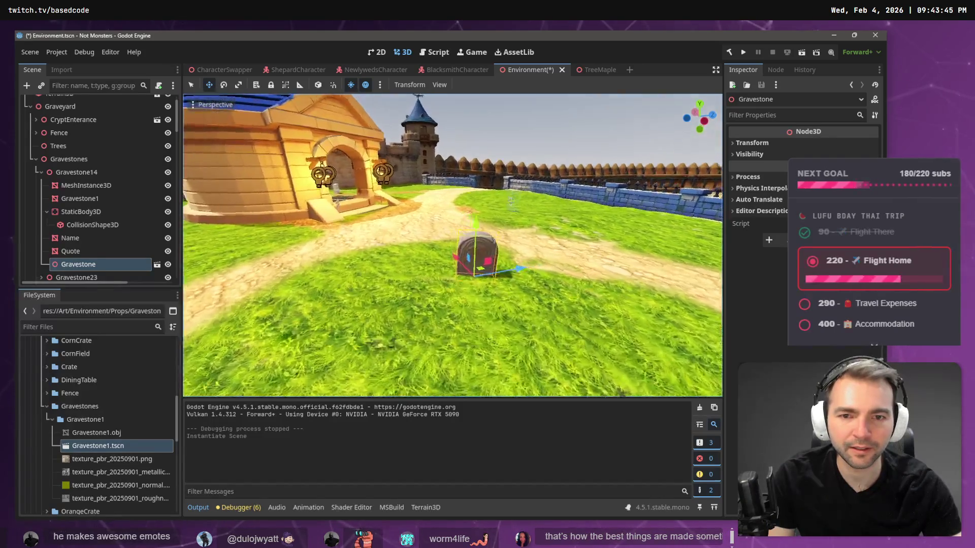
pyautogui.press('s')
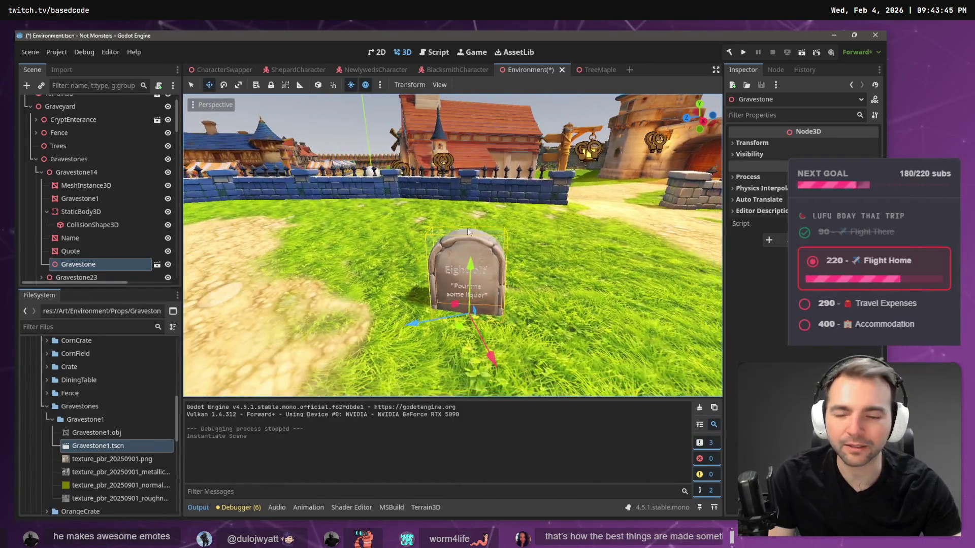
pyautogui.click(71, 251)
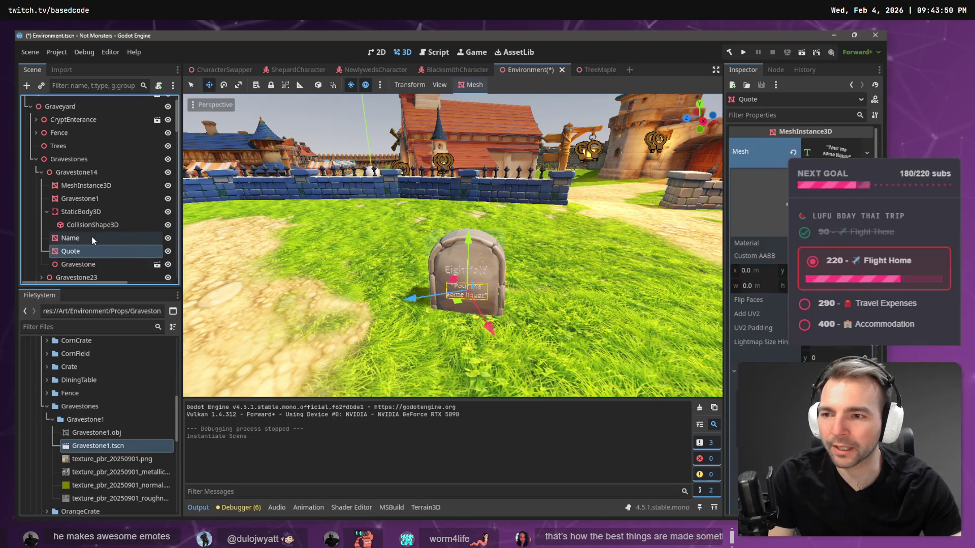
pyautogui.click(82, 211)
pyautogui.click(92, 225)
# Delete Gravestone14's old Gravestone1 and MeshInstance3D mesh nodes
pyautogui.click(95, 198)
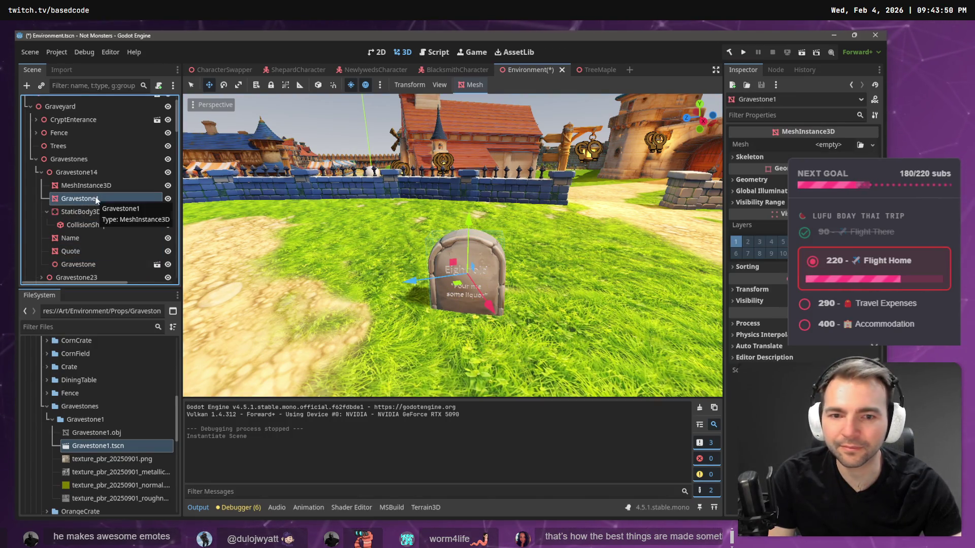
pyautogui.keyDown('shift'); pyautogui.click(106, 188); pyautogui.keyUp('shift')
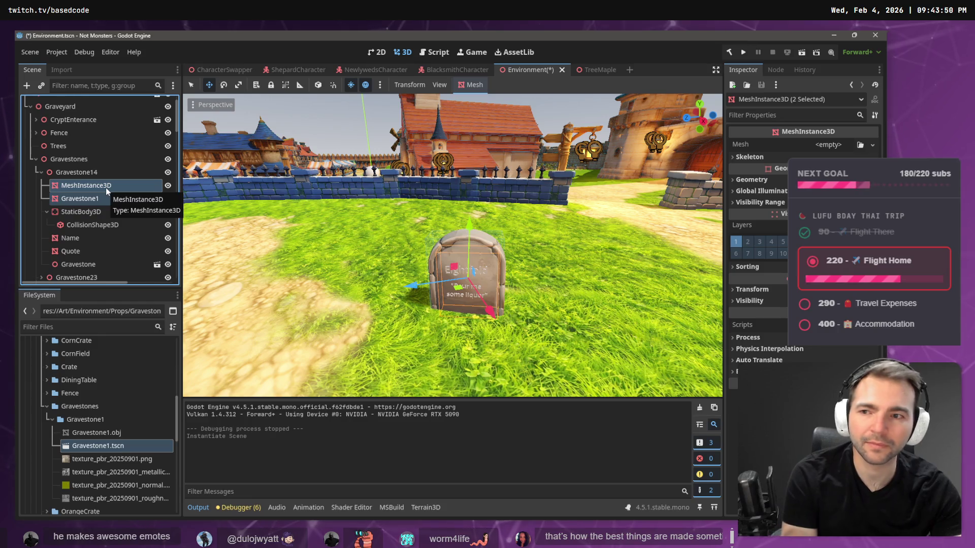
pyautogui.press('Delete')
pyautogui.press('Return')
# Move on to Gravestone23, expanding it and orbiting the view to it by the wall
pyautogui.click(46, 185)
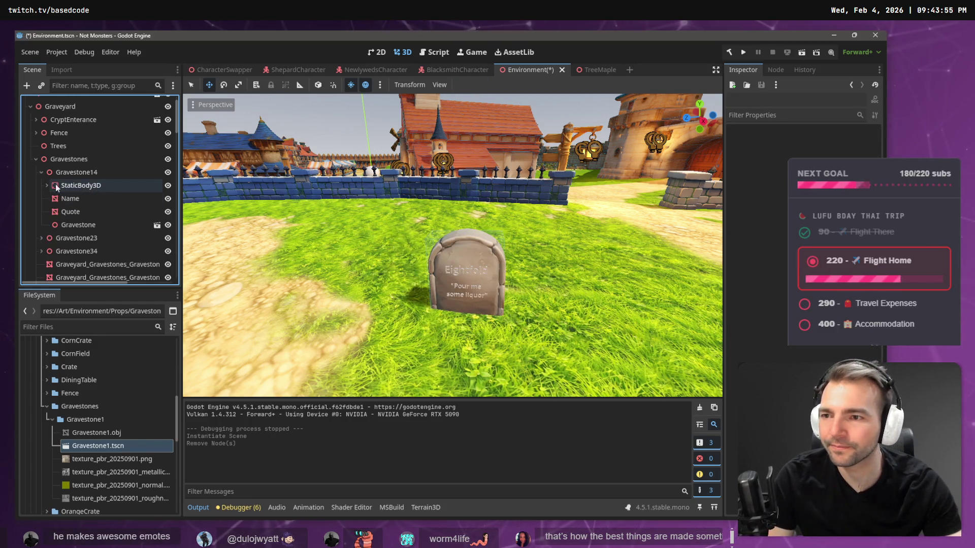
pyautogui.click(76, 172)
pyautogui.click(79, 238)
pyautogui.click(40, 239)
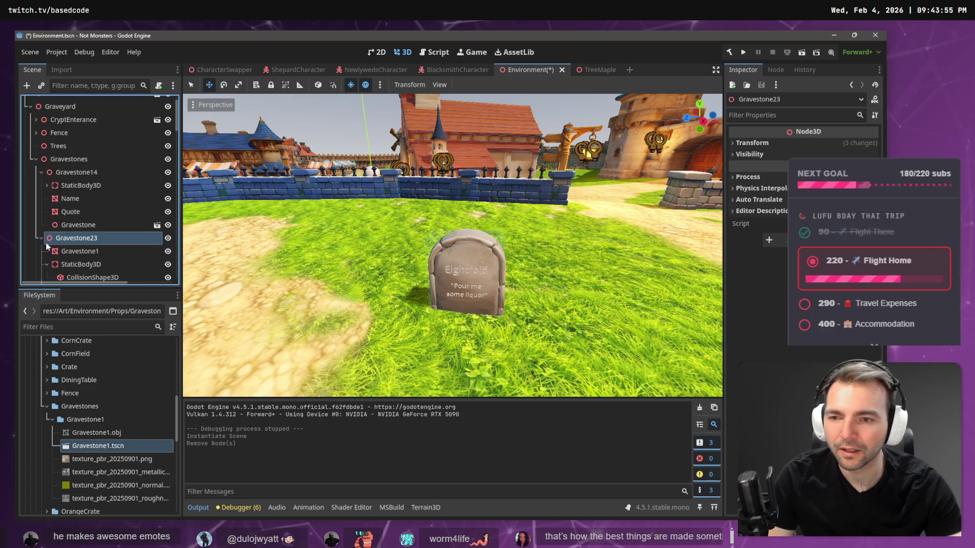
pyautogui.doubleClick(76, 240)
pyautogui.moveTo(460, 202); pyautogui.dragTo(335, 218)
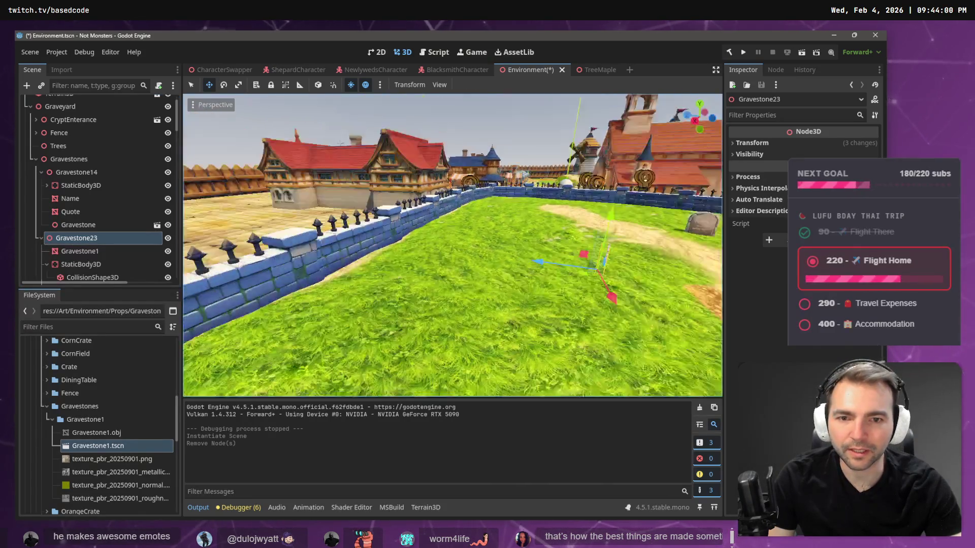
pyautogui.rightClick(101, 237)
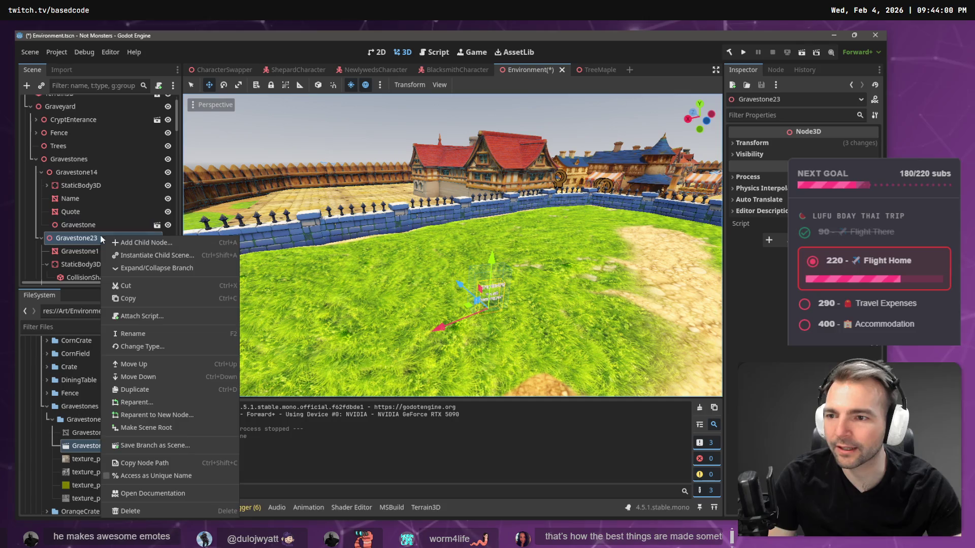
# Instance the Gravestone1 scene as a child of Gravestone23
pyautogui.click(131, 256)
pyautogui.doubleClick(324, 173)
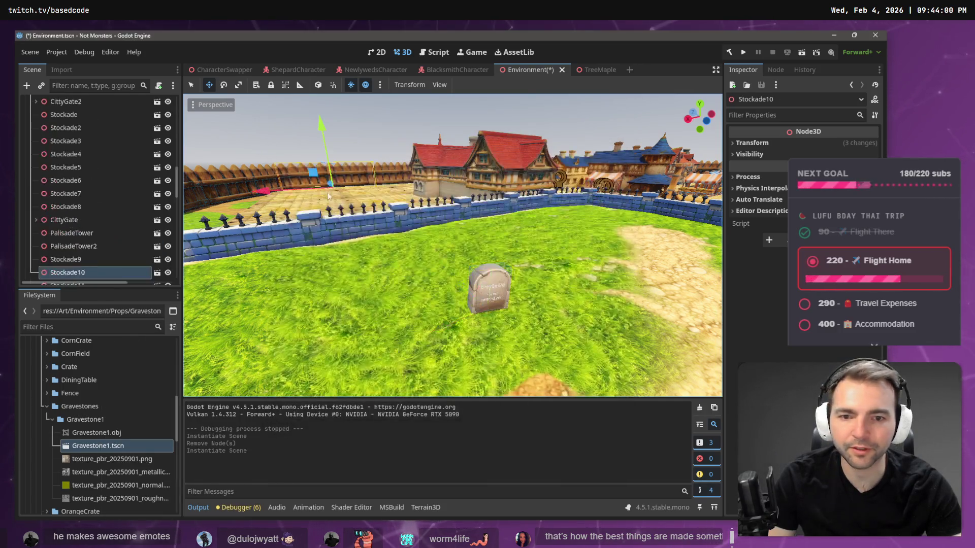
pyautogui.scroll(-2, 87, 254)
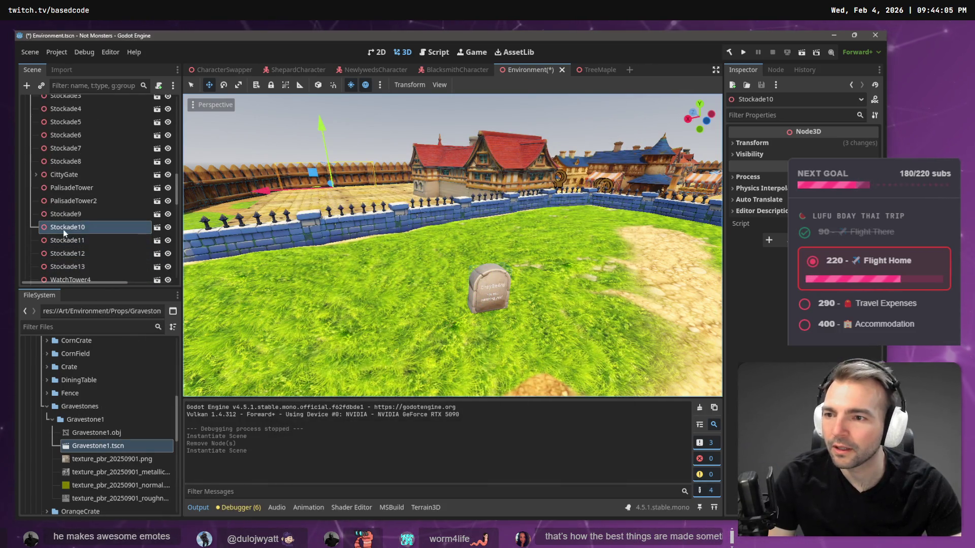
pyautogui.click(482, 279)
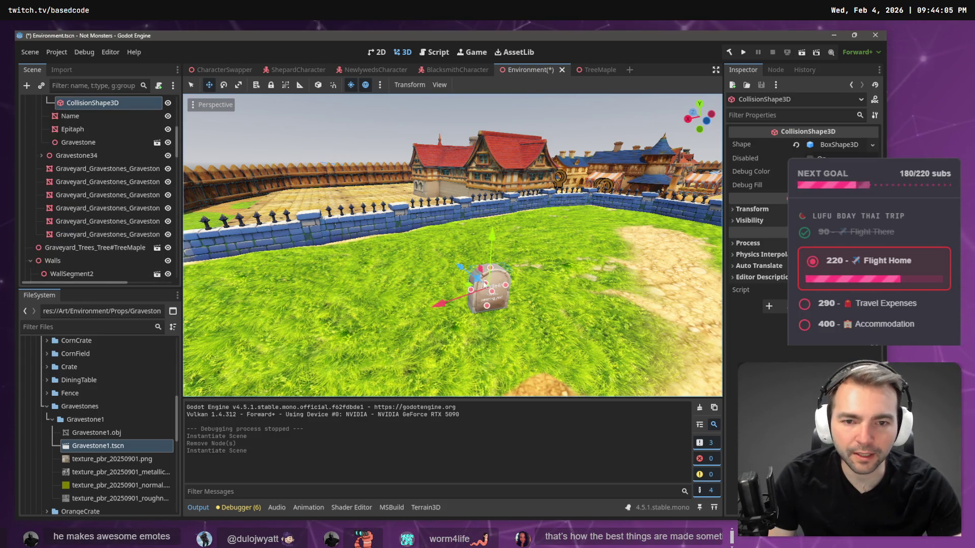
pyautogui.scroll(3, 112, 168)
# Delete Gravestone23's old Gravestone1 mesh node
pyautogui.click(94, 144)
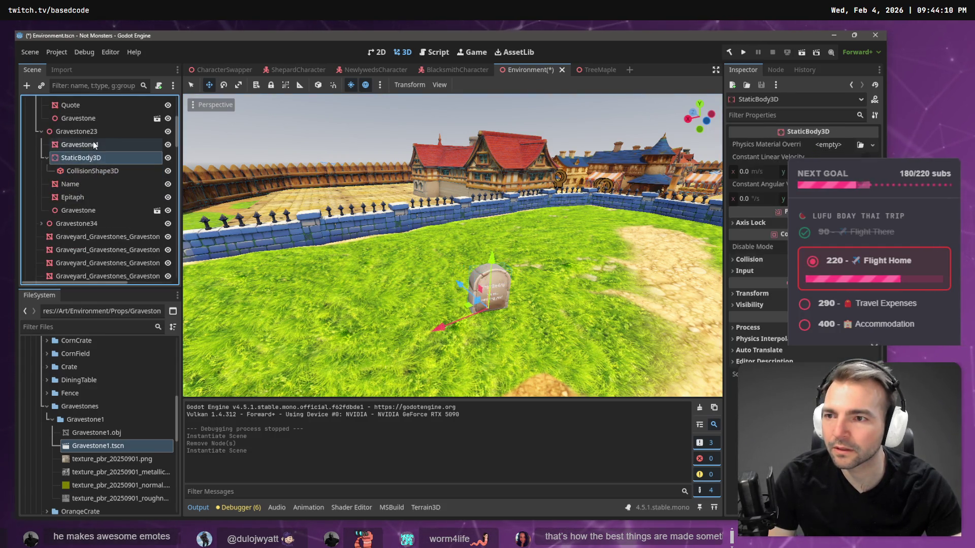
pyautogui.press('Delete')
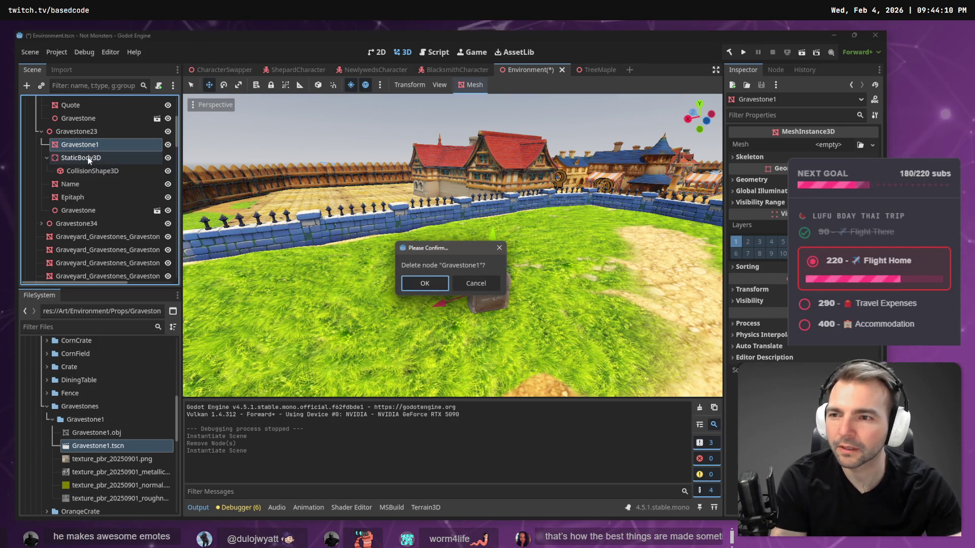
pyautogui.press('Return')
pyautogui.click(81, 210)
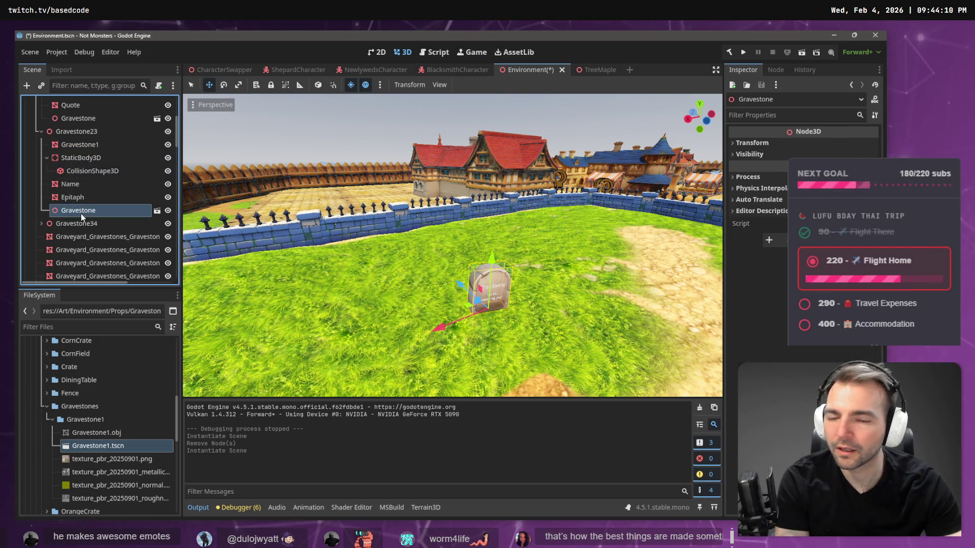
pyautogui.click(80, 145)
pyautogui.press('Delete')
pyautogui.press('Return')
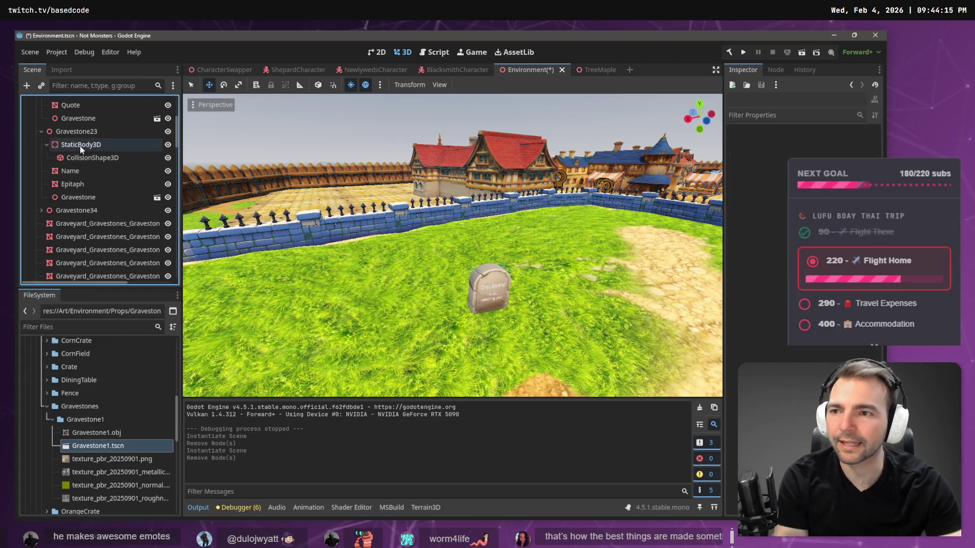
pyautogui.click(78, 184)
pyautogui.click(73, 198)
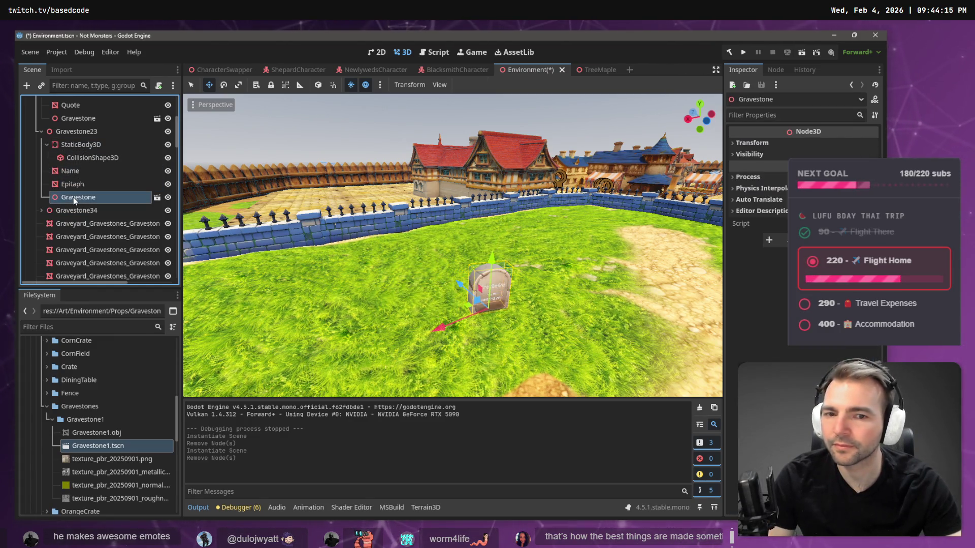
# Move the Gravestone instance to the top of Gravestone23, collapsing Gravestone23 and Gravestone14
pyautogui.moveTo(89, 147); pyautogui.dragTo(87, 138)
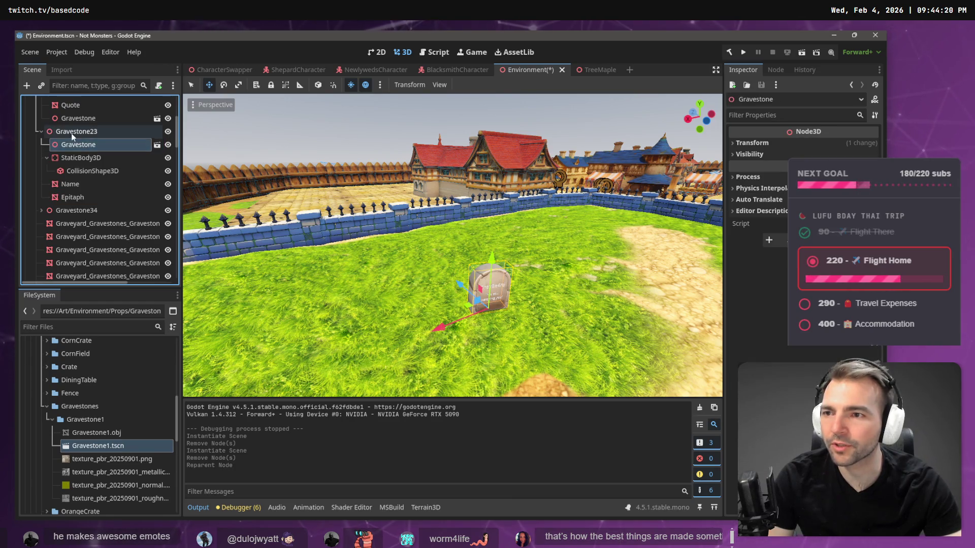
pyautogui.click(71, 132)
pyautogui.click(41, 131)
pyautogui.scroll(3, 72, 146)
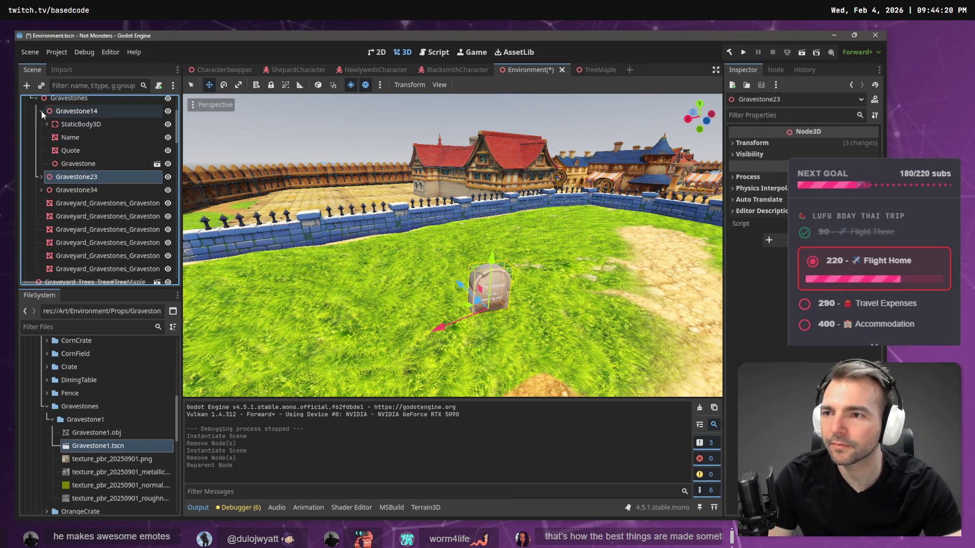
pyautogui.click(41, 111)
# Inspect Gravestone34's Model, Epitaph and placeholder MeshInstance3D, framing the mesh
pyautogui.click(63, 138)
pyautogui.click(41, 138)
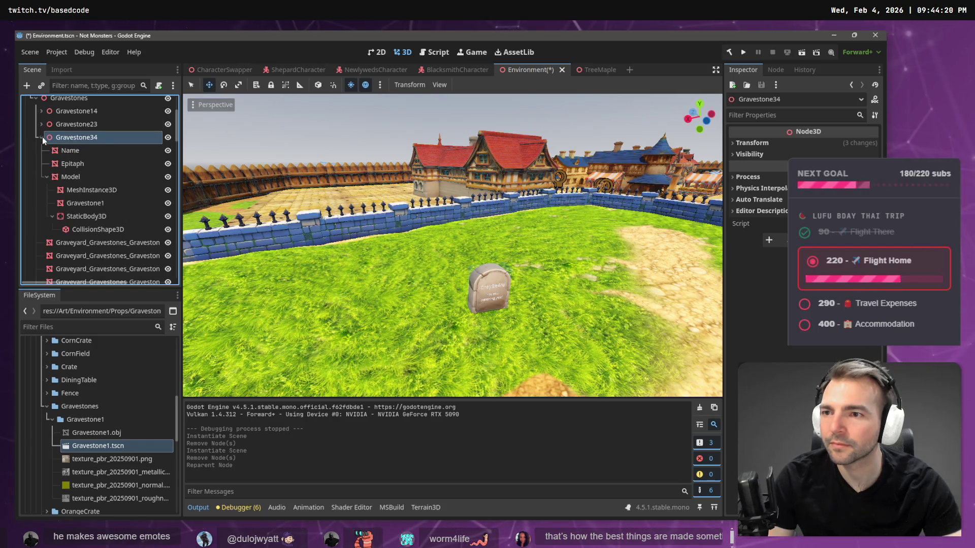
pyautogui.click(77, 177)
pyautogui.click(76, 162)
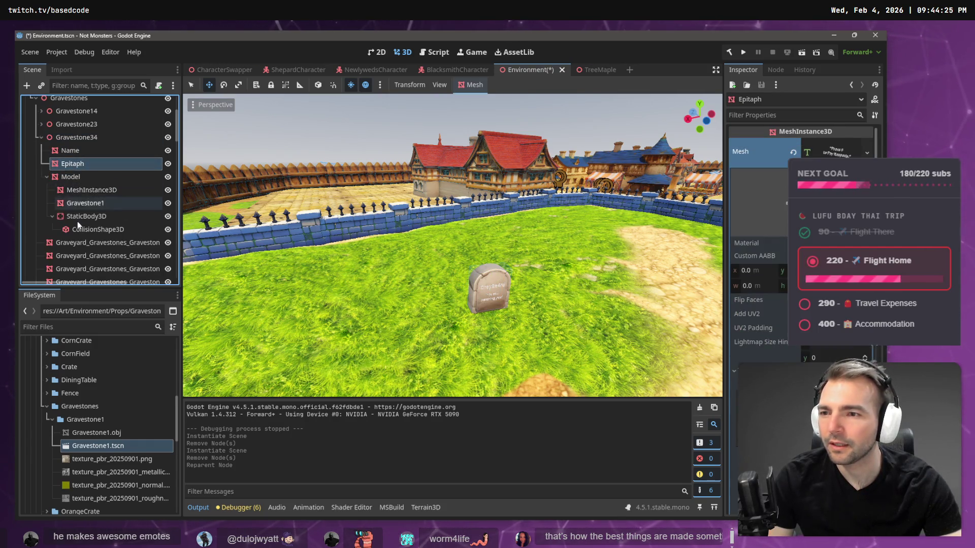
pyautogui.click(88, 189)
pyautogui.press('f')
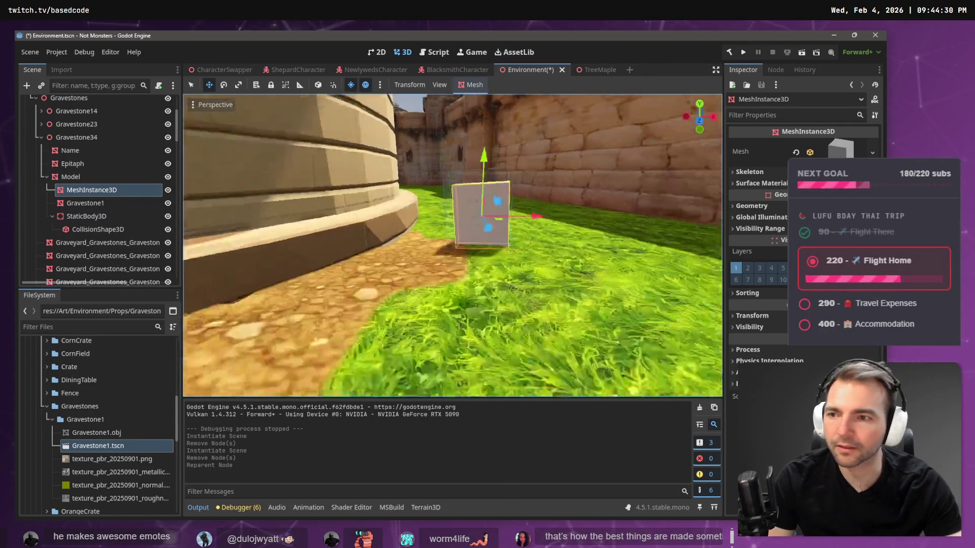
pyautogui.rightClick(90, 140)
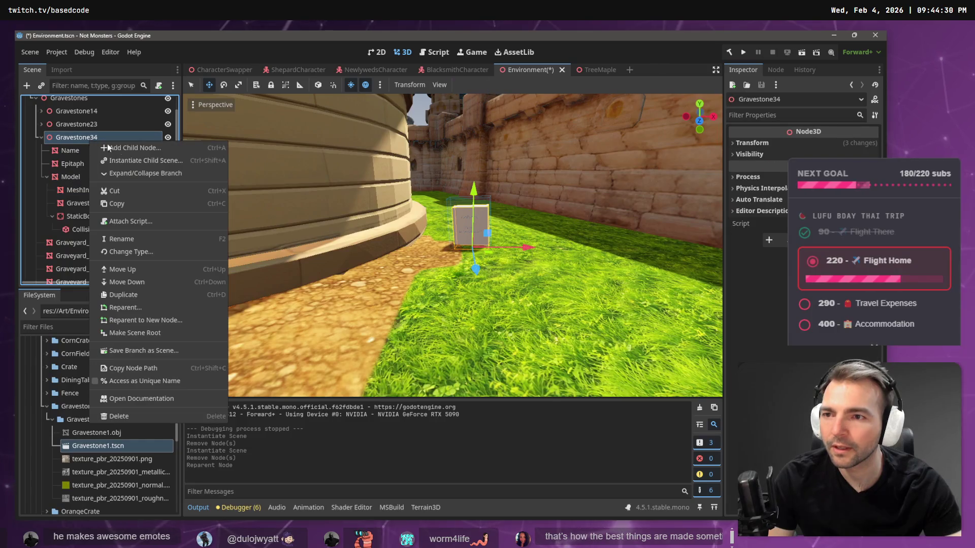
# Instance Gravestone1.tscn as a child of Gravestone34
pyautogui.click(157, 148)
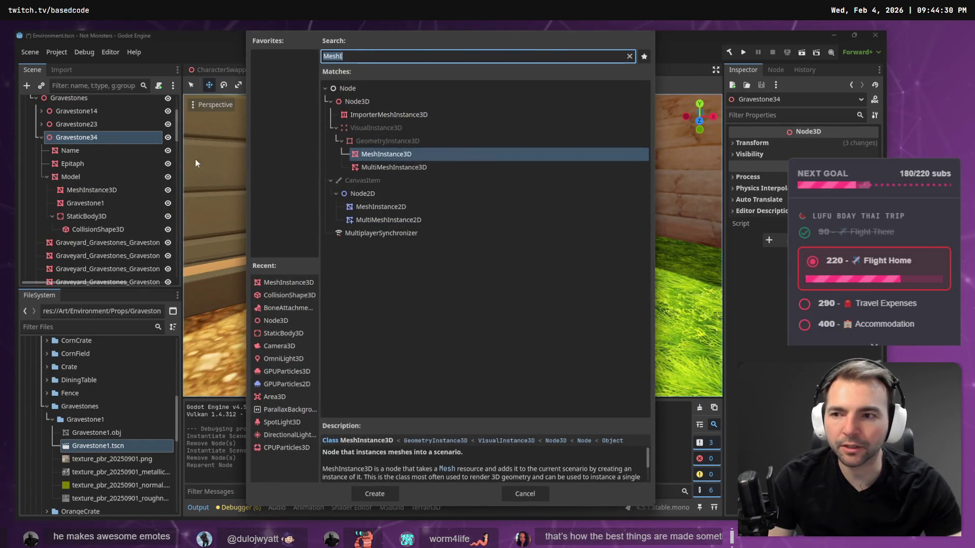
pyautogui.press('Escape')
pyautogui.rightClick(80, 140)
pyautogui.click(152, 154)
pyautogui.doubleClick(419, 218)
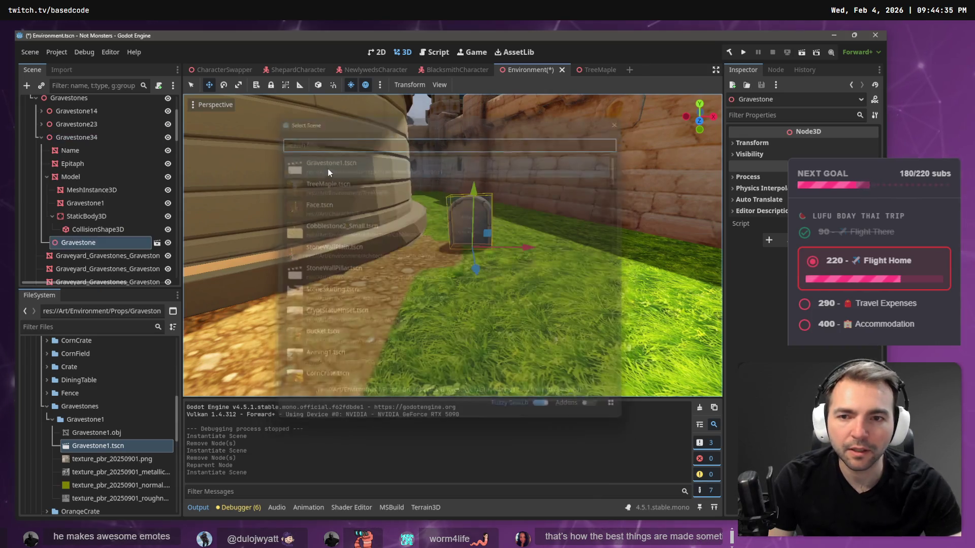
# Review Gravestone34's children and move StaticBody3D directly under Gravestone34
pyautogui.click(72, 181)
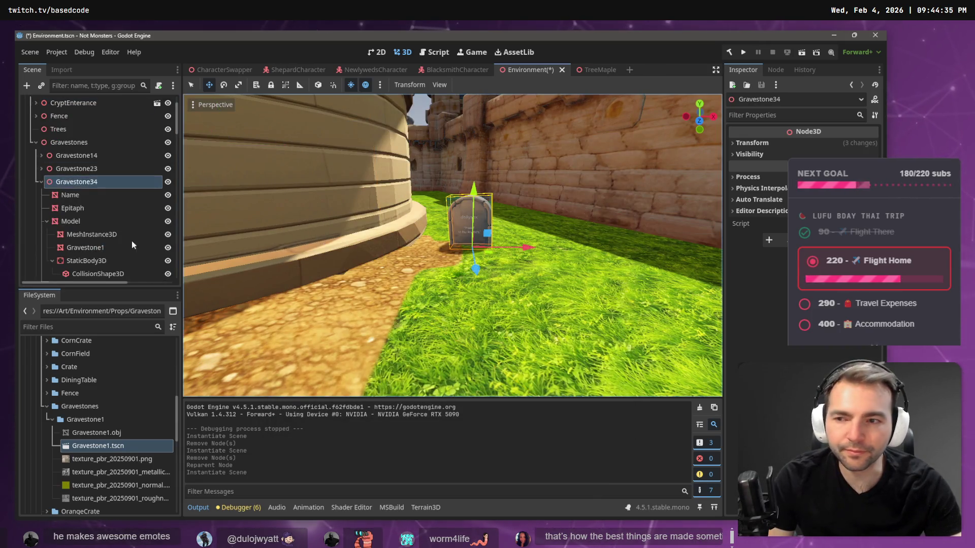
pyautogui.click(46, 221)
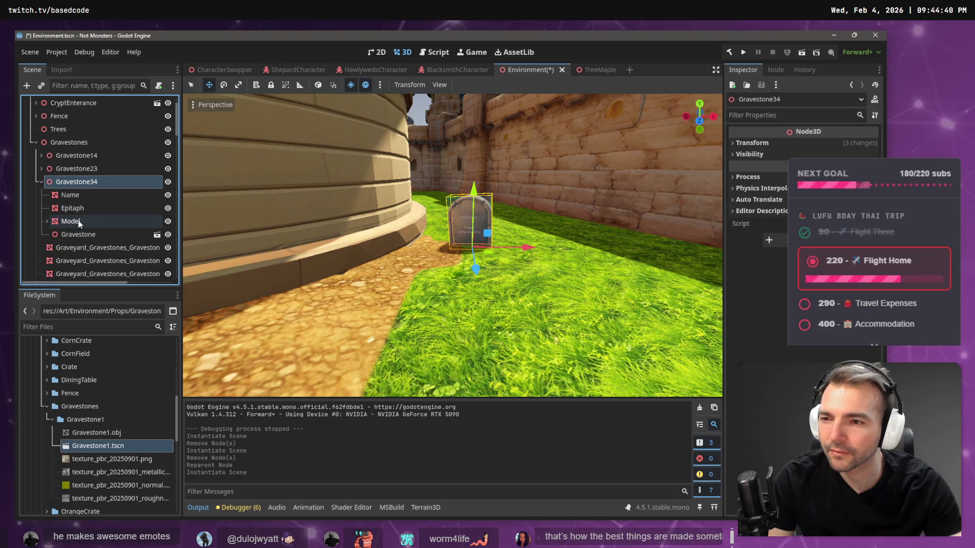
pyautogui.click(78, 220)
pyautogui.click(77, 195)
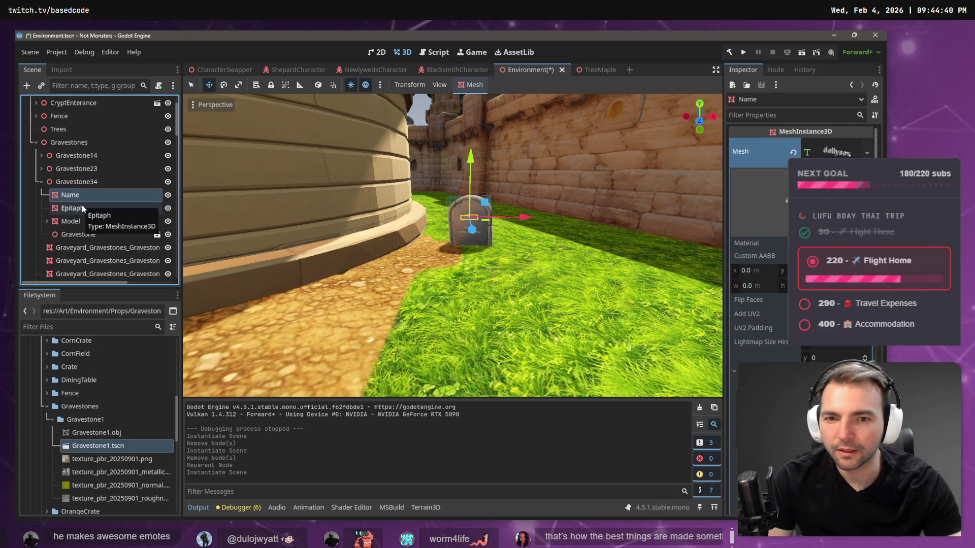
pyautogui.click(81, 205)
pyautogui.click(94, 234)
pyautogui.click(93, 223)
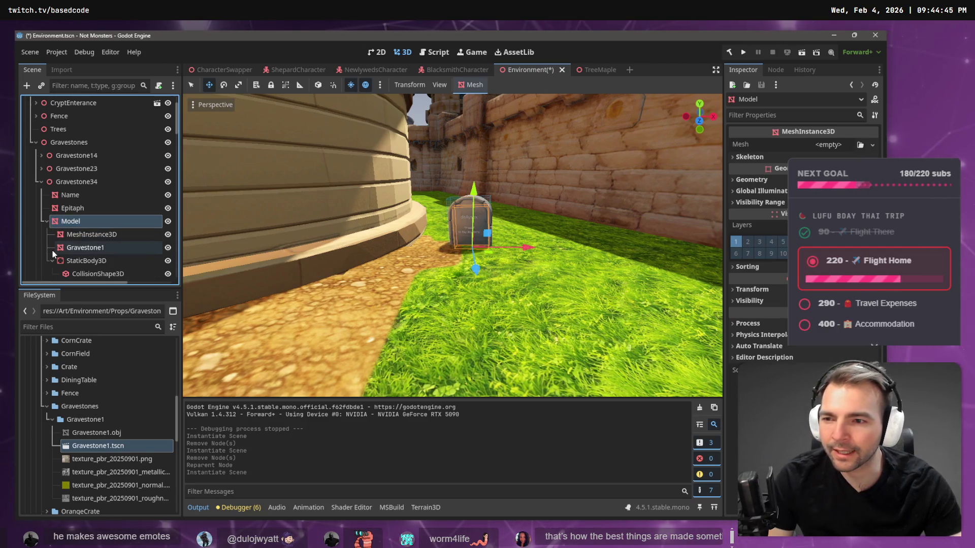
pyautogui.scroll(-3, 72, 245)
pyautogui.click(68, 215)
pyautogui.moveTo(72, 148); pyautogui.dragTo(78, 139)
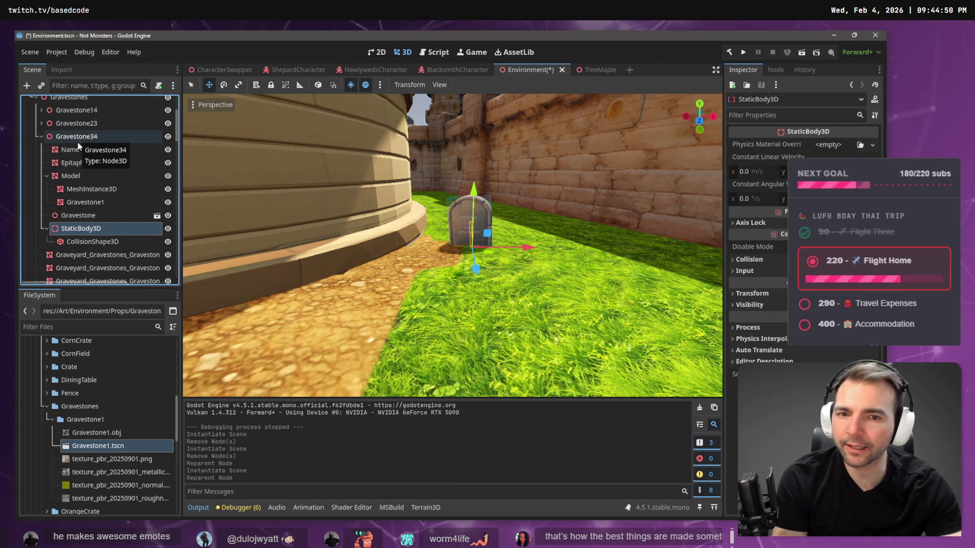
# Delete the old Model node with its children and fly the view toward the castle walls
pyautogui.click(68, 178)
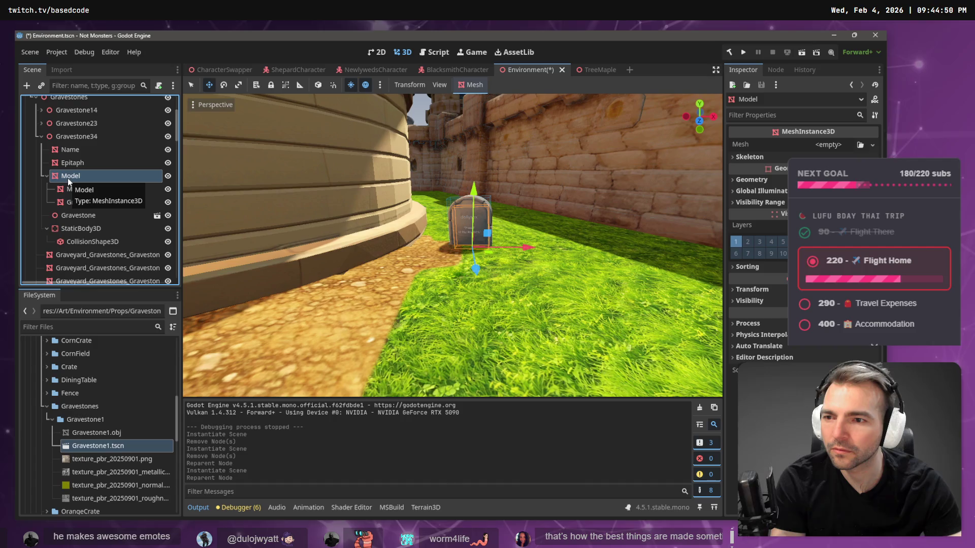
pyautogui.press('Delete')
pyautogui.press('Return')
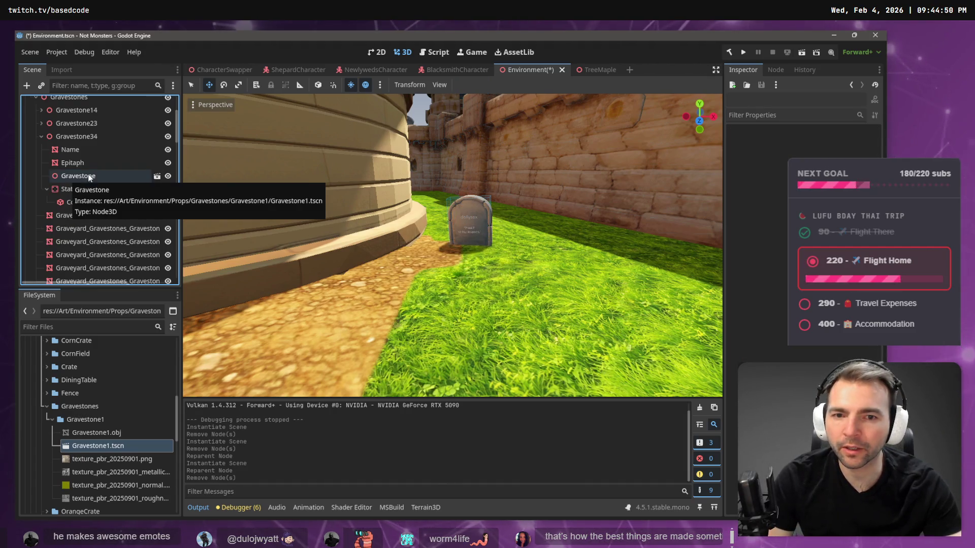
pyautogui.press('w')
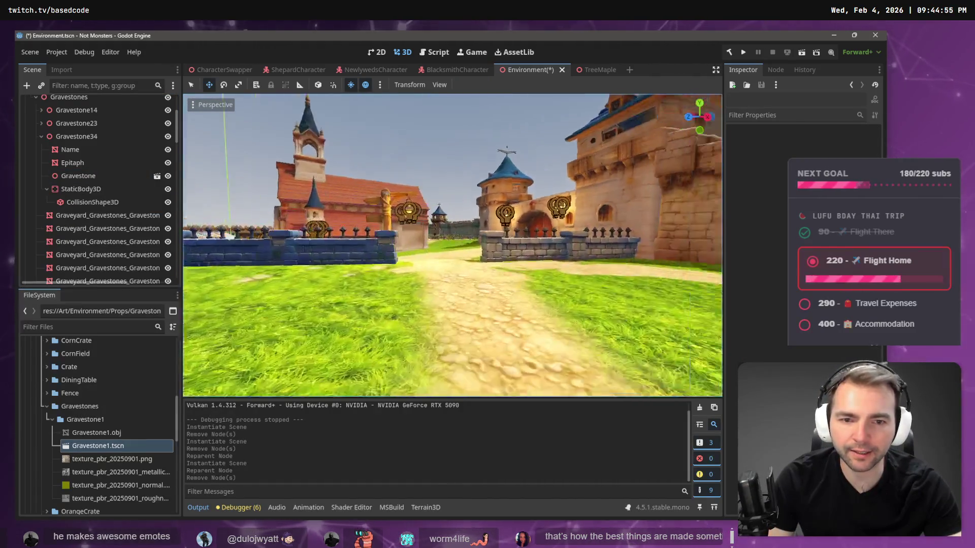
pyautogui.press('s')
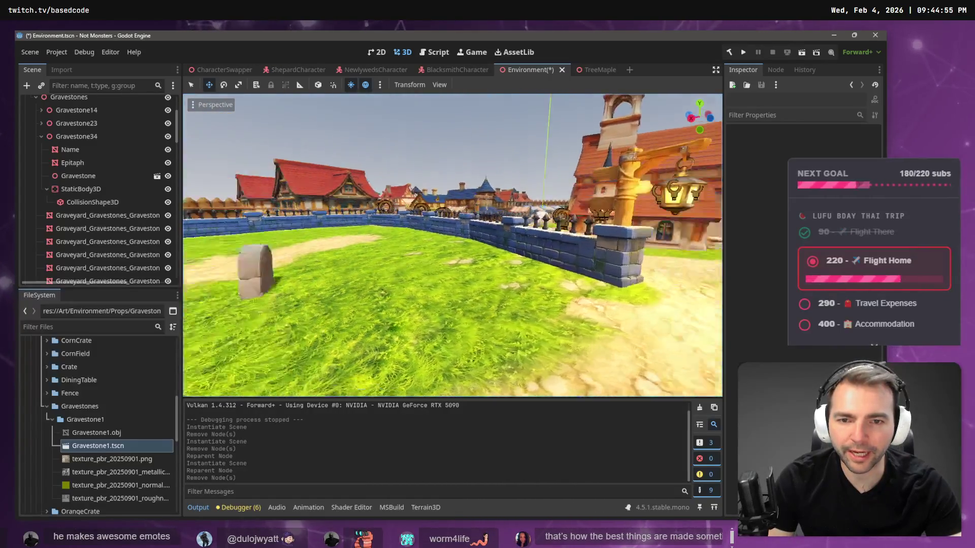
pyautogui.press('w')
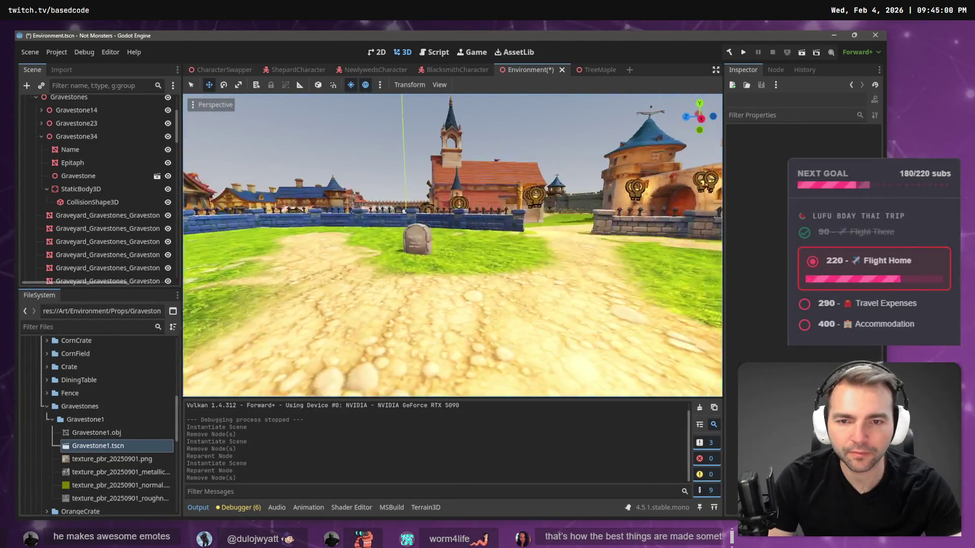
pyautogui.press('s')
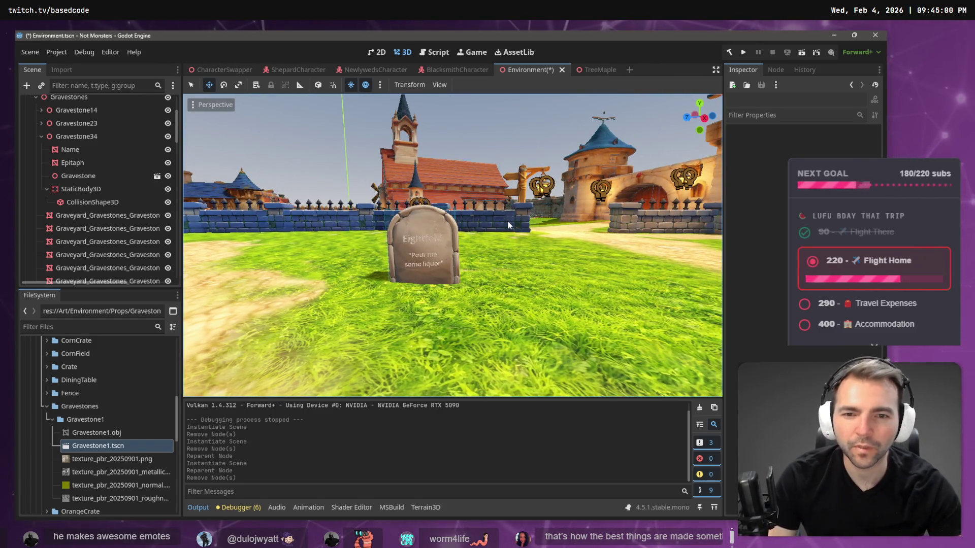
pyautogui.press('s')
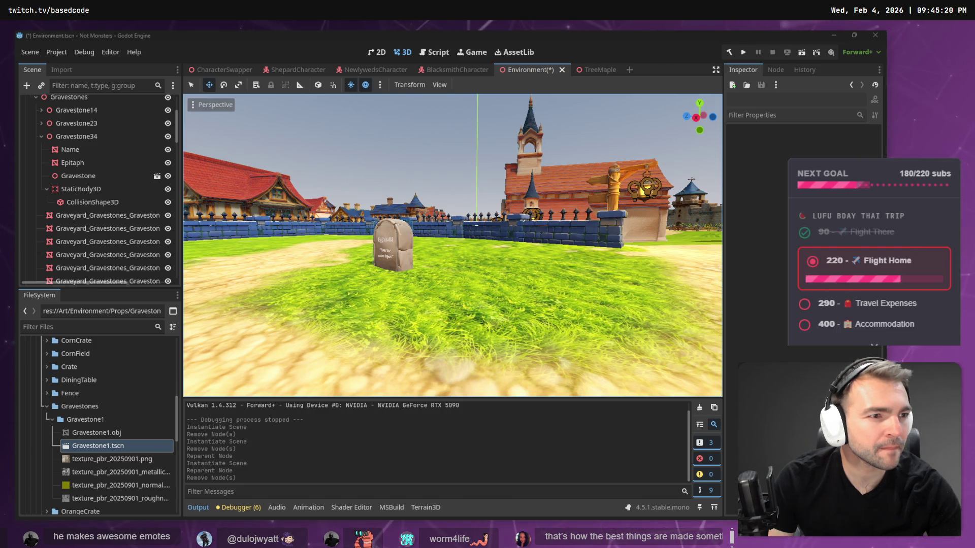
pyautogui.click(503, 242)
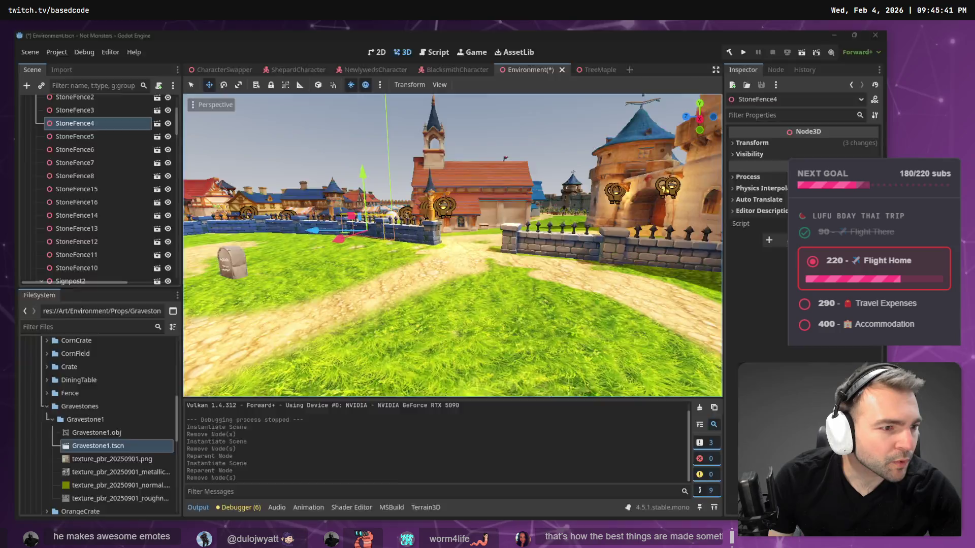
pyautogui.hotkey('alt', 'Tab')
pyautogui.scroll(-10, 275, 222)
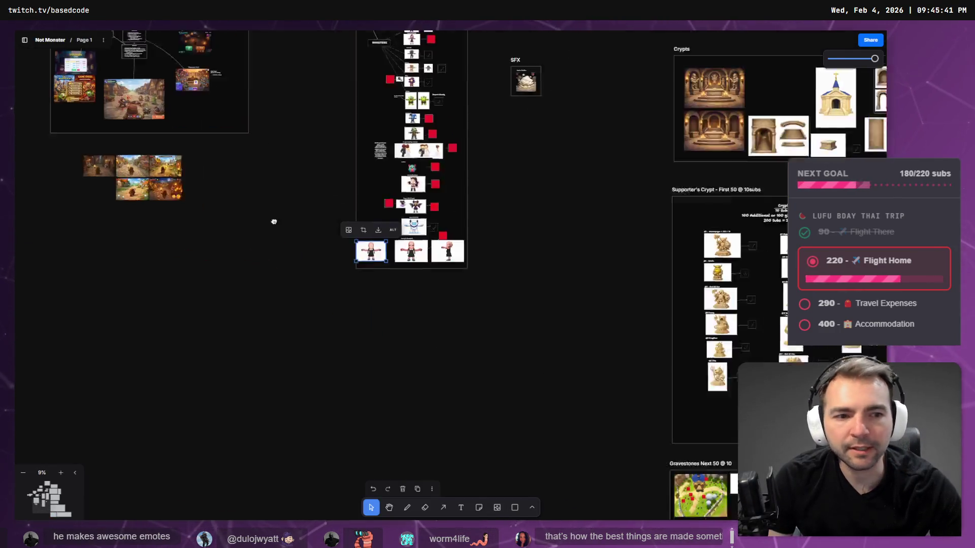
pyautogui.scroll(8, 413, 206)
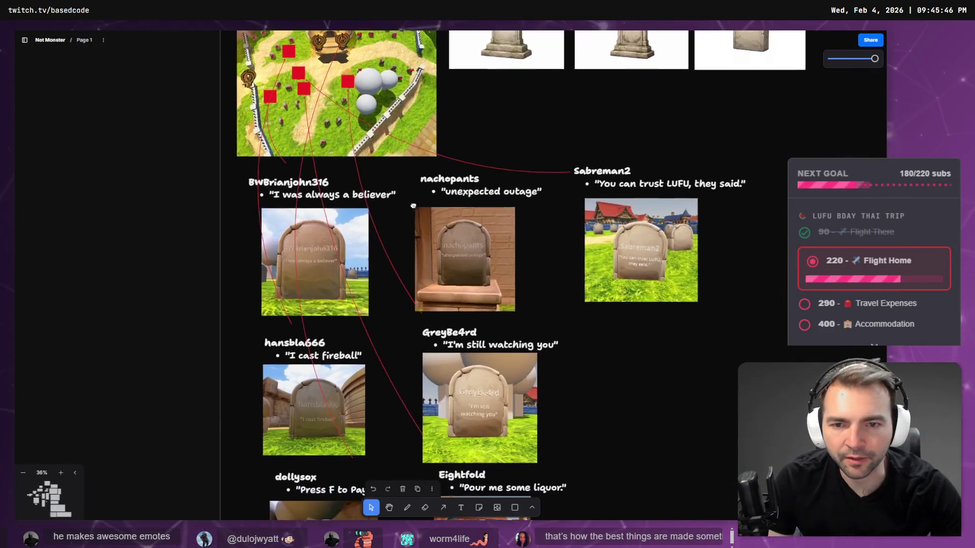
pyautogui.scroll(3, 413, 206)
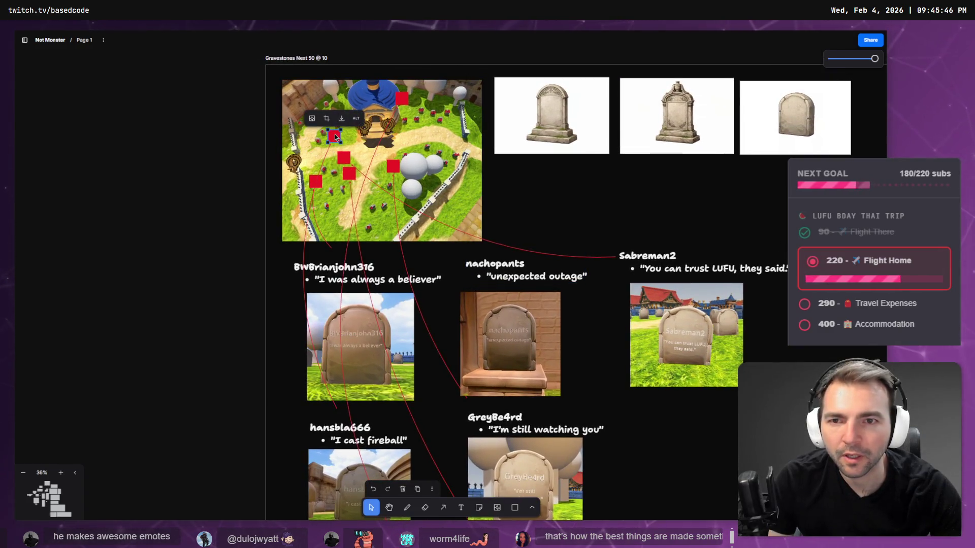
pyautogui.hotkey('alt', 'Tab')
pyautogui.moveTo(444, 214); pyautogui.dragTo(415, 204)
# Paste a copied gravestone as Gravestone15 under the Gravestones node
pyautogui.click(507, 243)
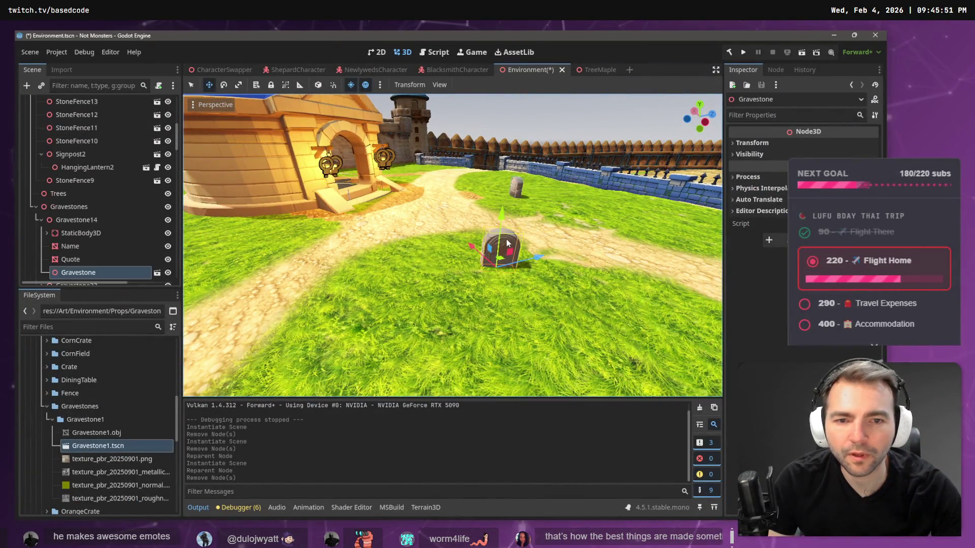
pyautogui.click(55, 222)
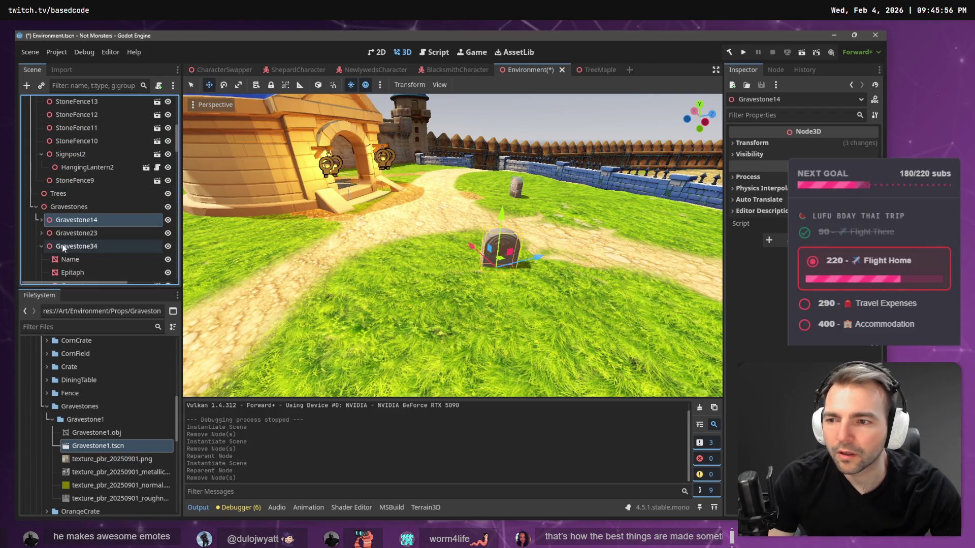
pyautogui.click(42, 246)
pyautogui.click(81, 260)
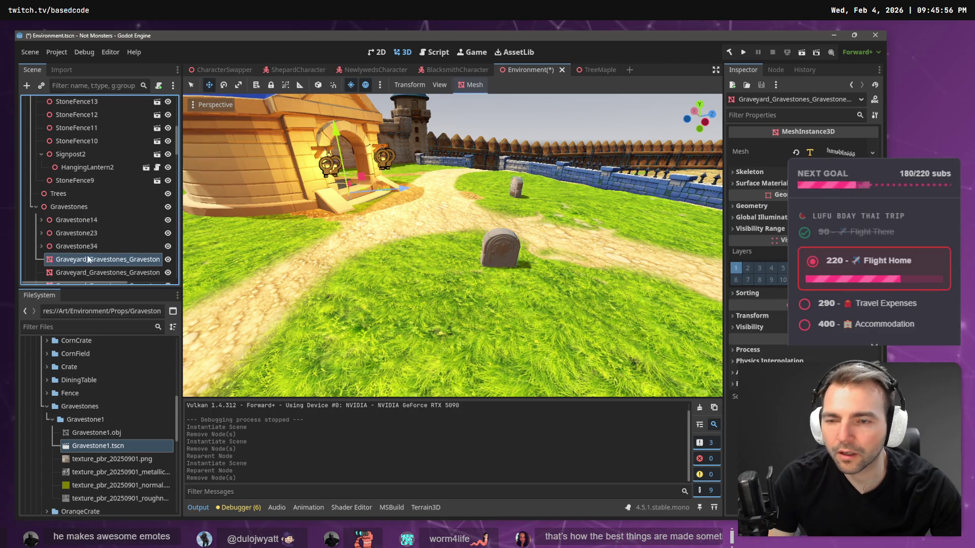
pyautogui.click(84, 209)
pyautogui.hotkey('ctrl', 'v')
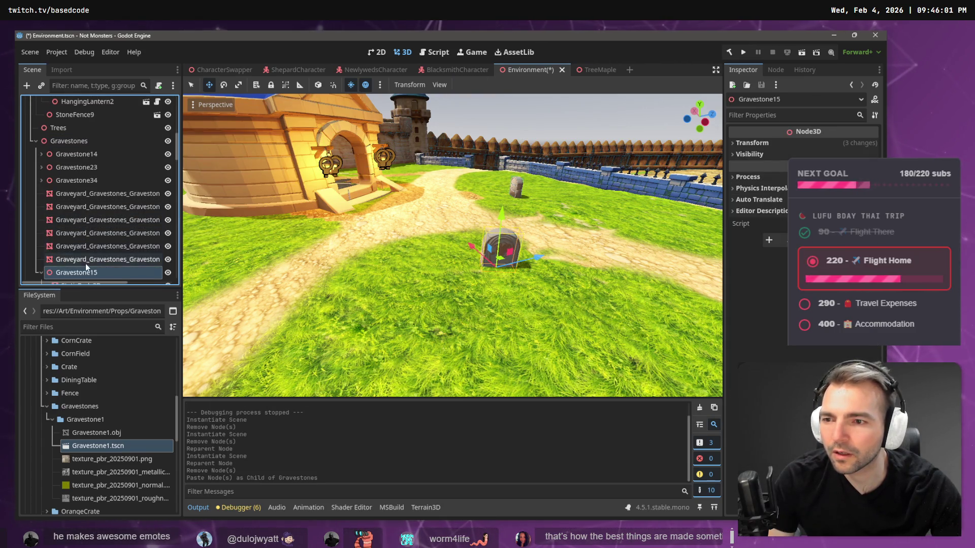
# Move Gravestone15 onto the grass beside the path near the house
pyautogui.moveTo(532, 258); pyautogui.dragTo(290, 248)
pyautogui.moveTo(386, 274); pyautogui.dragTo(379, 290)
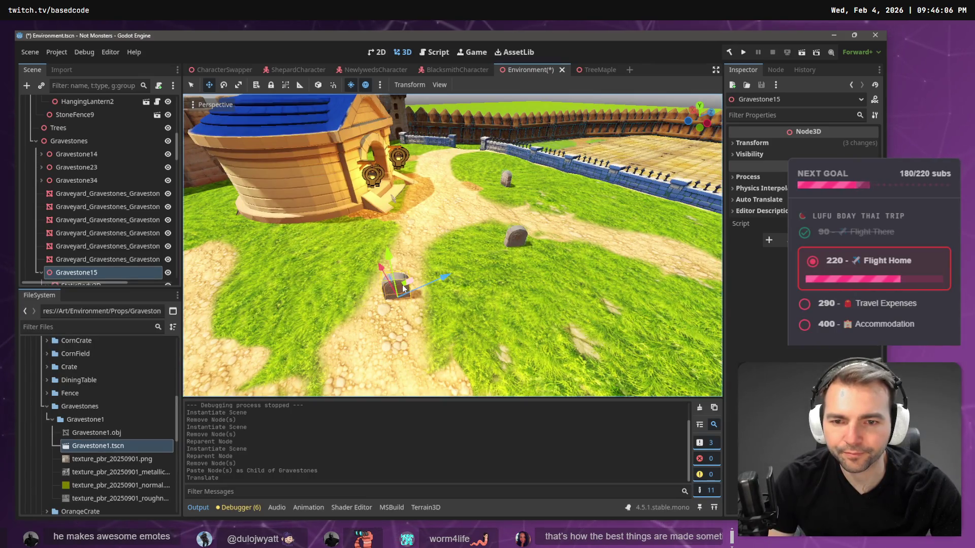
pyautogui.moveTo(399, 287)
pyautogui.mouseDown()
pyautogui.moveTo(307, 268)
pyautogui.moveTo(300, 307)
pyautogui.moveTo(262, 299)
pyautogui.mouseUp()
pyautogui.press('e')
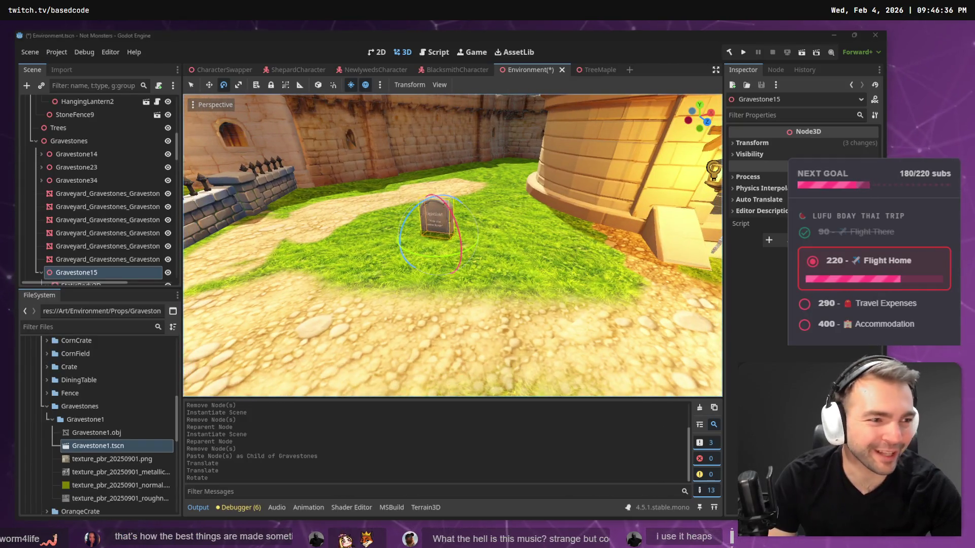
# Check the planning board, then nudge Gravestone15 closer across the grass and turn it slightly
pyautogui.hotkey('alt', 'Tab')
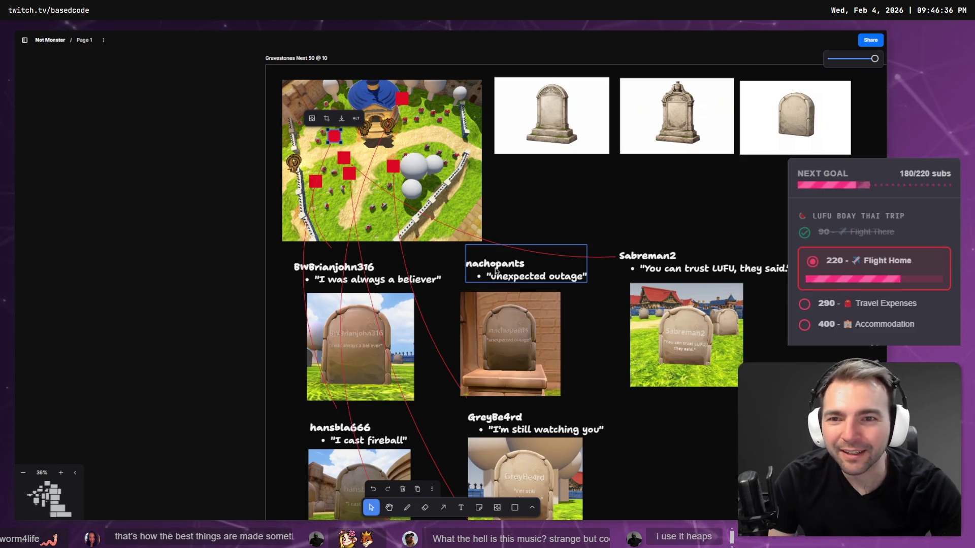
pyautogui.hotkey('alt', 'Tab')
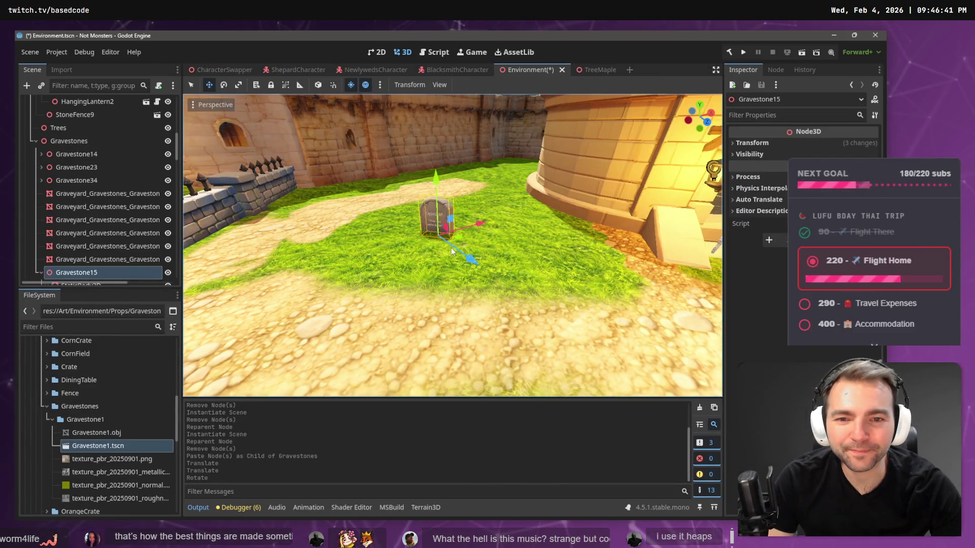
pyautogui.scroll(5, 459, 231)
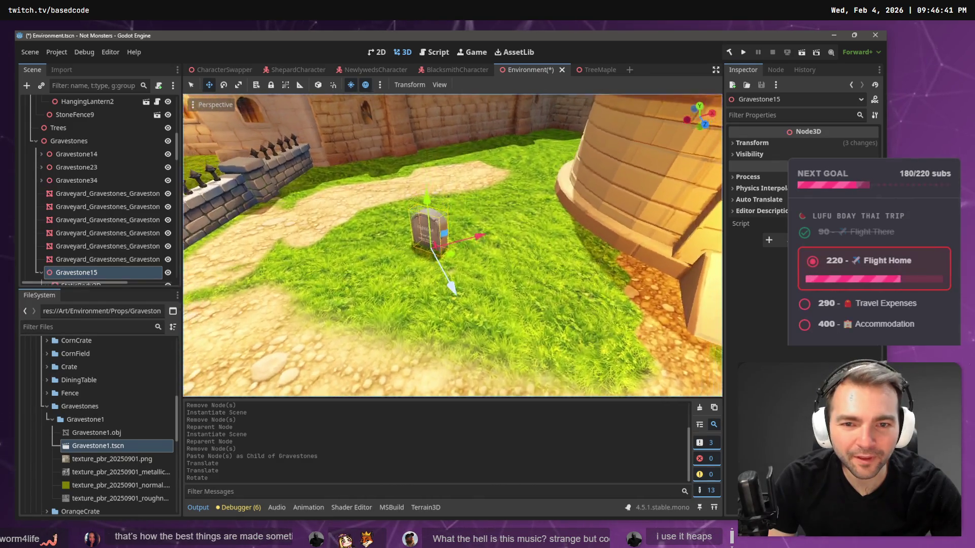
pyautogui.moveTo(455, 230); pyautogui.dragTo(422, 351)
pyautogui.scroll(-5, 452, 245)
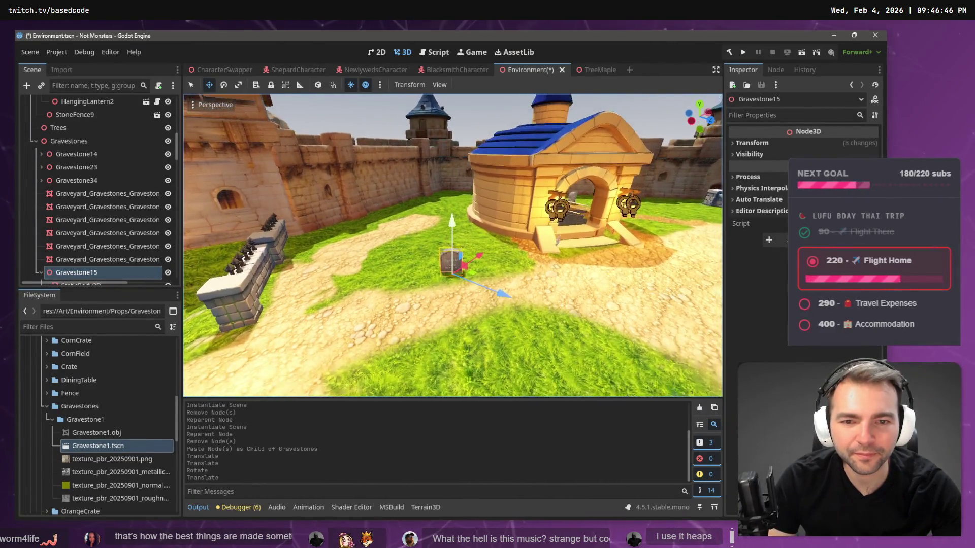
pyautogui.press('e')
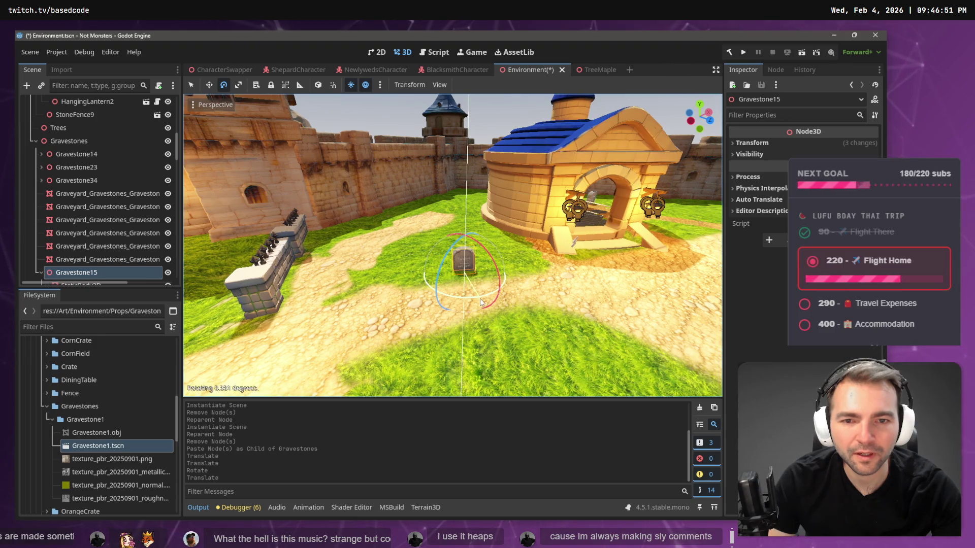
pyautogui.hotkey('alt', 'Tab')
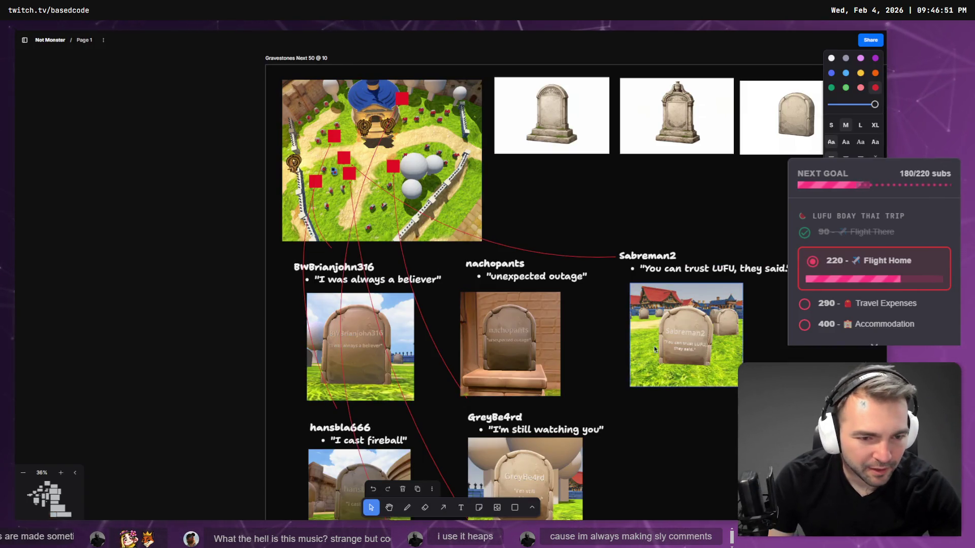
pyautogui.scroll(-1, 625, 354)
pyautogui.scroll(-1, 625, 354)
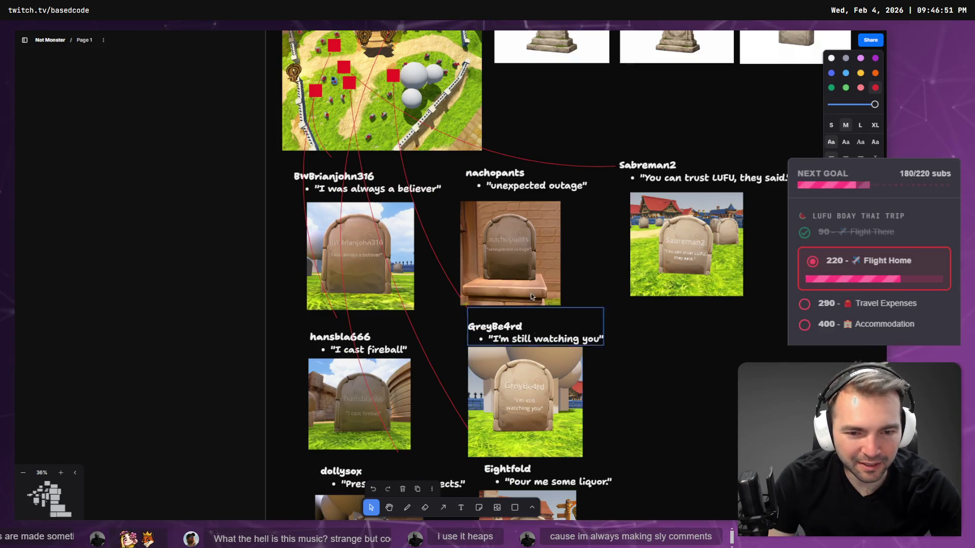
pyautogui.click(358, 76)
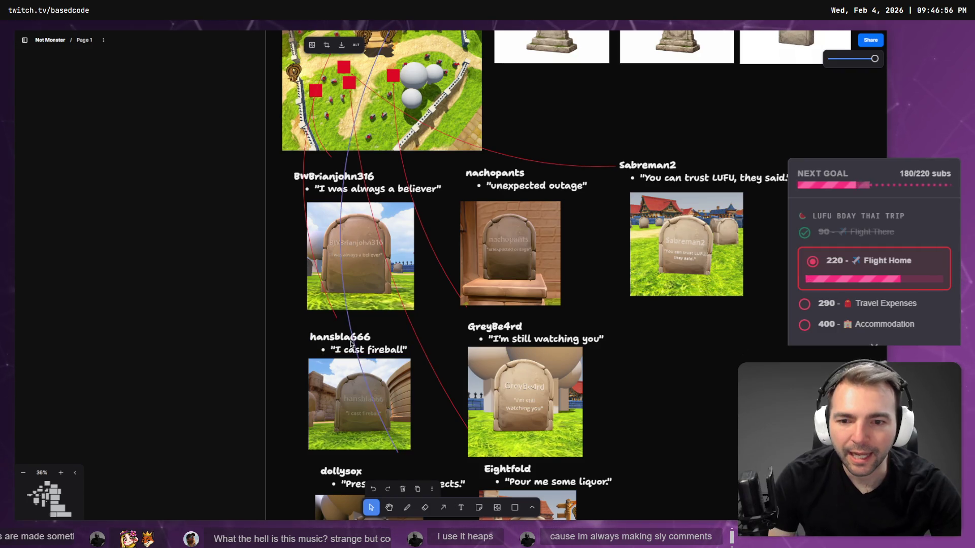
pyautogui.hotkey('alt', 'Tab')
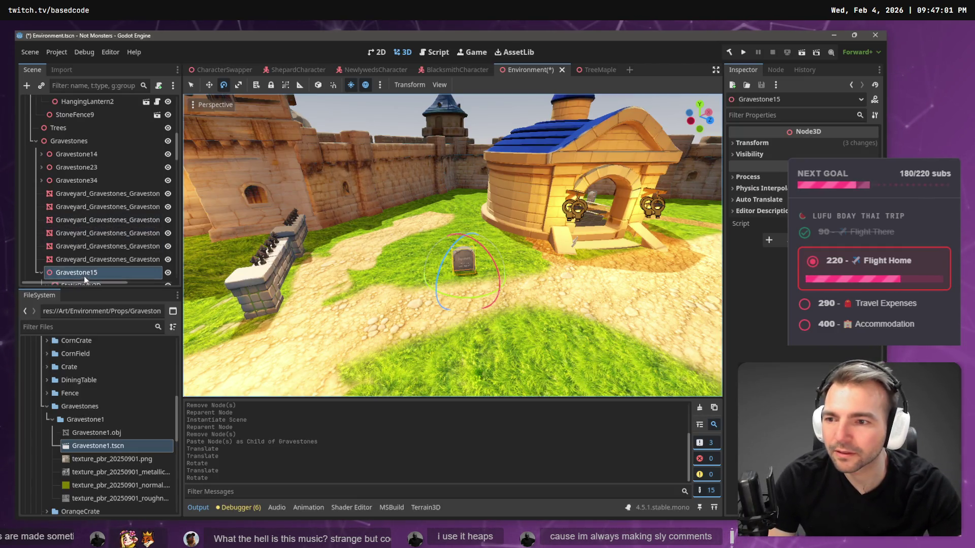
pyautogui.rightClick(81, 206)
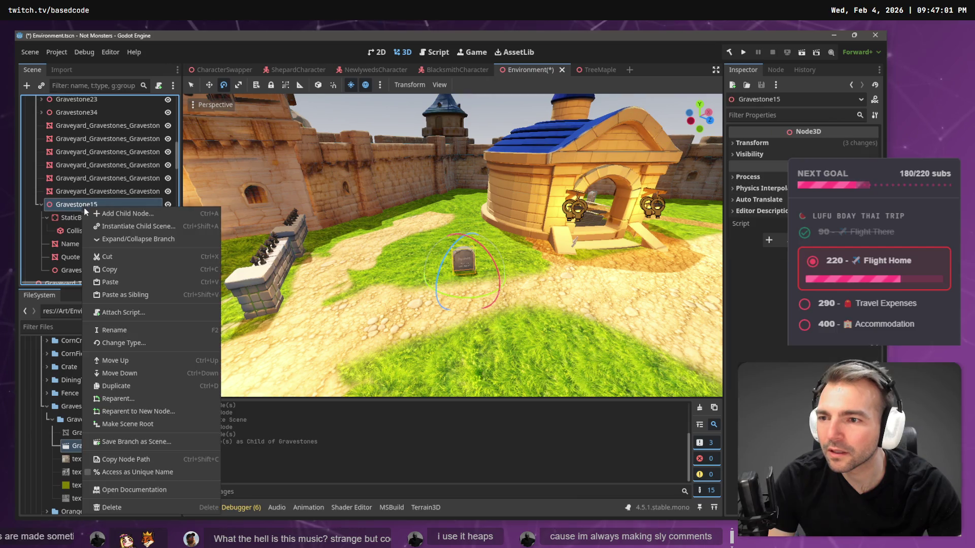
# Add a MeshInstance3D child under both the Name and Quote nodes
pyautogui.rightClick(69, 248)
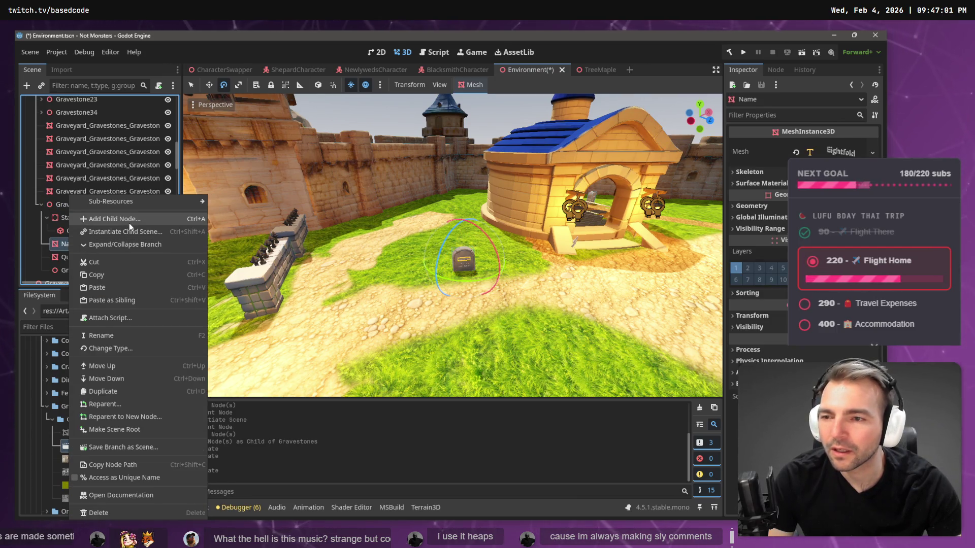
pyautogui.click(129, 223)
pyautogui.doubleClick(386, 156)
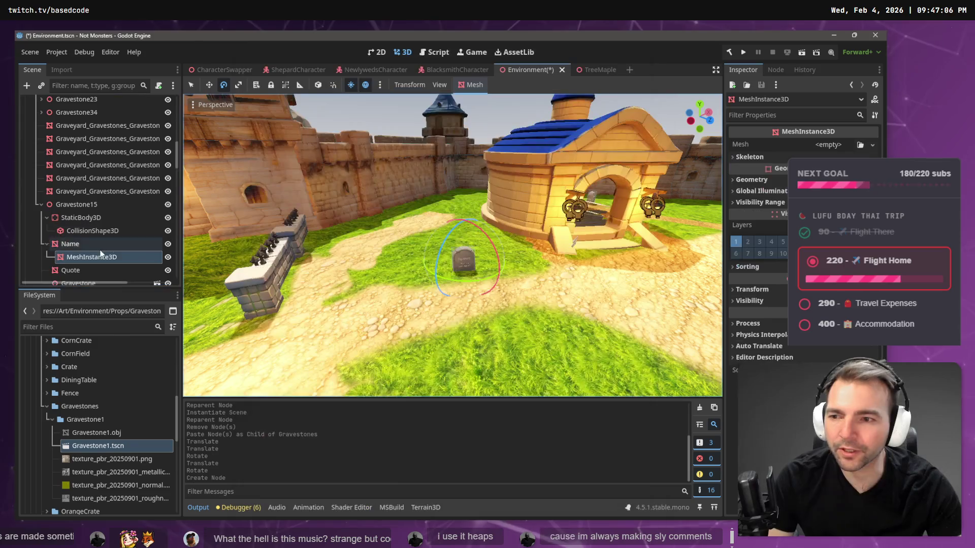
pyautogui.rightClick(71, 225)
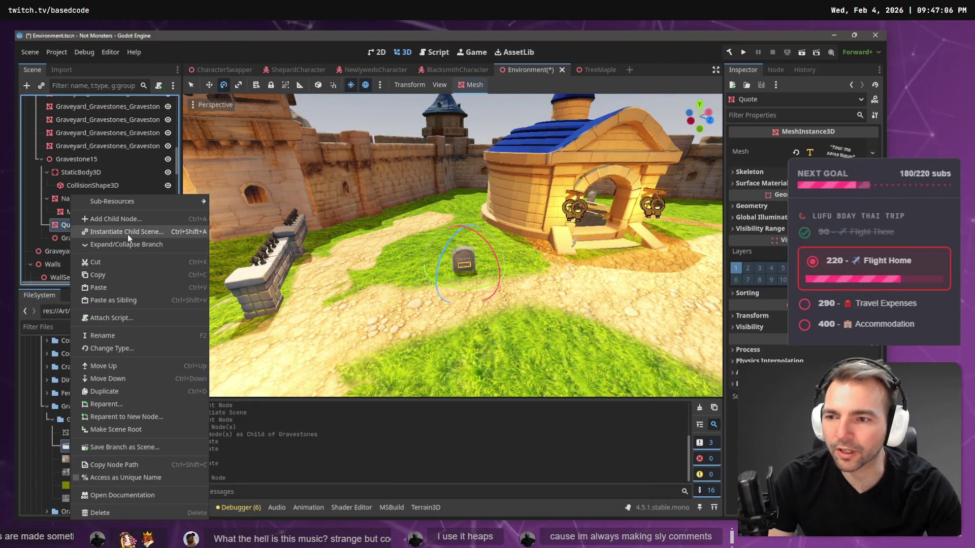
pyautogui.click(128, 234)
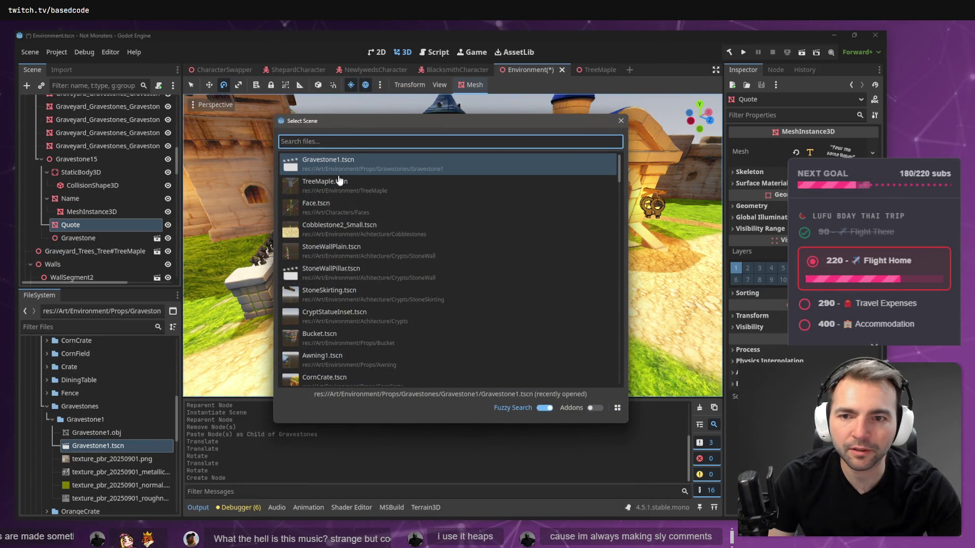
pyautogui.press('Escape')
pyautogui.rightClick(98, 223)
pyautogui.click(137, 198)
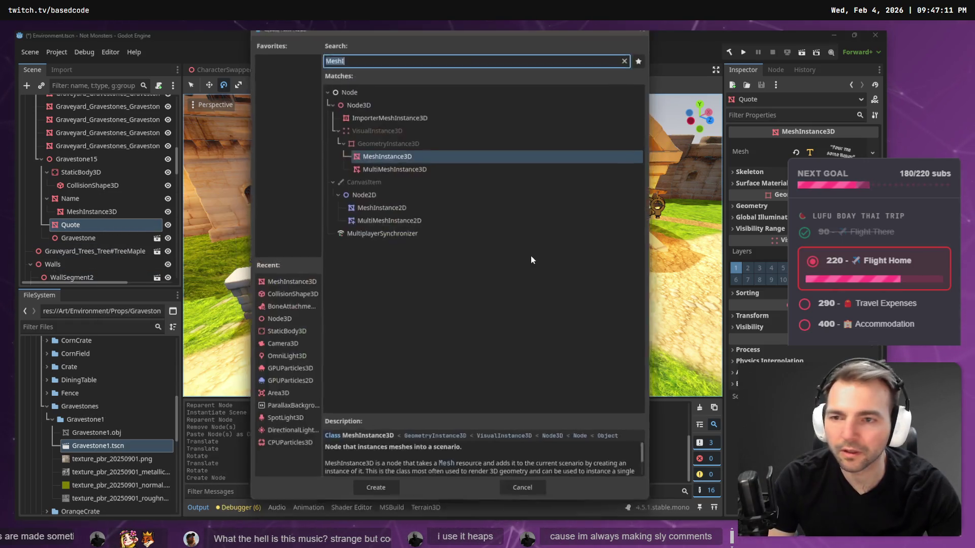
pyautogui.doubleClick(392, 153)
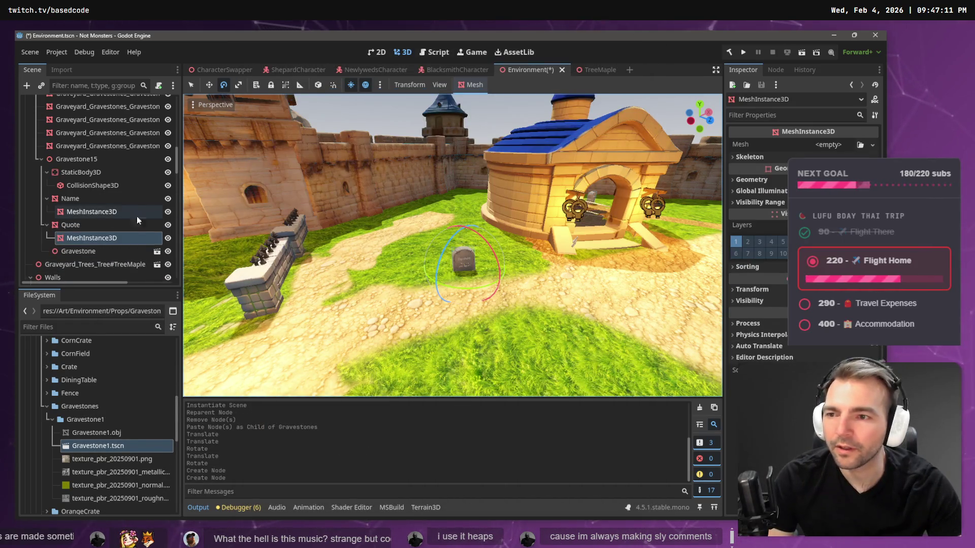
# Give the Name node's MeshInstance3D a new TextMesh
pyautogui.click(871, 144)
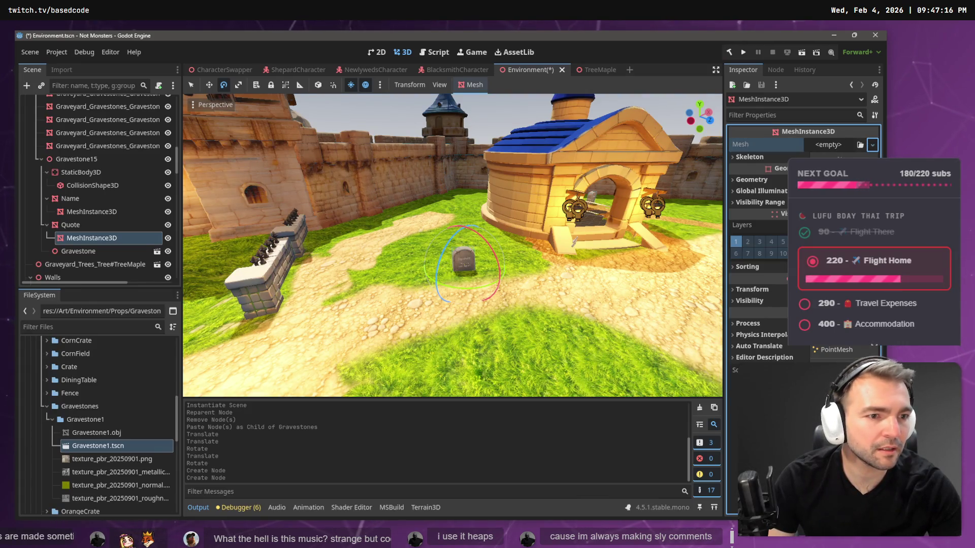
pyautogui.click(838, 421)
pyautogui.click(91, 212)
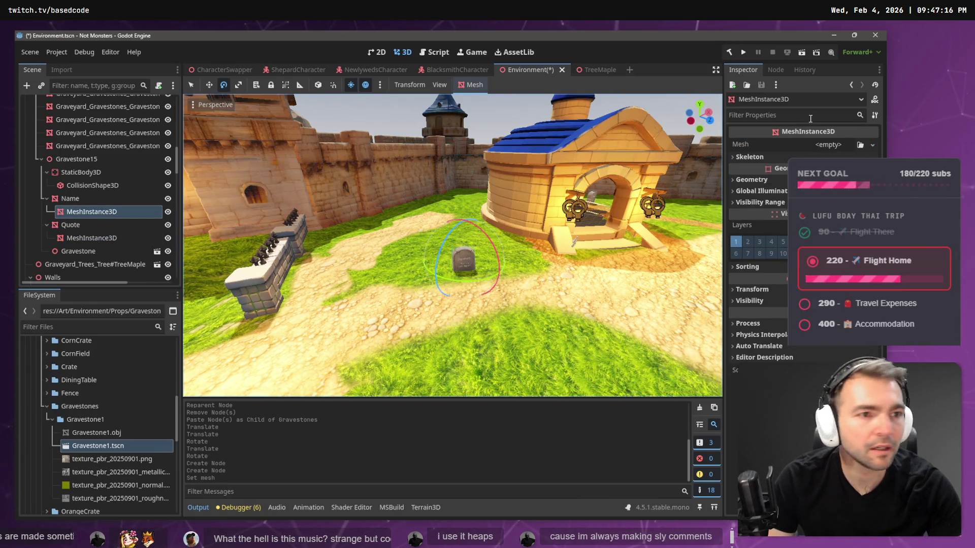
pyautogui.click(872, 145)
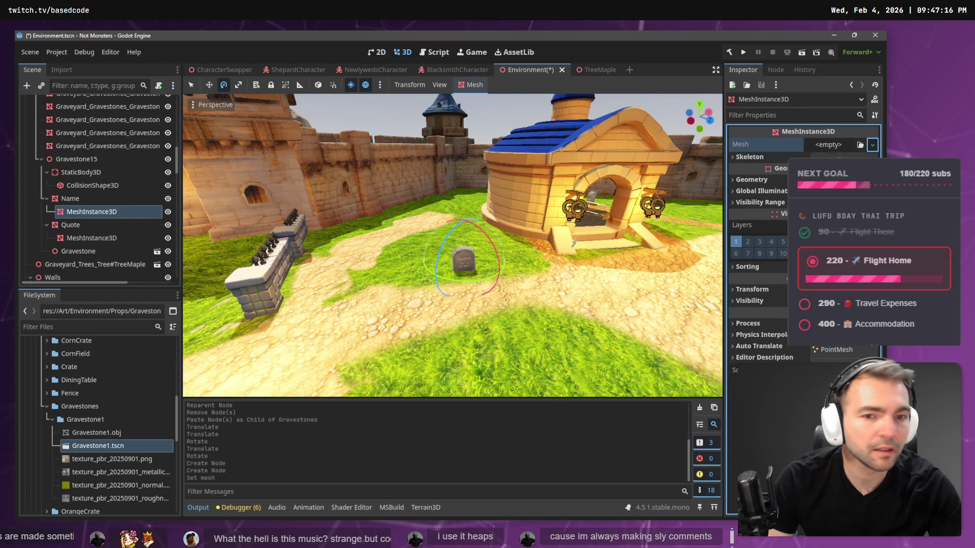
pyautogui.click(838, 304)
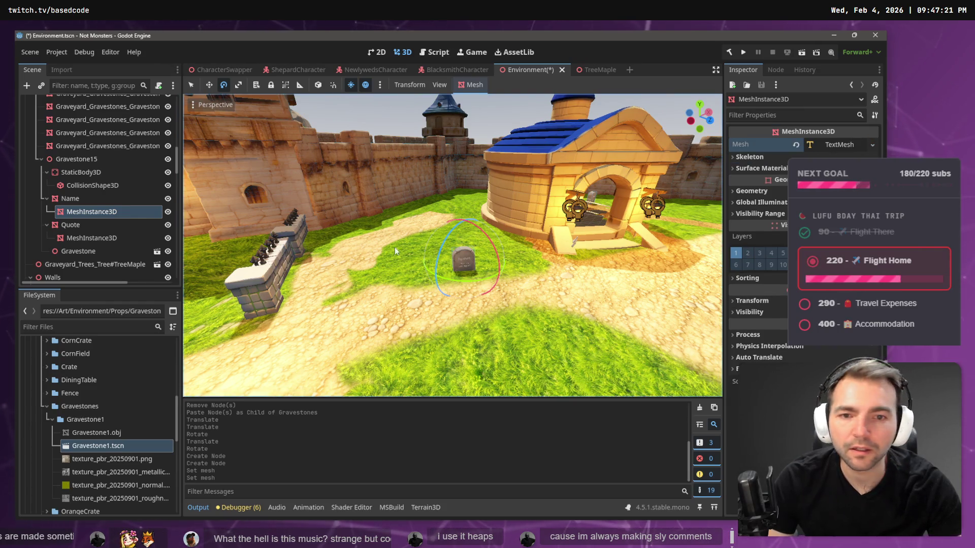
pyautogui.click(101, 149)
pyautogui.press('Up')
pyautogui.press('Up')
pyautogui.press('Up')
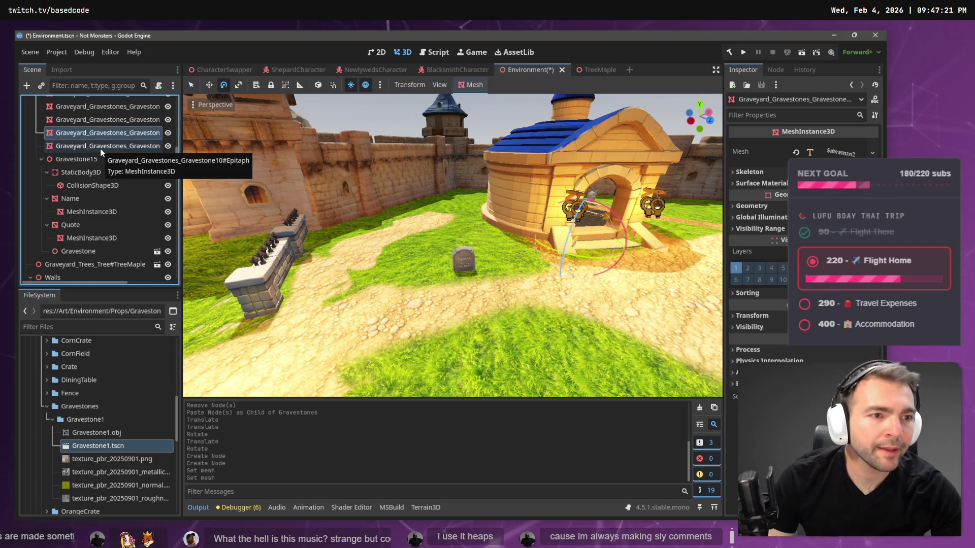
# Delete the six old Graveyard_Gravestones nodes
pyautogui.scroll(2, 101, 152)
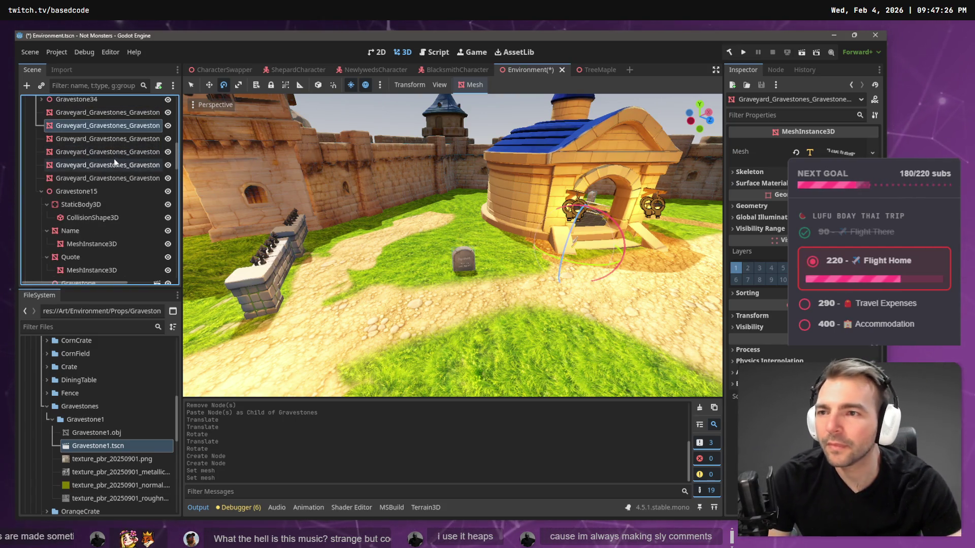
pyautogui.click(91, 114)
pyautogui.keyDown('shift'); pyautogui.click(95, 179); pyautogui.keyUp('shift')
pyautogui.press('Delete')
pyautogui.press('Return')
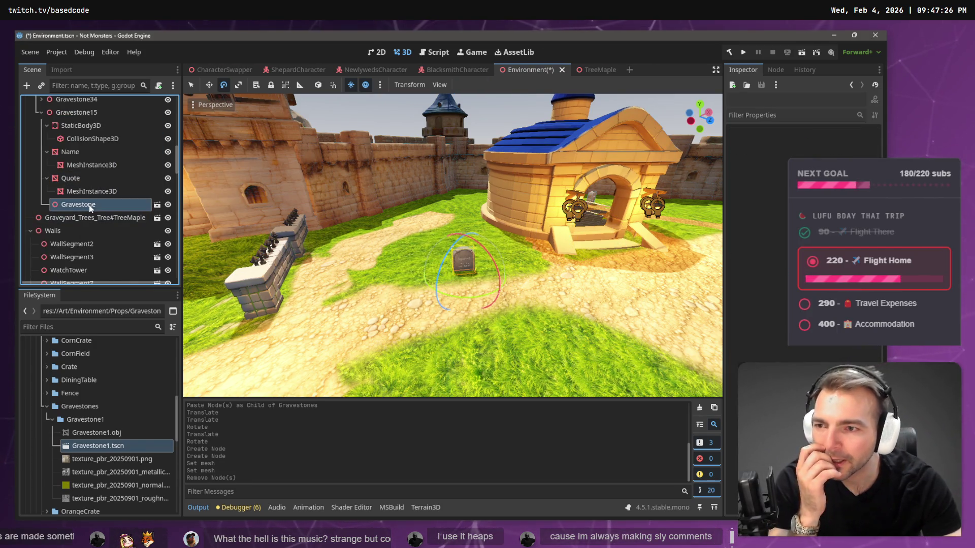
# Delete the stray Graveyard_Trees_Tree#TreeMaple node
pyautogui.click(89, 205)
pyautogui.click(85, 222)
pyautogui.press('Delete')
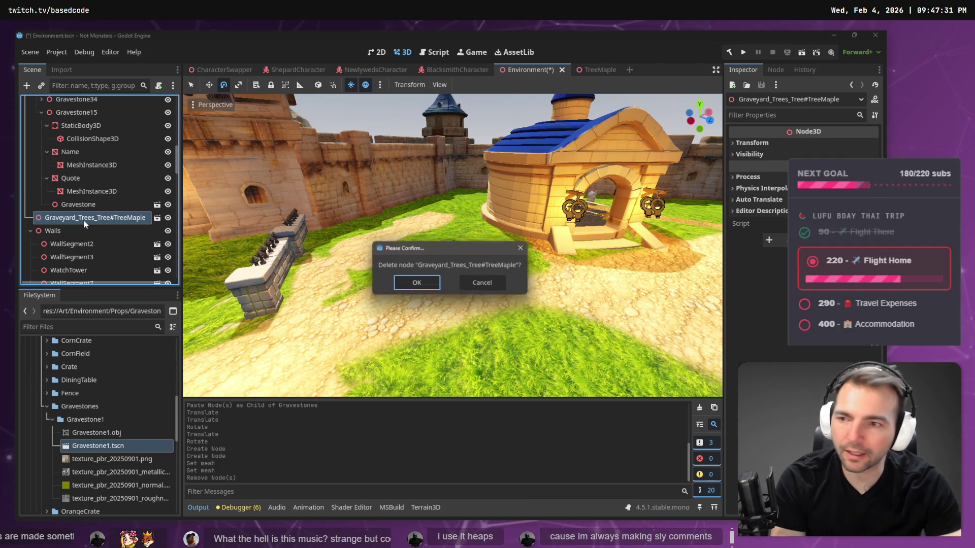
pyautogui.press('Return')
# Frame Gravestone15 in the 3D view and expand the Name mesh's TextMesh settings
pyautogui.click(84, 152)
pyautogui.click(81, 114)
pyautogui.click(70, 178)
pyautogui.click(90, 162)
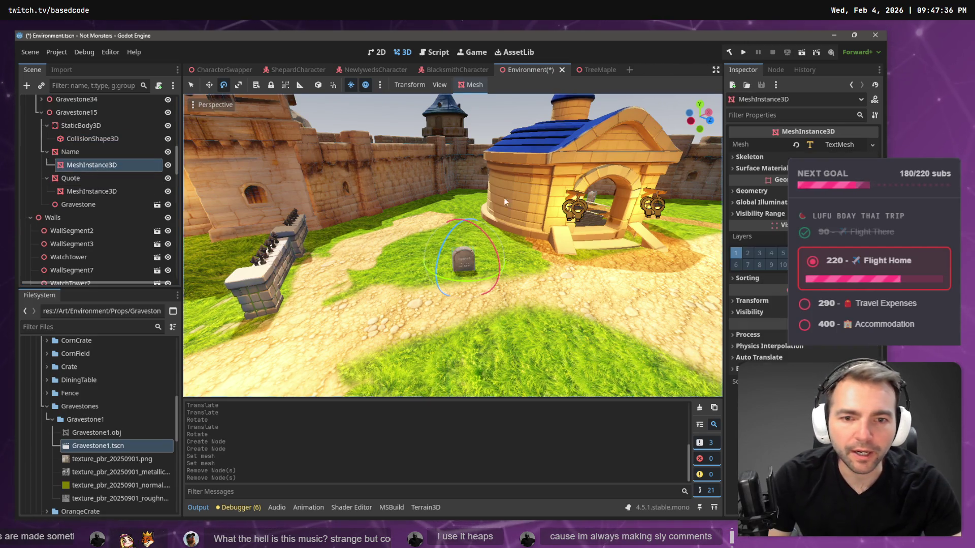
pyautogui.press('f')
pyautogui.moveTo(515, 195); pyautogui.dragTo(222, 194)
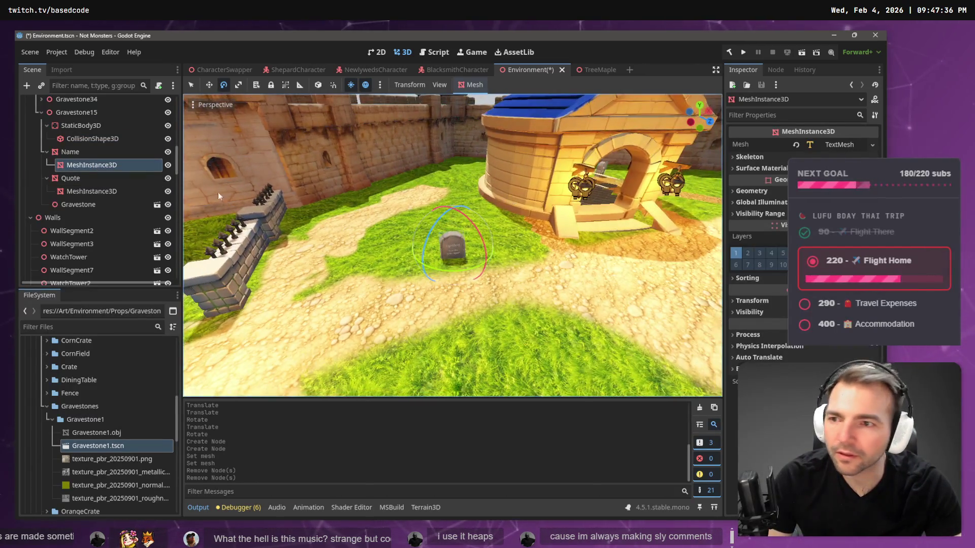
pyautogui.click(111, 193)
pyautogui.click(112, 169)
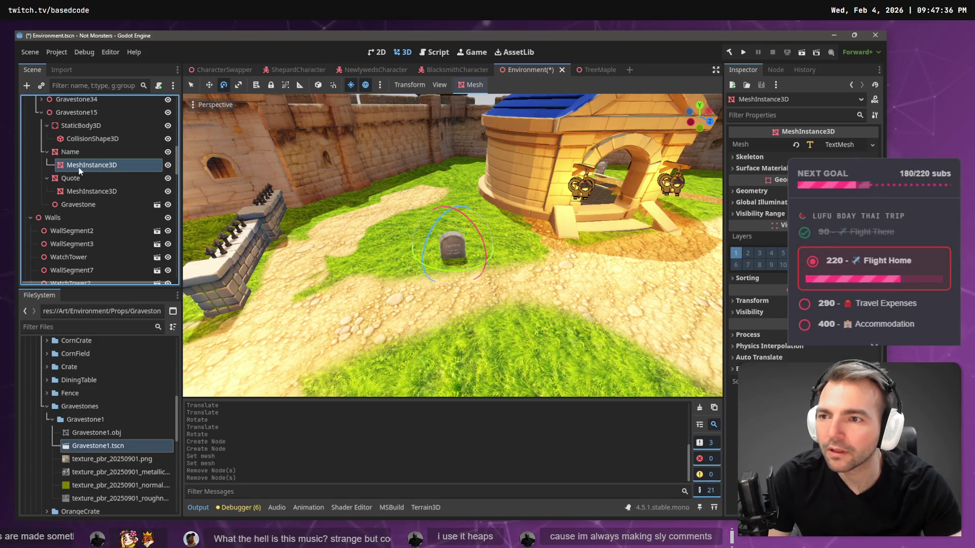
pyautogui.click(843, 145)
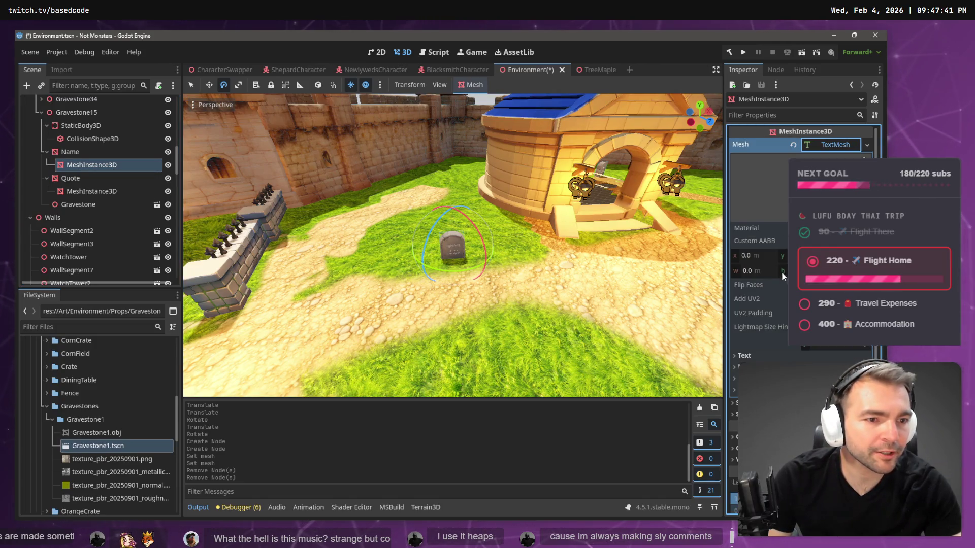
pyautogui.hotkey('alt', 'Tab')
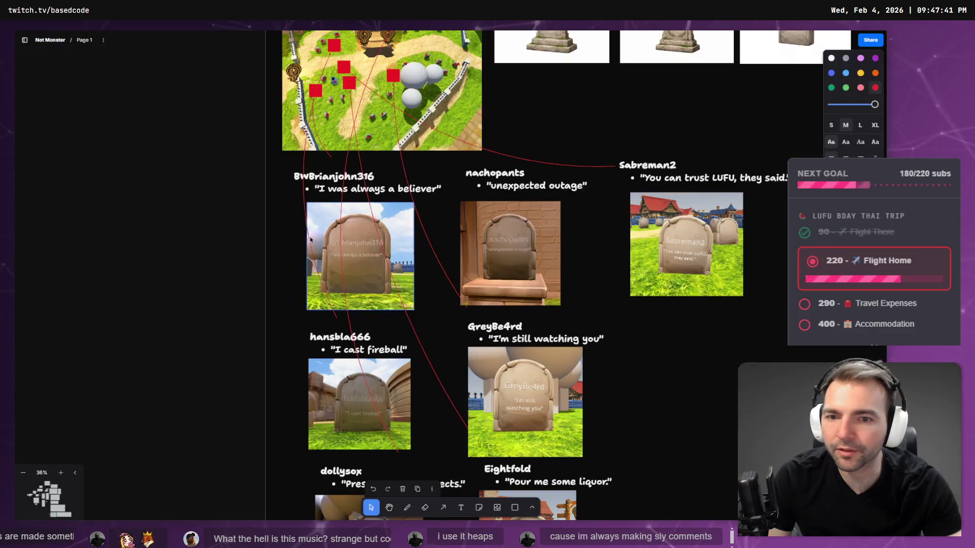
# Copy the viewer name caption from the board into the Name TextMesh text
pyautogui.click(323, 98)
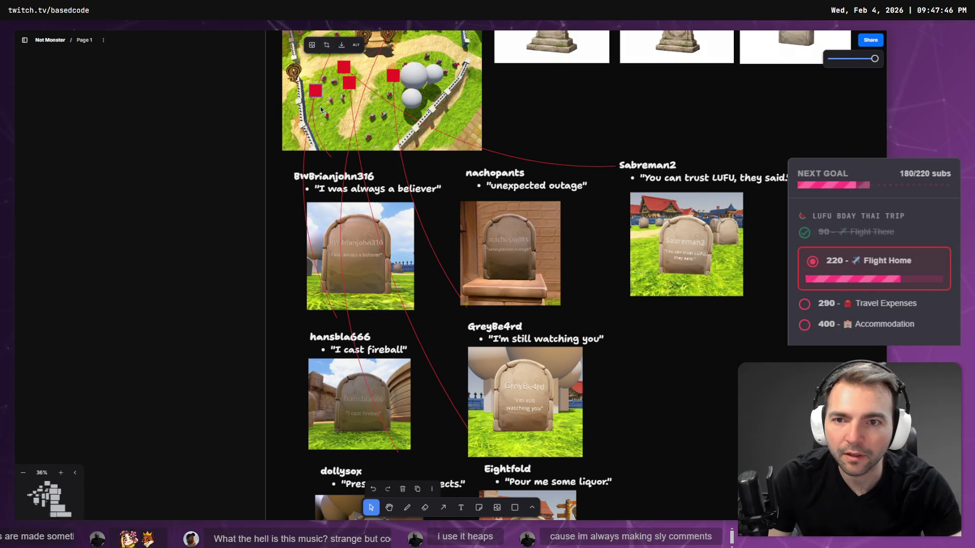
pyautogui.doubleClick(335, 337)
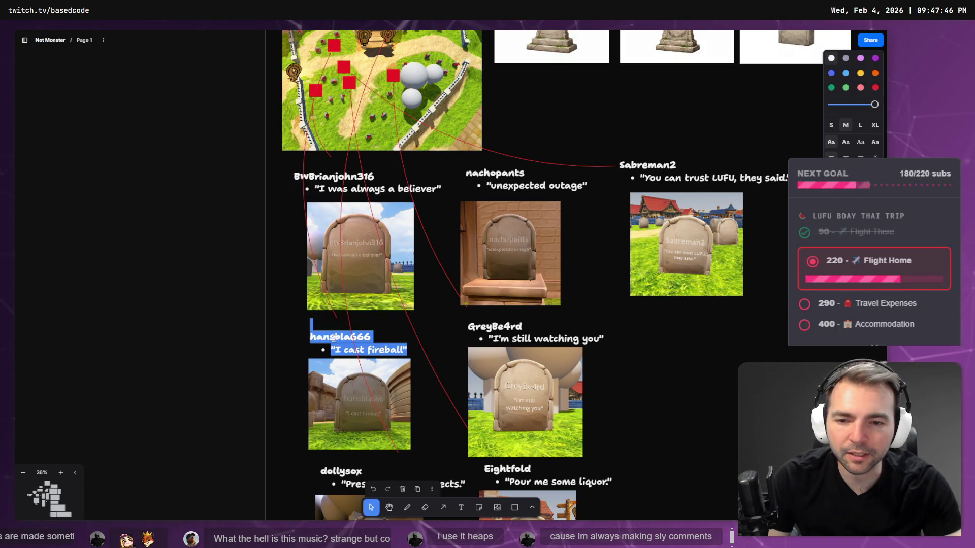
pyautogui.hotkey('alt', 'Tab')
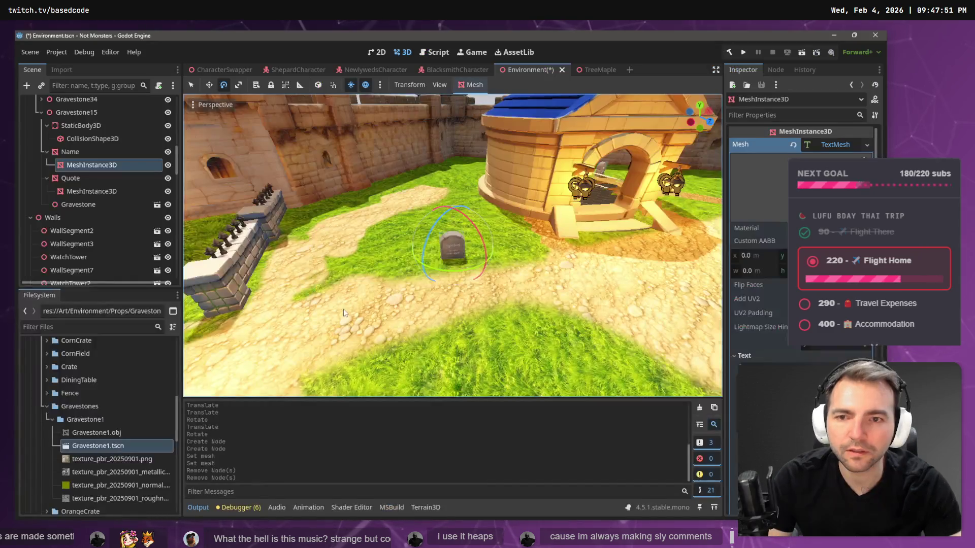
pyautogui.click(757, 386)
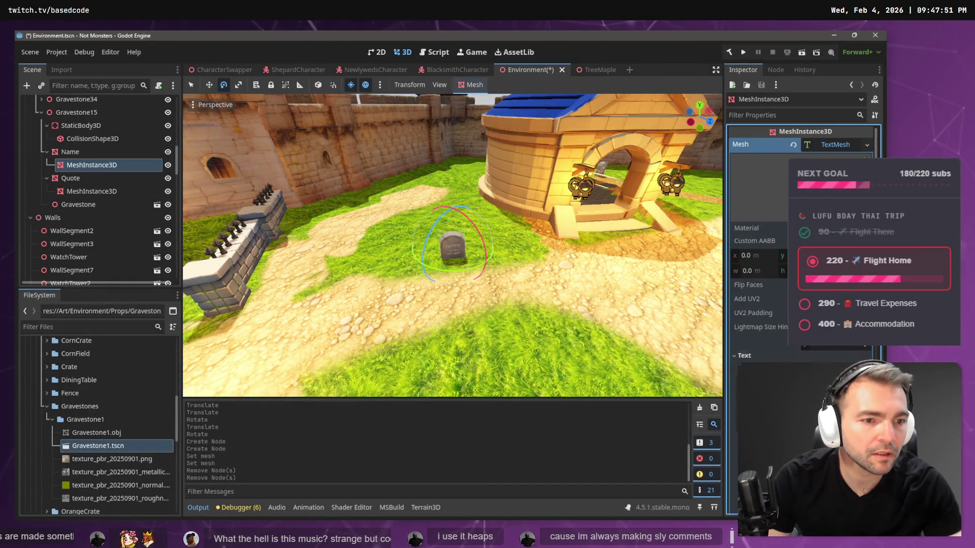
# Select the Quote mesh node and copy the 'I cast fireball' quote from the board
pyautogui.click(91, 191)
pyautogui.hotkey('alt', 'Tab')
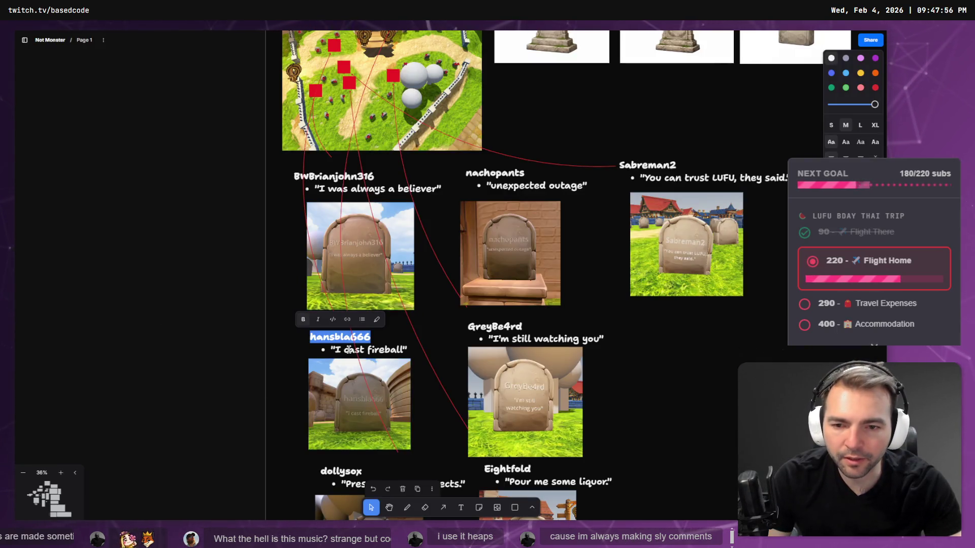
pyautogui.click(346, 349)
pyautogui.moveTo(336, 350); pyautogui.dragTo(402, 352)
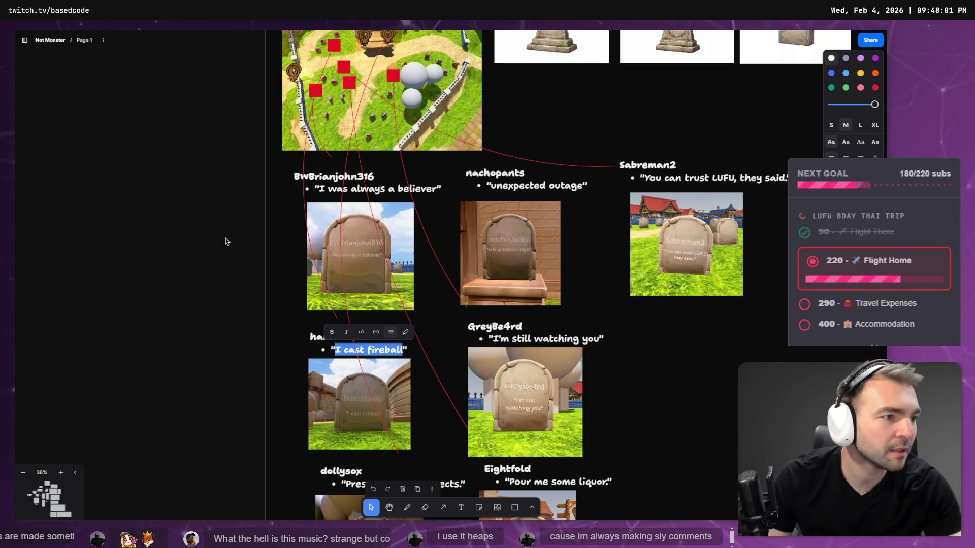
pyautogui.hotkey('alt', 'Tab')
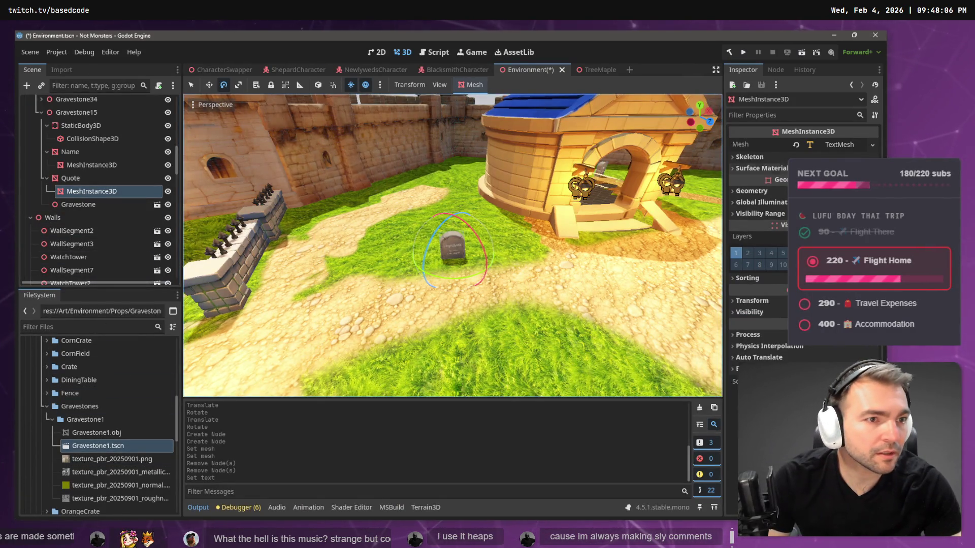
# Paste 'I cast fireball' into the Quote TextMesh's Text field
pyautogui.click(839, 146)
pyautogui.click(751, 358)
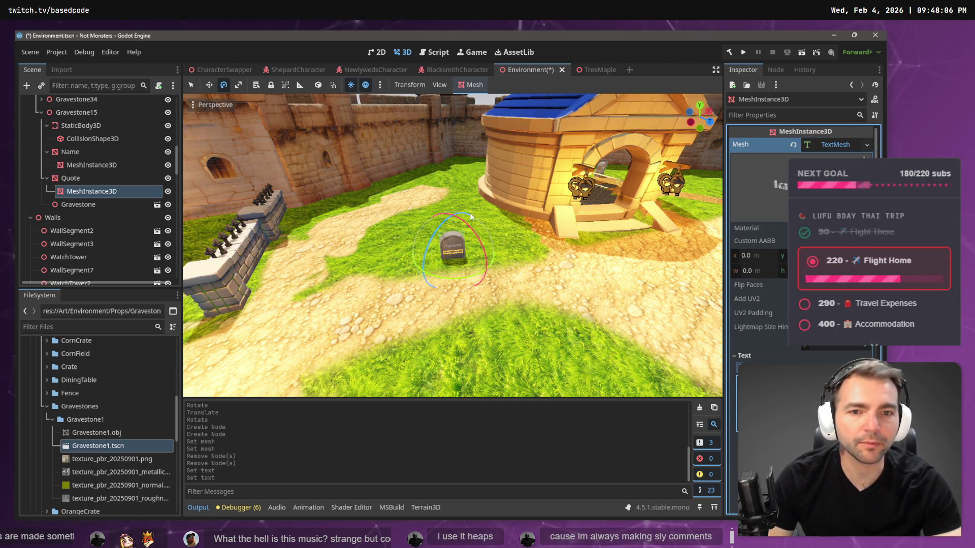
pyautogui.click(422, 168)
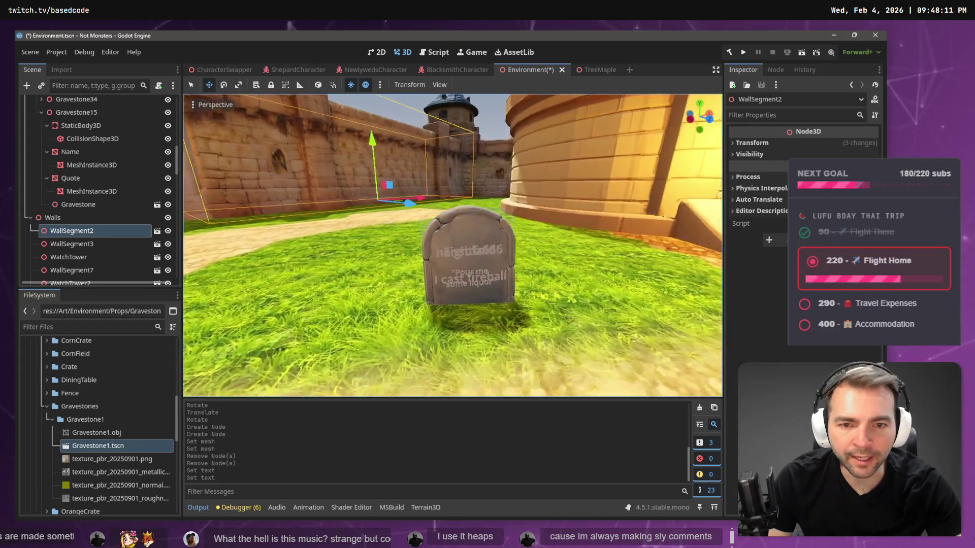
pyautogui.scroll(-2, 221, 208)
# Move both text meshes under Gravestone15, delete the empty Name and Quote nodes, and rename the meshes
pyautogui.click(96, 191)
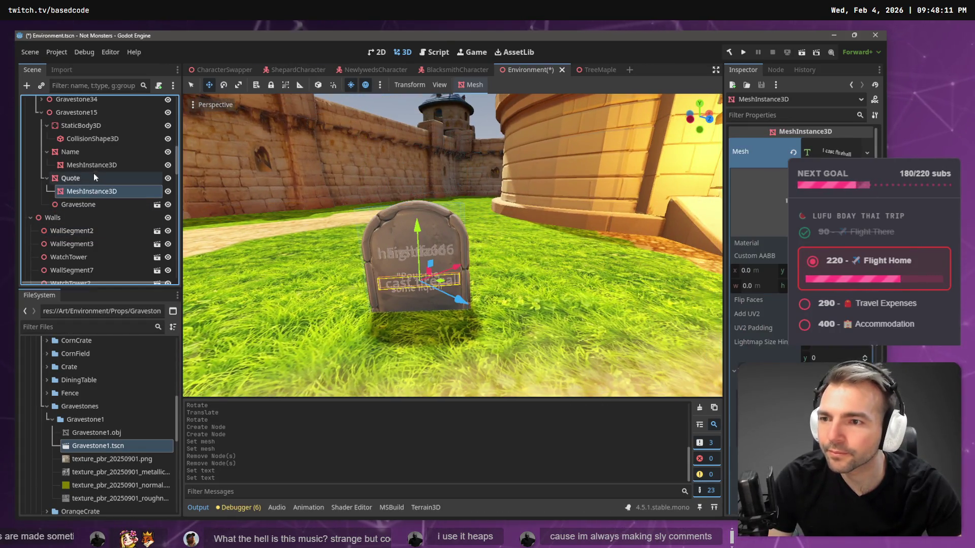
pyautogui.click(105, 179)
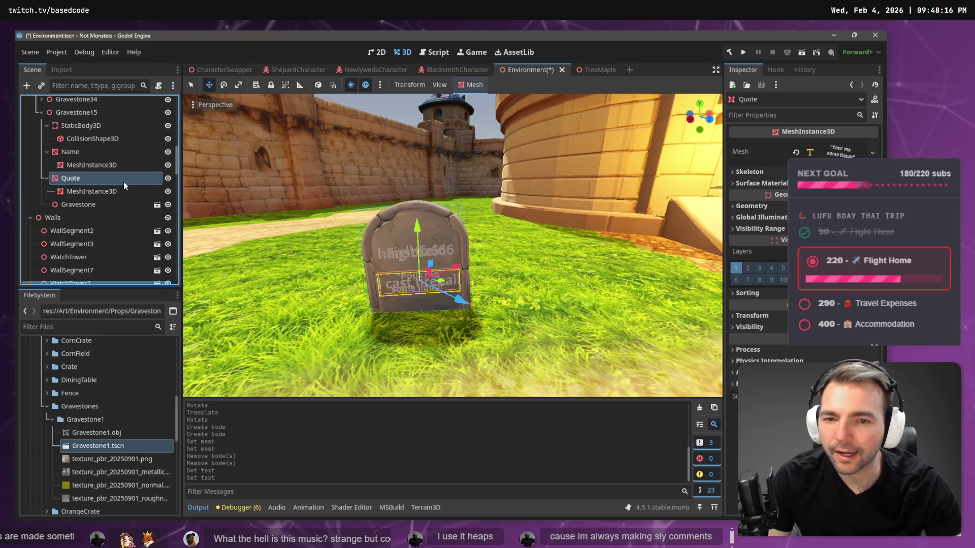
pyautogui.click(93, 157)
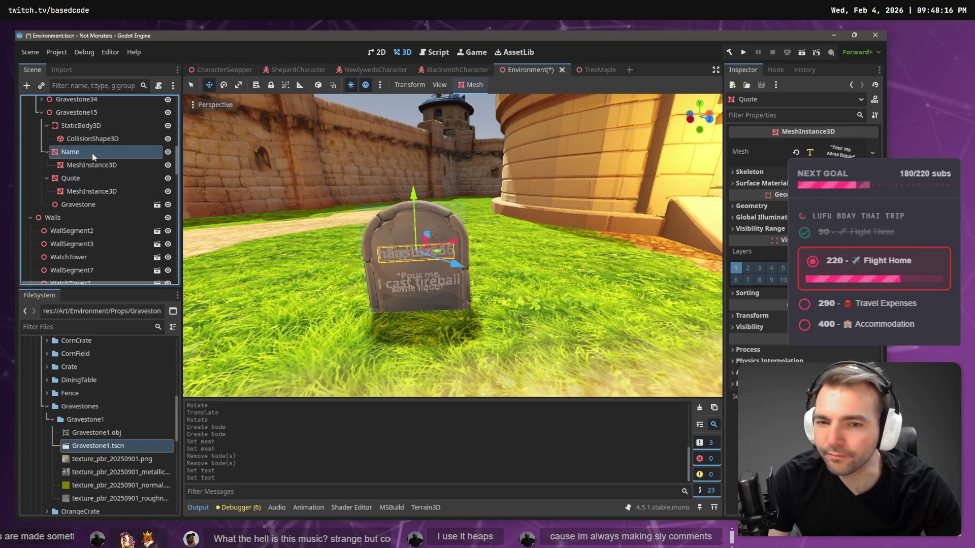
pyautogui.moveTo(80, 163)
pyautogui.mouseDown()
pyautogui.moveTo(69, 130)
pyautogui.moveTo(66, 218)
pyautogui.moveTo(85, 204)
pyautogui.moveTo(81, 142)
pyautogui.moveTo(80, 224)
pyautogui.moveTo(95, 230)
pyautogui.moveTo(95, 212)
pyautogui.mouseUp()
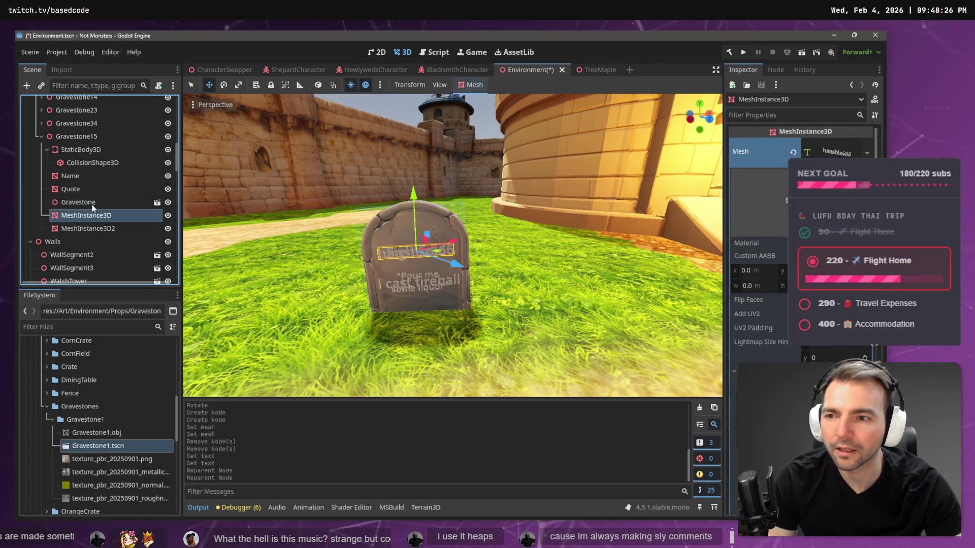
pyautogui.click(92, 203)
pyautogui.click(80, 177)
pyautogui.click(81, 188)
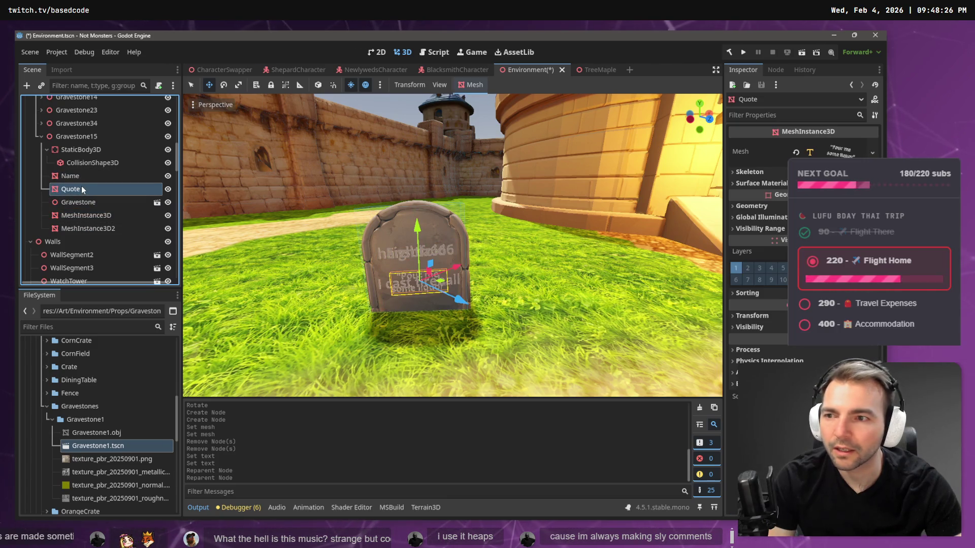
pyautogui.keyDown('shift'); pyautogui.click(84, 177); pyautogui.keyUp('shift')
pyautogui.press('Delete')
pyautogui.press('Return')
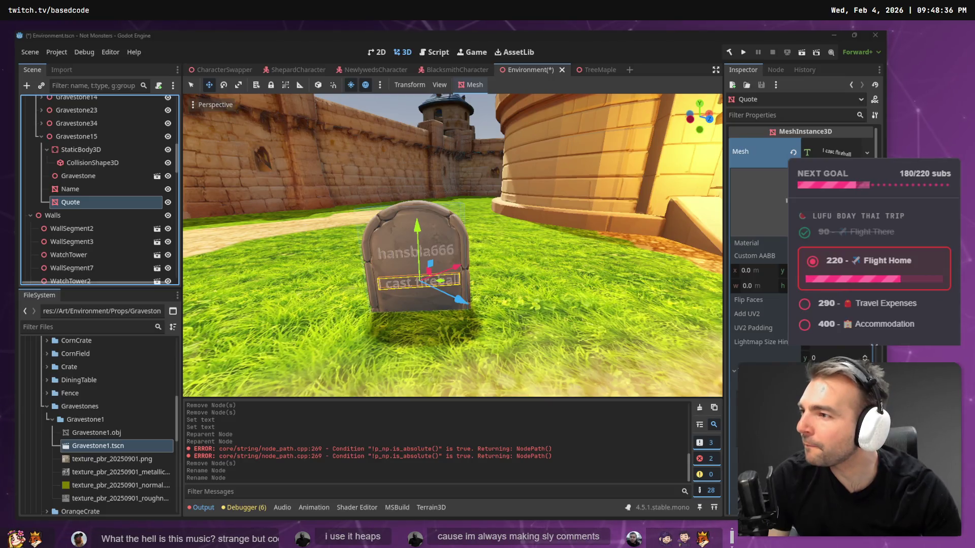
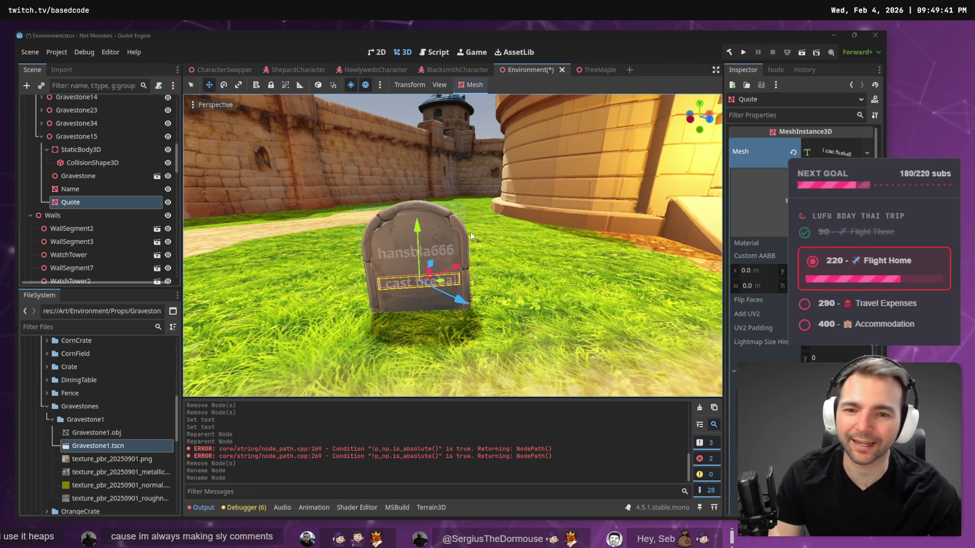
# Select Gravestone15 in the scene tree and collapse its children
pyautogui.scroll(-10, 452, 245)
pyautogui.press('w')
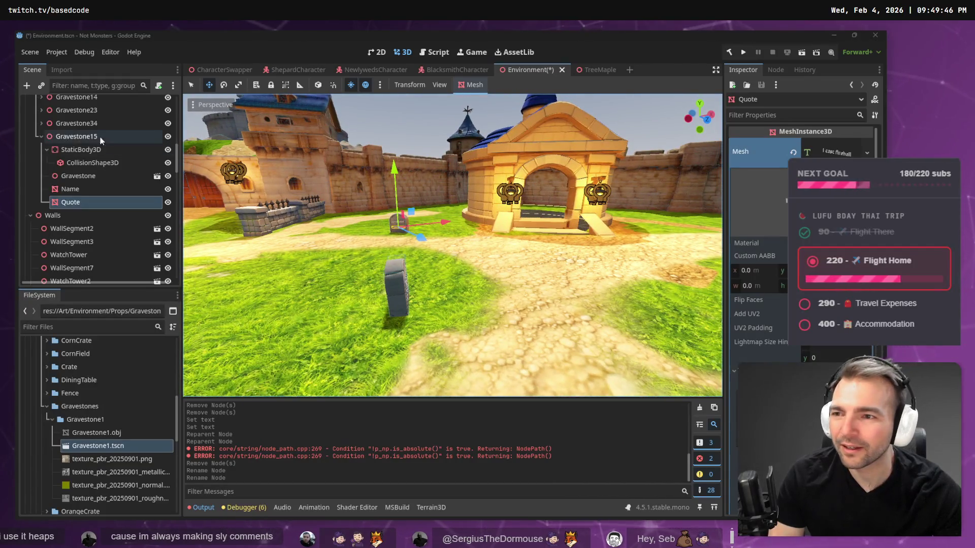
pyautogui.click(77, 136)
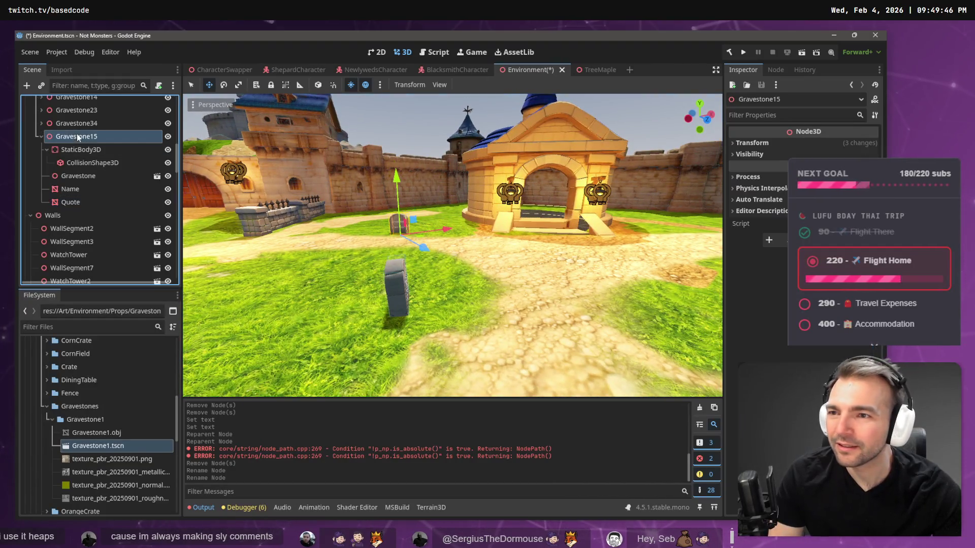
pyautogui.click(41, 136)
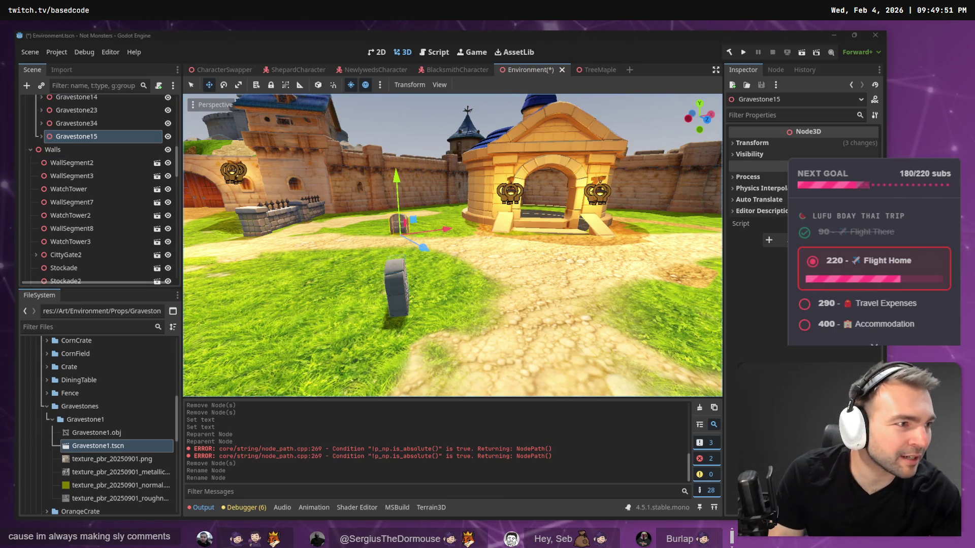
# Finish editing the 'I cast fireball' note on the gravestone planning board
pyautogui.hotkey('alt', 'Tab')
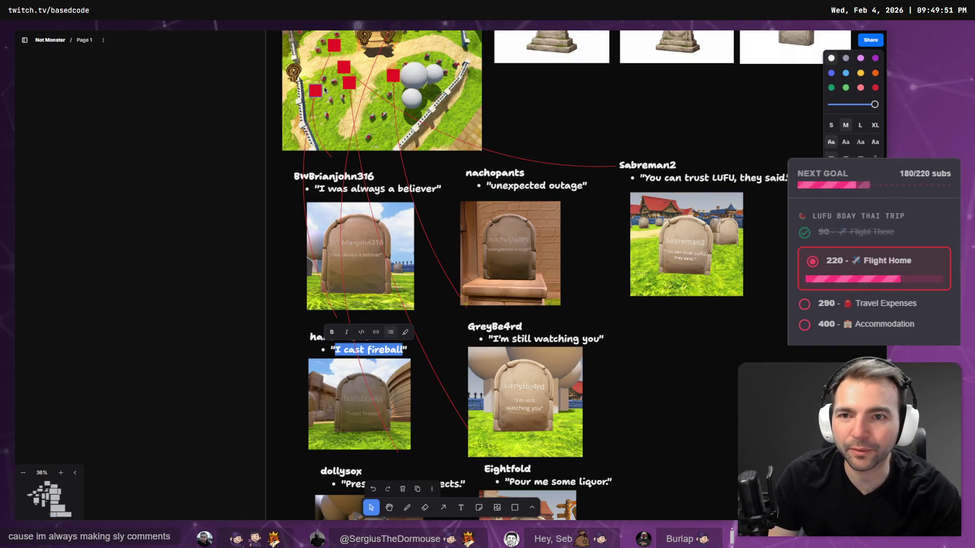
pyautogui.click(356, 121)
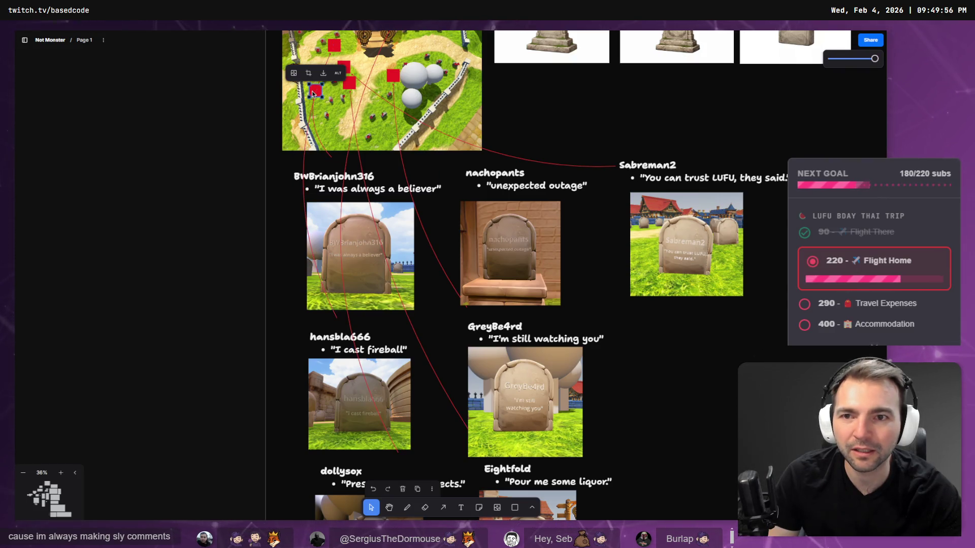
pyautogui.hotkey('alt', 'Tab')
pyautogui.hotkey('alt', 'Tab')
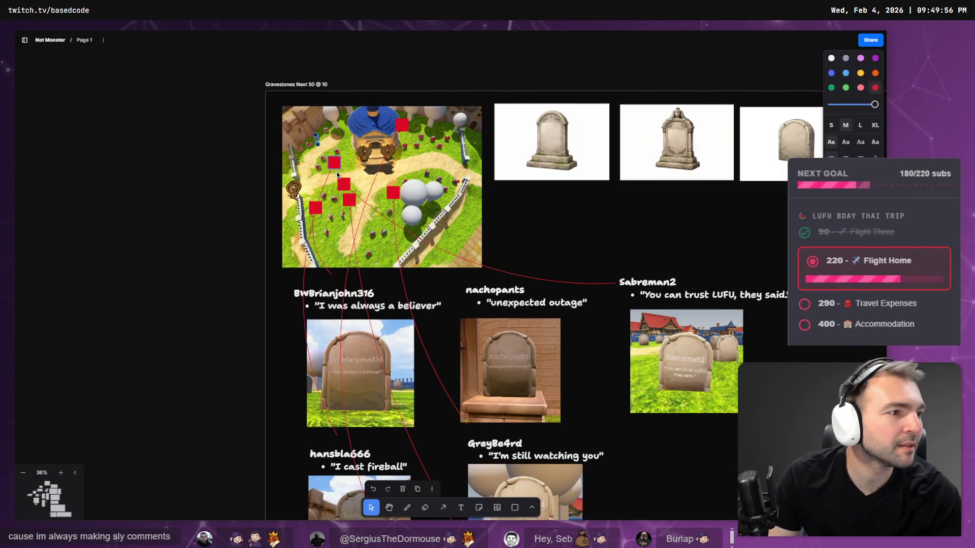
pyautogui.hotkey('alt', 'Tab')
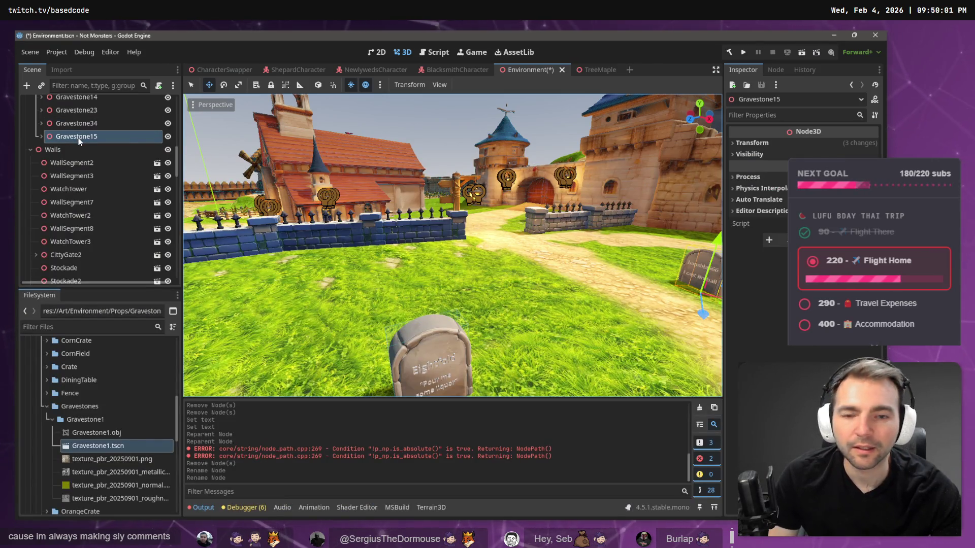
# Paste the copied gravestone into the Gravestones group as Gravestone16
pyautogui.click(80, 141)
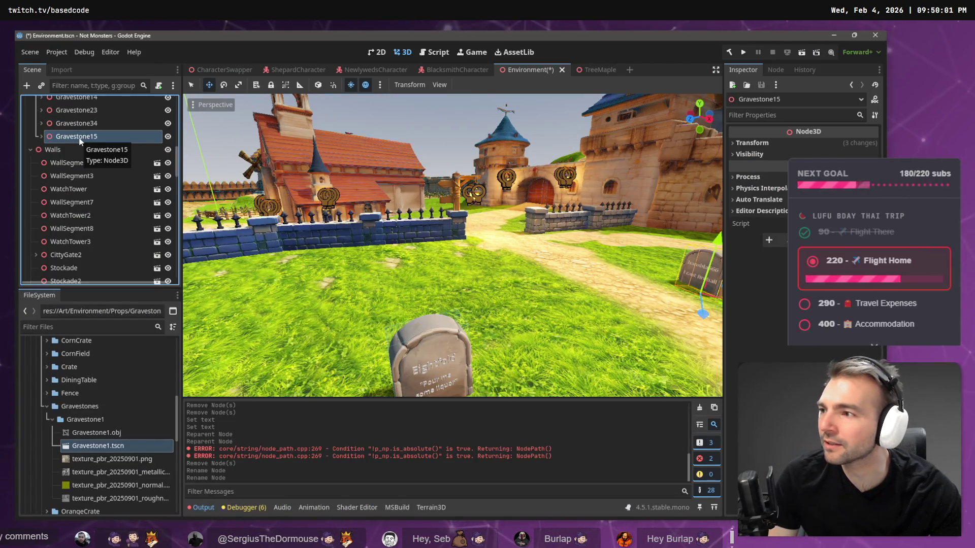
pyautogui.press('Left')
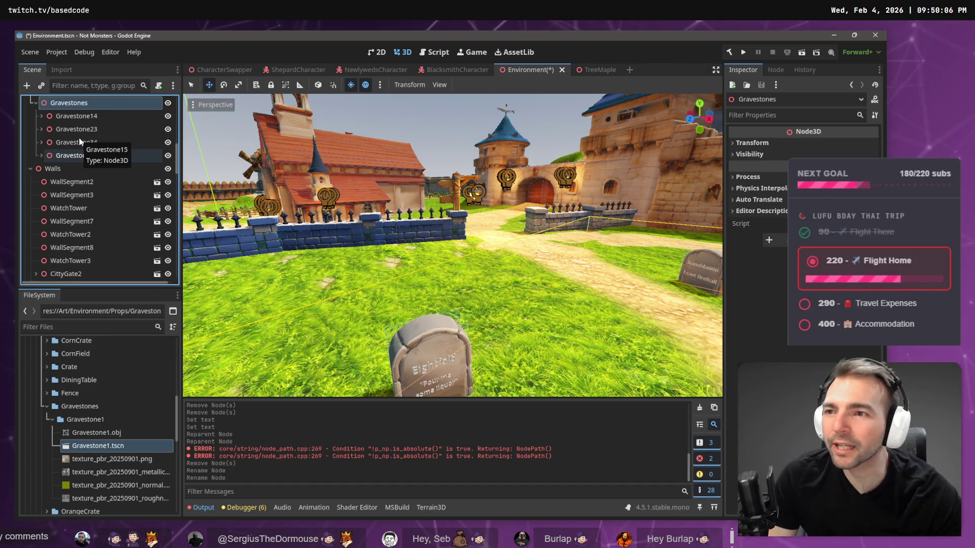
pyautogui.hotkey('ctrl', 'v')
# Place Gravestone16 on the grass beside the stone wall and rotate it to a new angle
pyautogui.press('f')
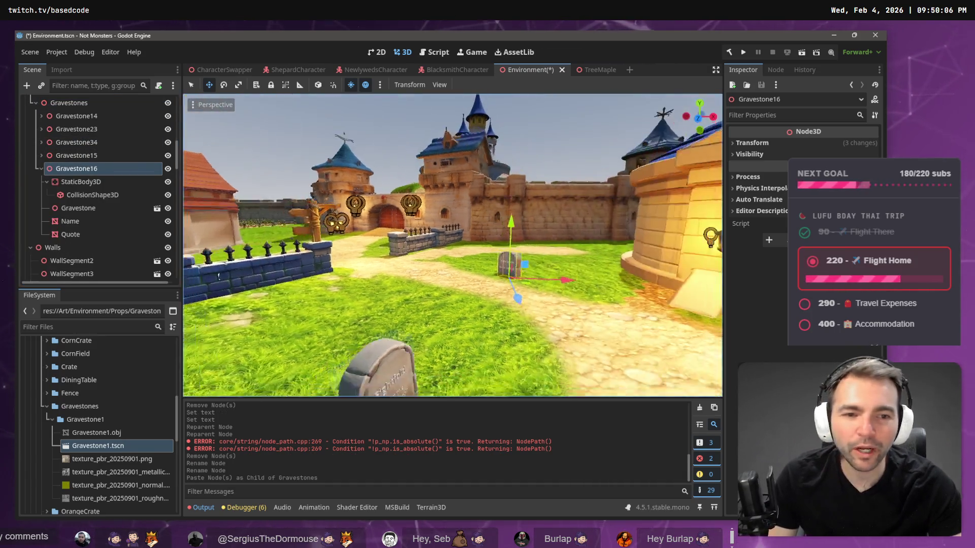
pyautogui.moveTo(534, 270)
pyautogui.mouseDown()
pyautogui.moveTo(313, 282)
pyautogui.moveTo(482, 160)
pyautogui.moveTo(365, 210)
pyautogui.mouseUp()
pyautogui.press('e')
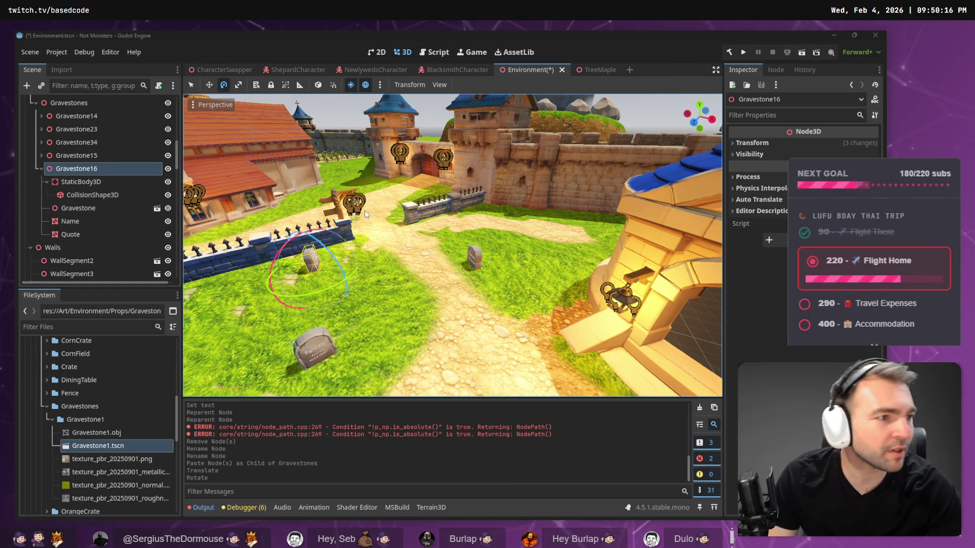
pyautogui.hotkey('alt', 'Tab')
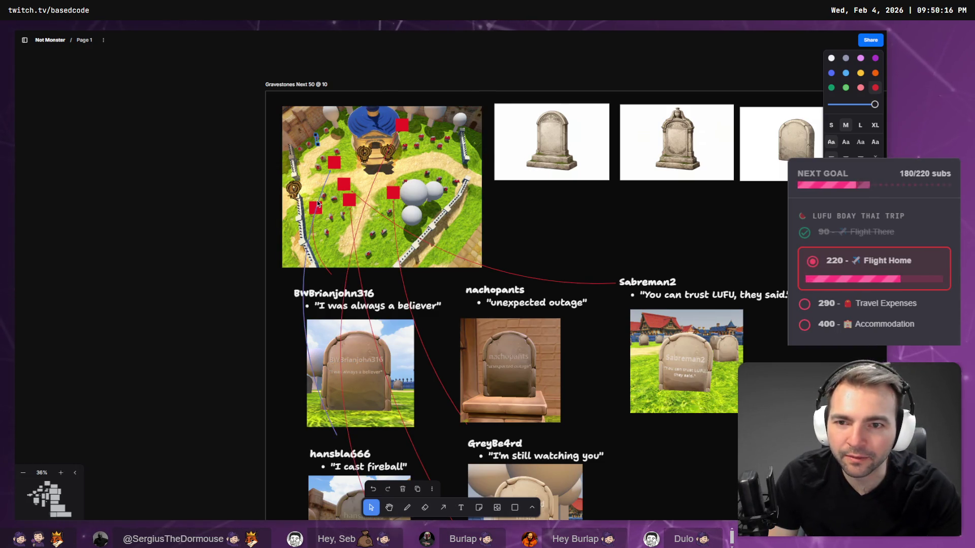
pyautogui.hotkey('alt', 'Tab')
pyautogui.press('w')
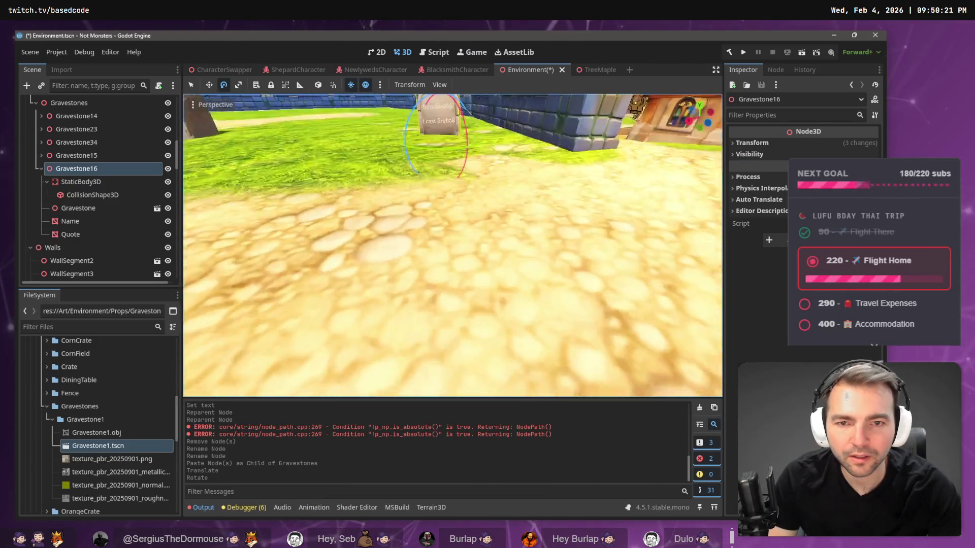
pyautogui.press('f')
pyautogui.press('w')
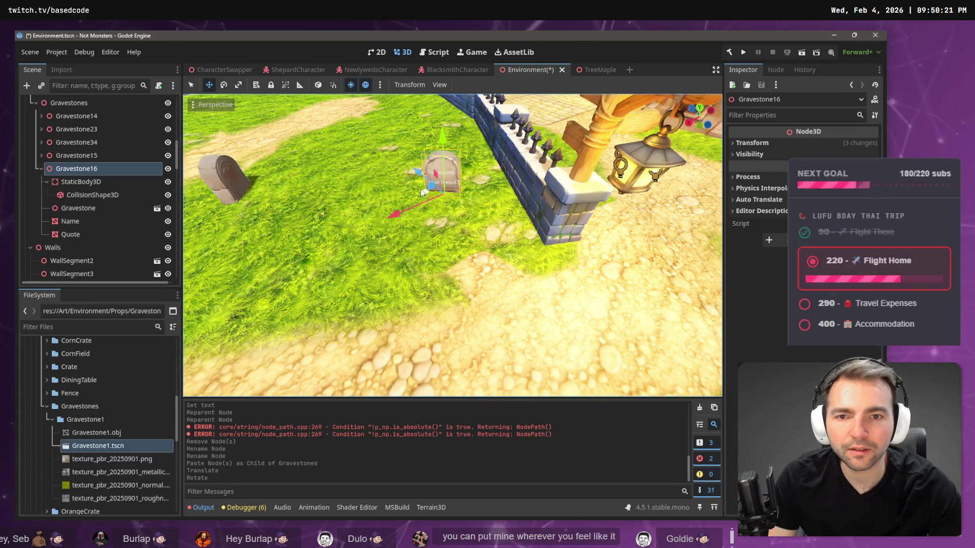
pyautogui.moveTo(420, 199)
pyautogui.mouseDown()
pyautogui.moveTo(414, 214)
pyautogui.moveTo(459, 242)
pyautogui.mouseUp()
pyautogui.press('e')
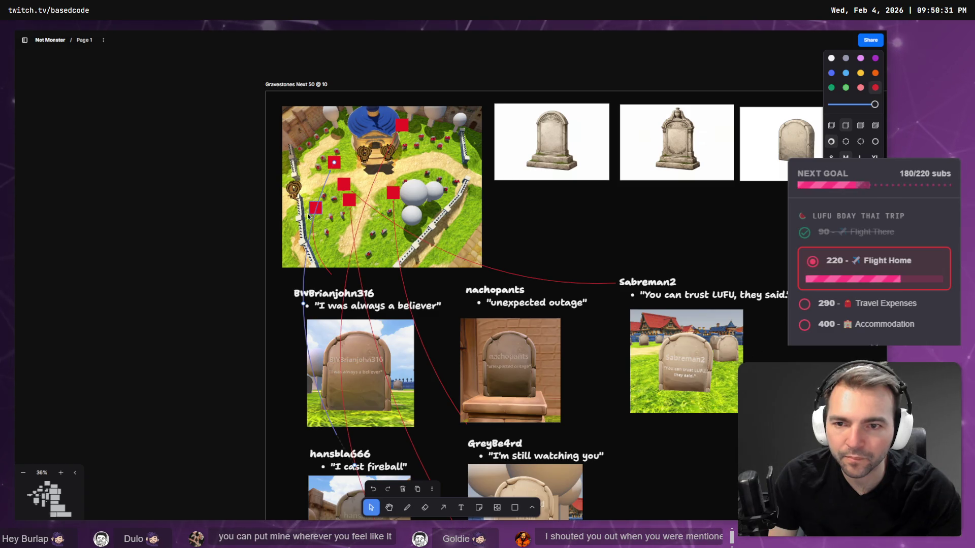
# Select the next viewer's username on the planning board, then select the Name label node
pyautogui.doubleClick(366, 290)
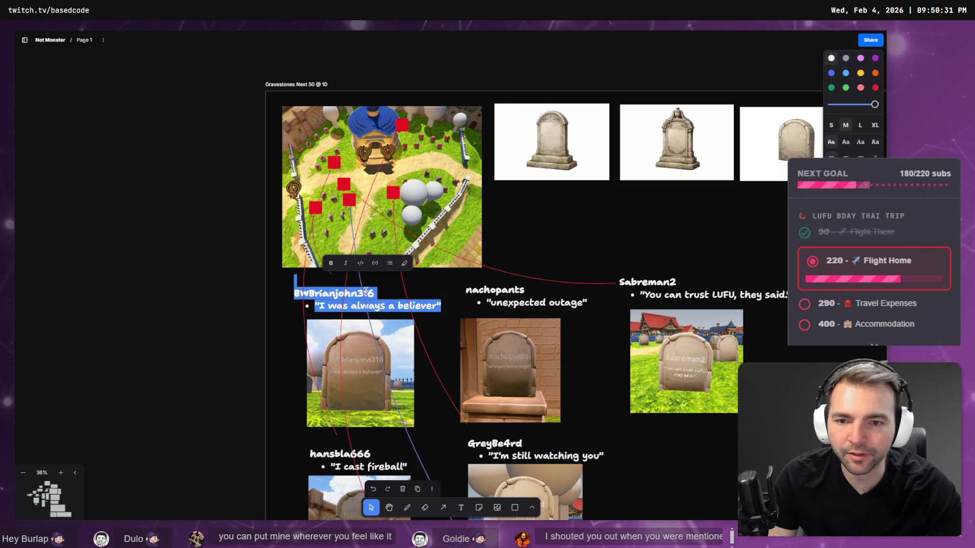
pyautogui.doubleClick(366, 292)
pyautogui.hotkey('alt', 'Tab')
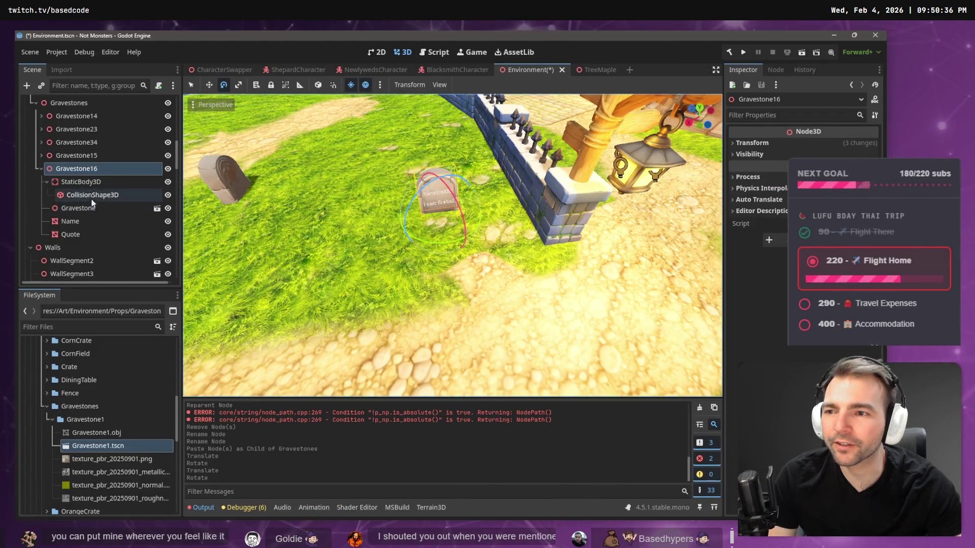
pyautogui.click(84, 220)
# Add a MeshInstance3D with a TextMesh under Name showing the pasted viewer's name
pyautogui.rightClick(84, 220)
pyautogui.click(137, 219)
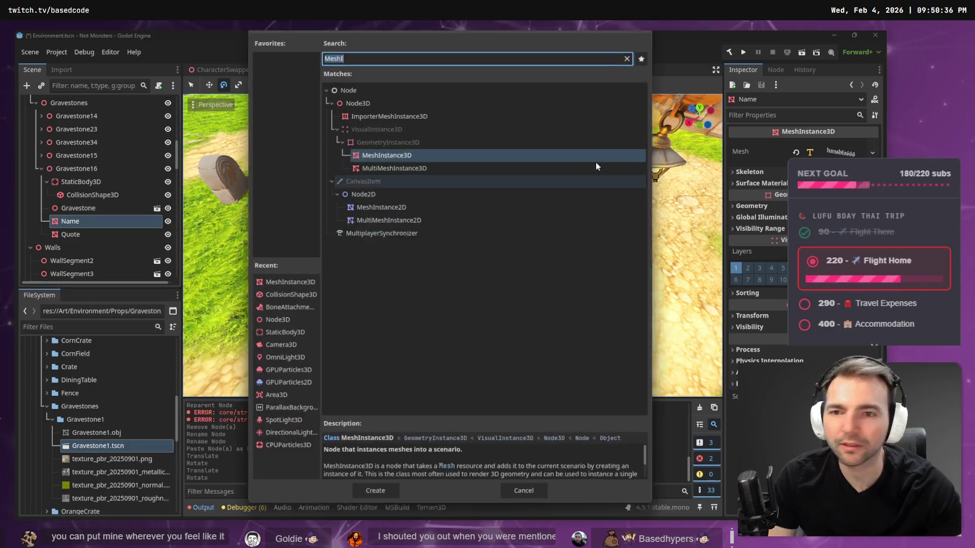
pyautogui.doubleClick(437, 153)
pyautogui.click(837, 147)
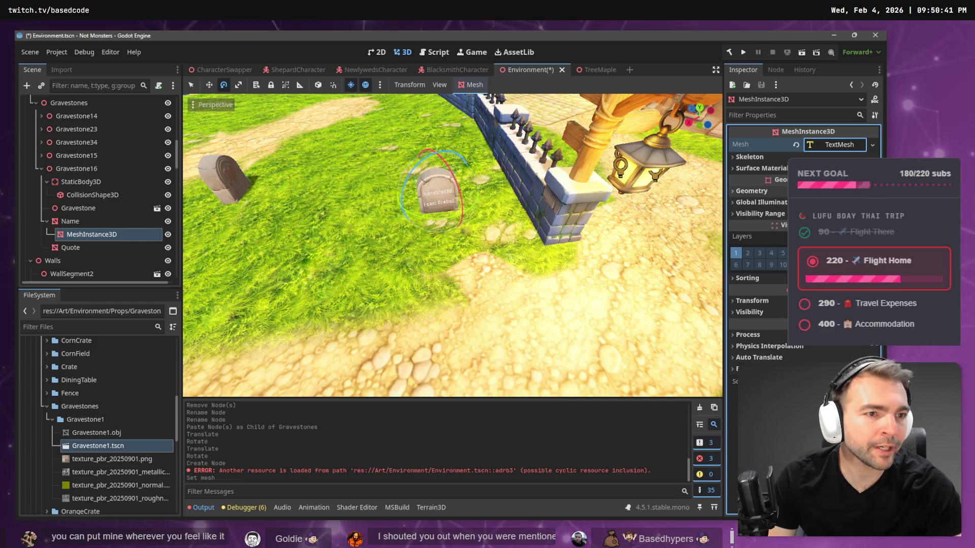
pyautogui.click(770, 313)
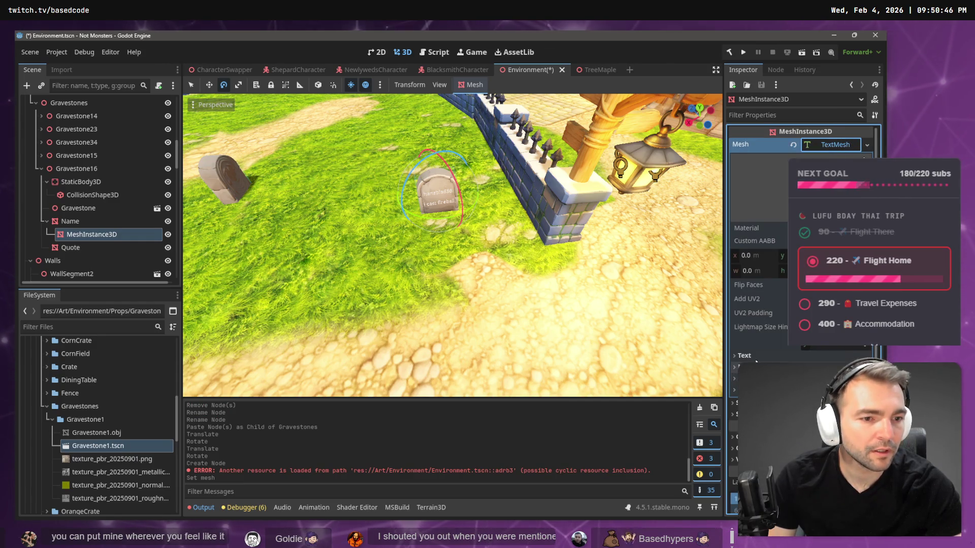
pyautogui.click(744, 355)
pyautogui.hotkey('ctrl', 'v')
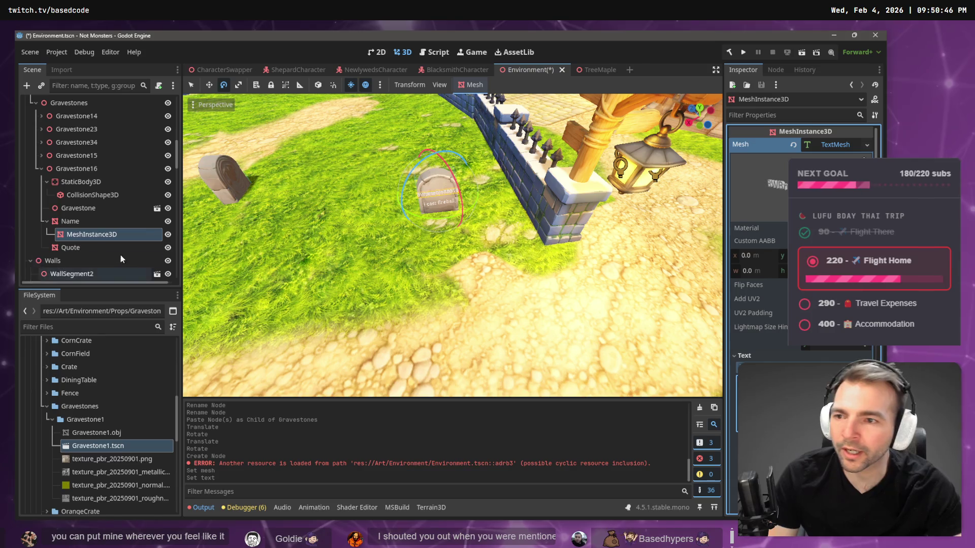
# Add a MeshInstance3D with a TextMesh under Quote showing the viewer's quote copied from the board
pyautogui.rightClick(81, 248)
pyautogui.click(141, 218)
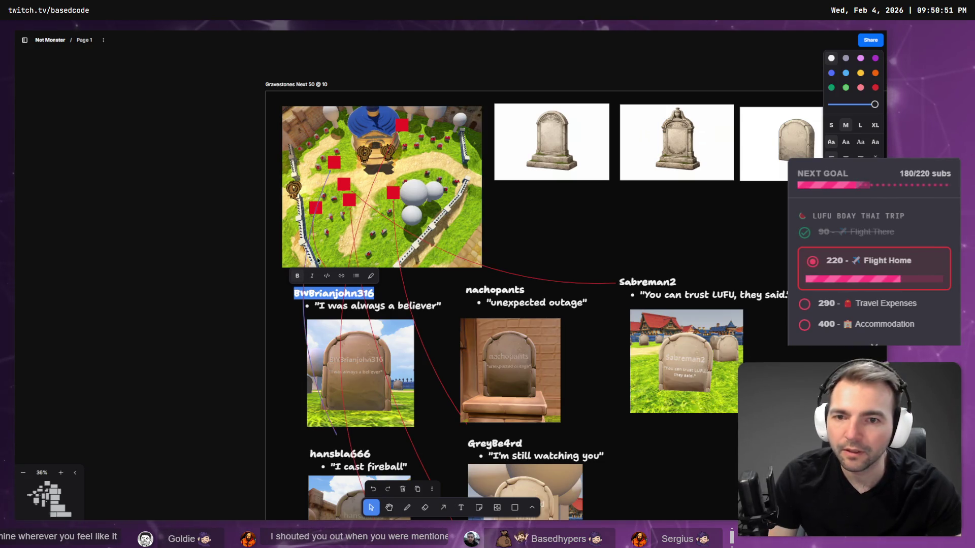
pyautogui.moveTo(318, 307); pyautogui.dragTo(438, 304)
pyautogui.hotkey('alt', 'Tab')
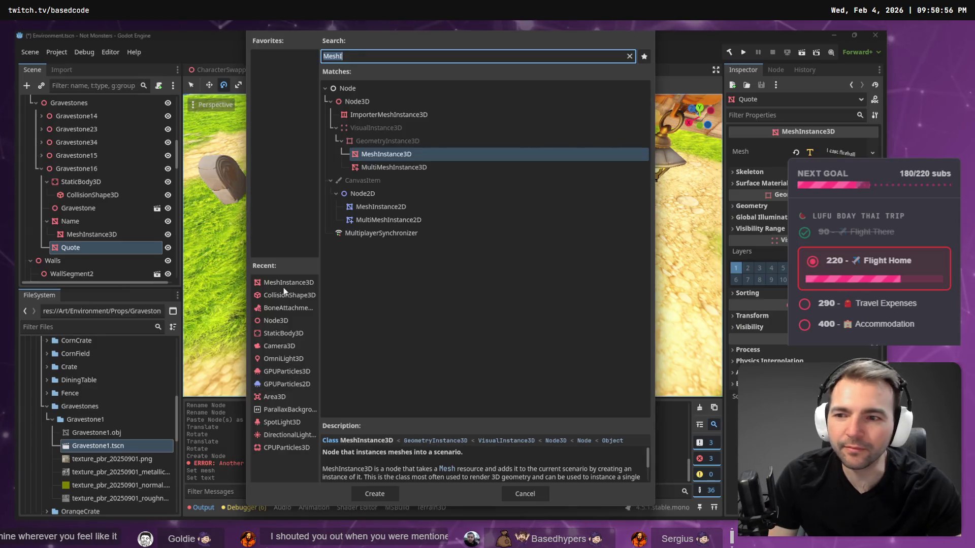
pyautogui.doubleClick(389, 154)
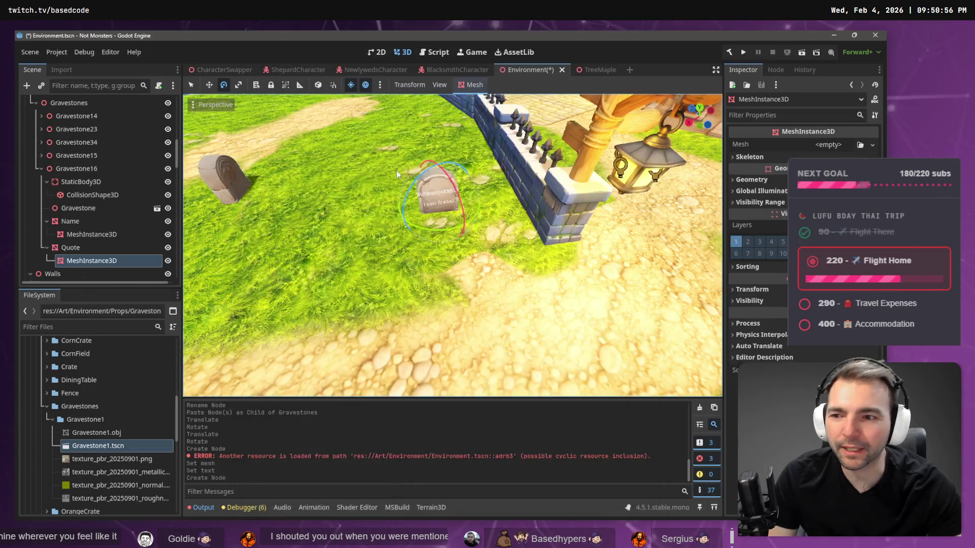
pyautogui.click(873, 145)
pyautogui.click(836, 157)
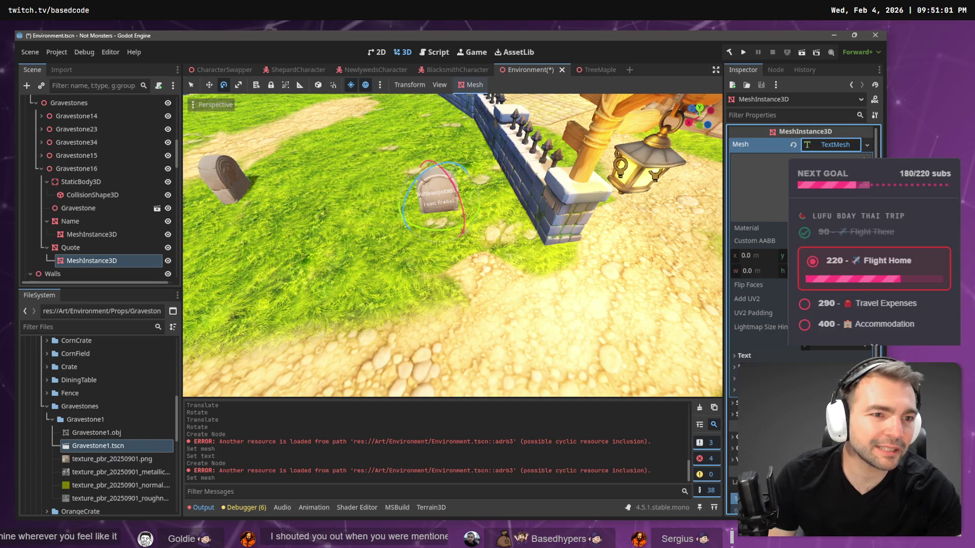
pyautogui.click(742, 355)
pyautogui.hotkey('ctrl', 'v')
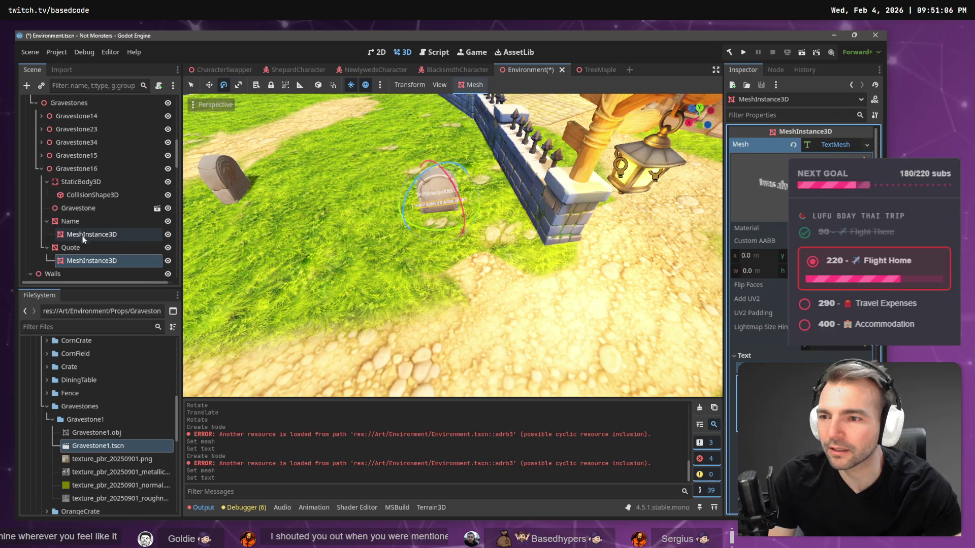
# Rename the new text meshes to Quote and Name
pyautogui.click(74, 264)
pyautogui.doubleClick(74, 264)
pyautogui.write('Quo')
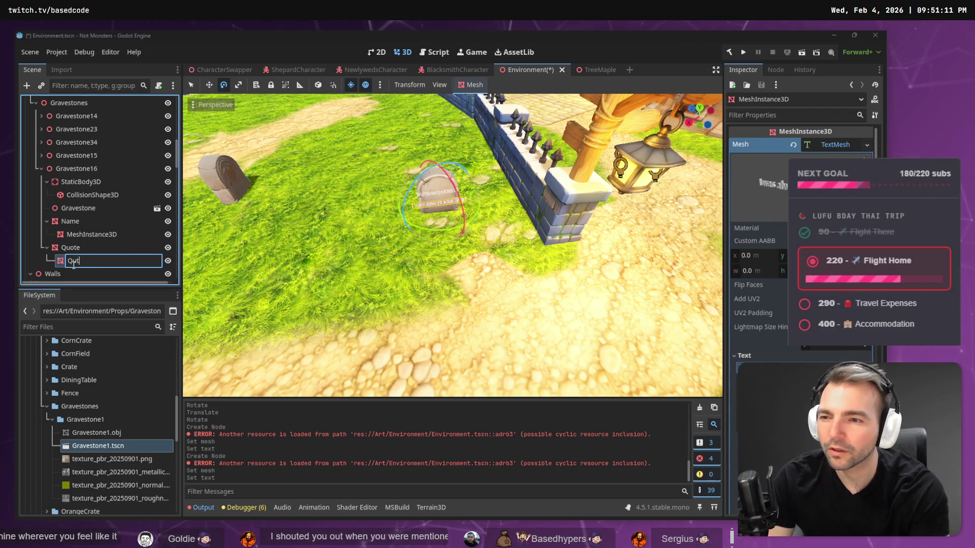
pyautogui.write('te')
pyautogui.press('Return')
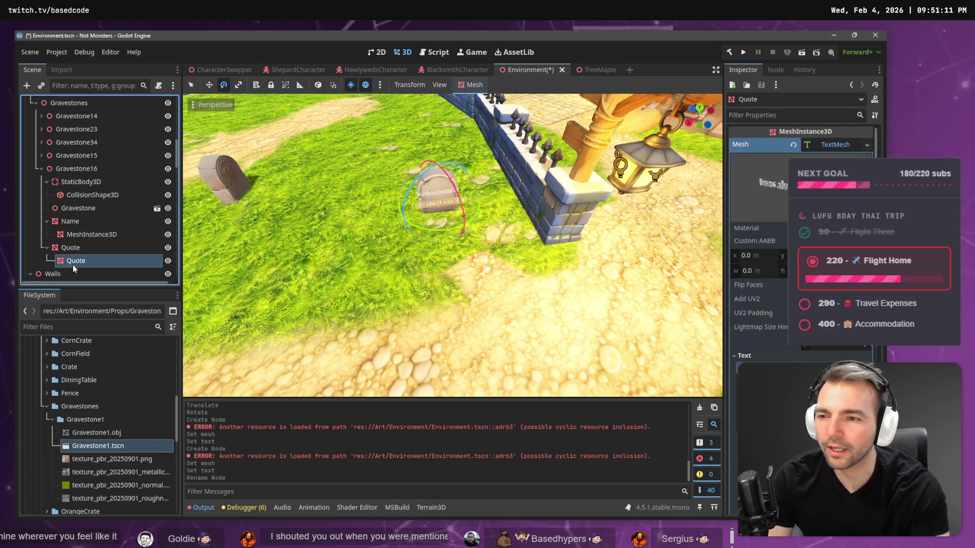
pyautogui.doubleClick(100, 235)
pyautogui.write('Name')
pyautogui.press('Return')
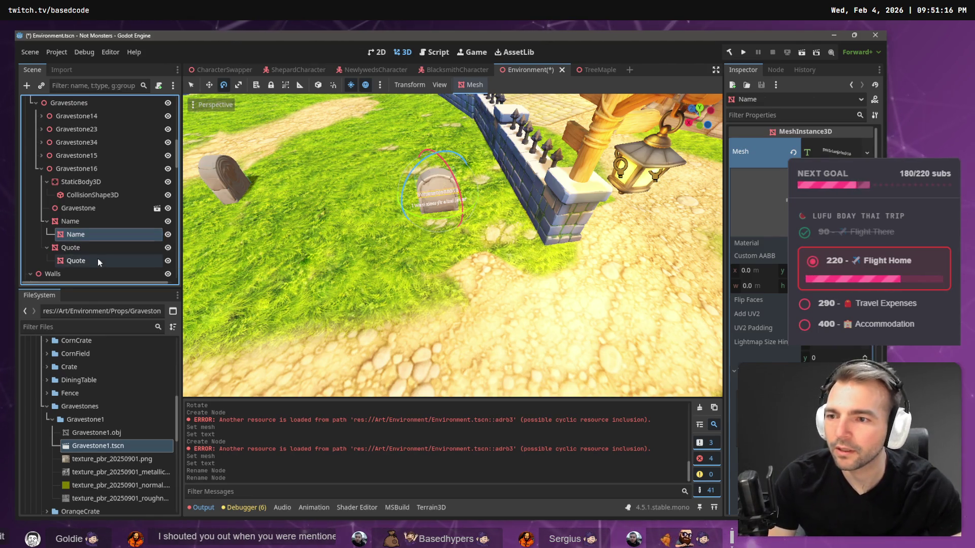
# Move both text meshes under Gravestone16 and delete the old Name and Quote nodes
pyautogui.keyDown('ctrl'); pyautogui.click(98, 260); pyautogui.keyUp('ctrl')
pyautogui.moveTo(98, 260); pyautogui.dragTo(104, 176)
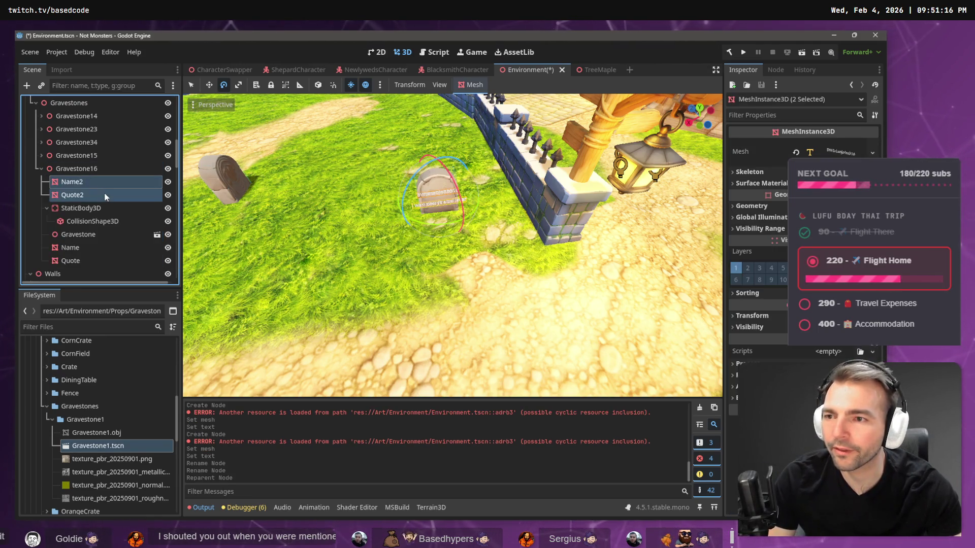
pyautogui.click(89, 249)
pyautogui.press('Delete')
pyautogui.press('Return')
pyautogui.press('Delete')
pyautogui.press('Return')
pyautogui.click(84, 169)
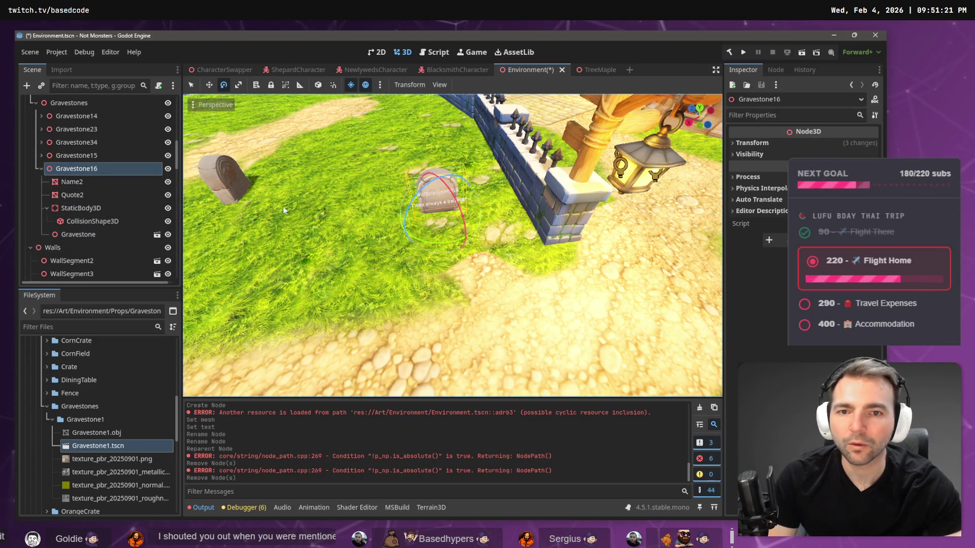
# Apply a new font size to the Name2 label on Gravestone16
pyautogui.click(73, 195)
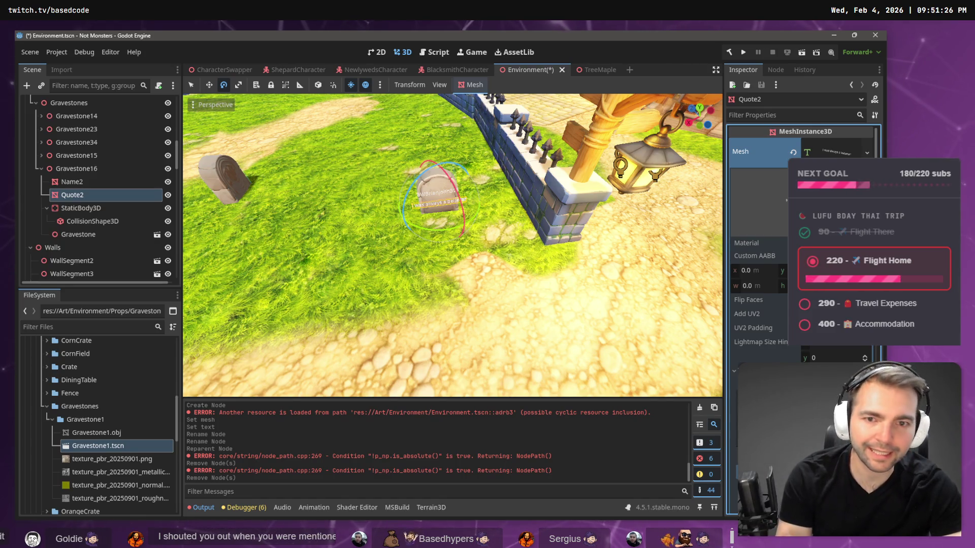
pyautogui.click(72, 182)
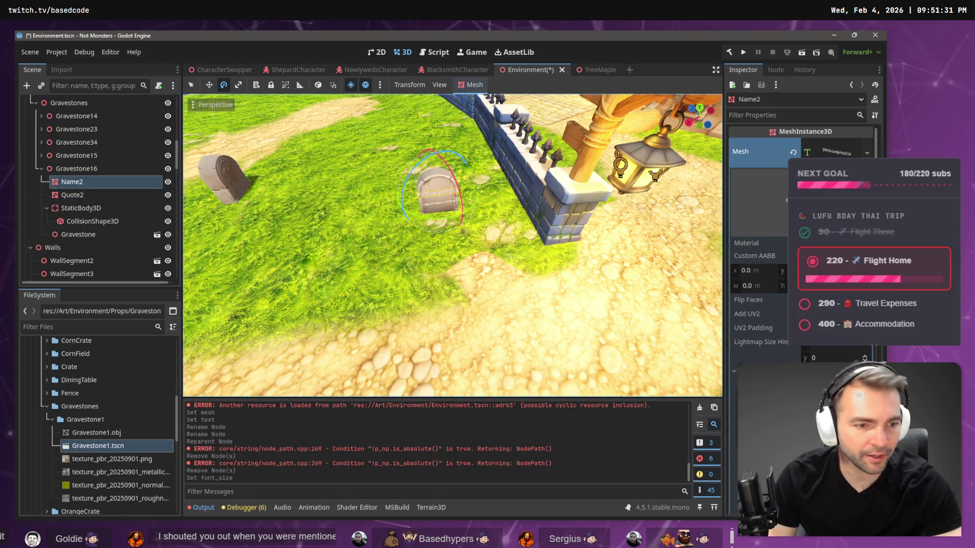
pyautogui.press('Return')
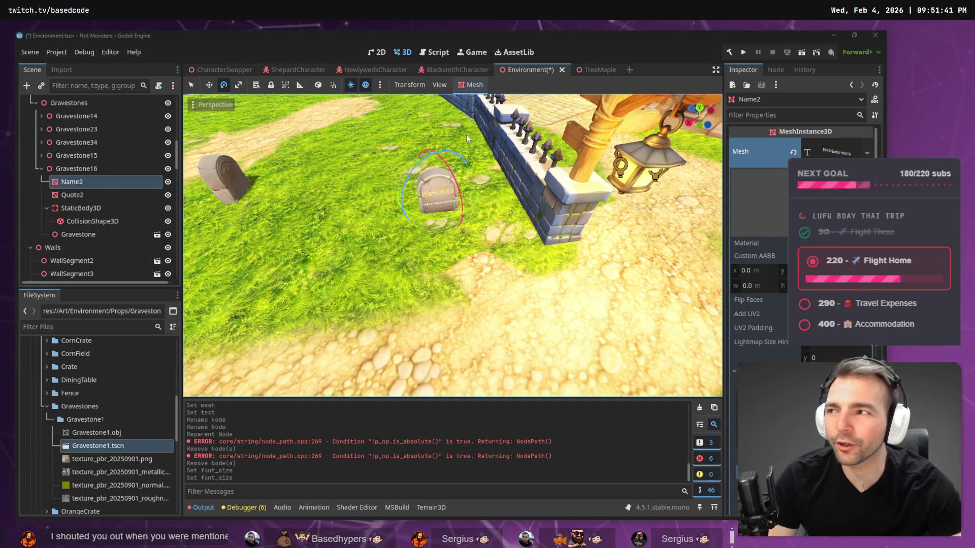
# Push the whole Gravestone16 group back across the grass with the Move tool
pyautogui.rightClick(462, 198)
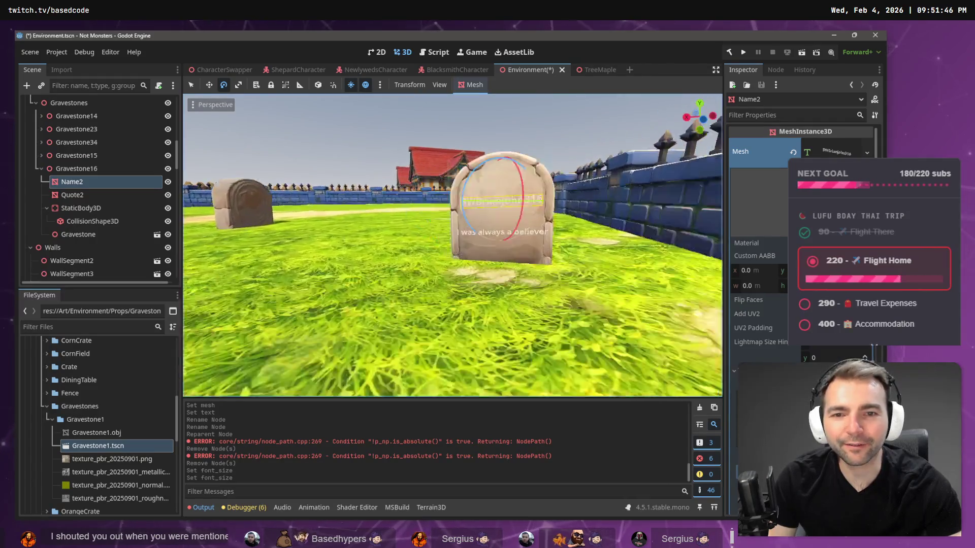
pyautogui.rightClick(462, 198)
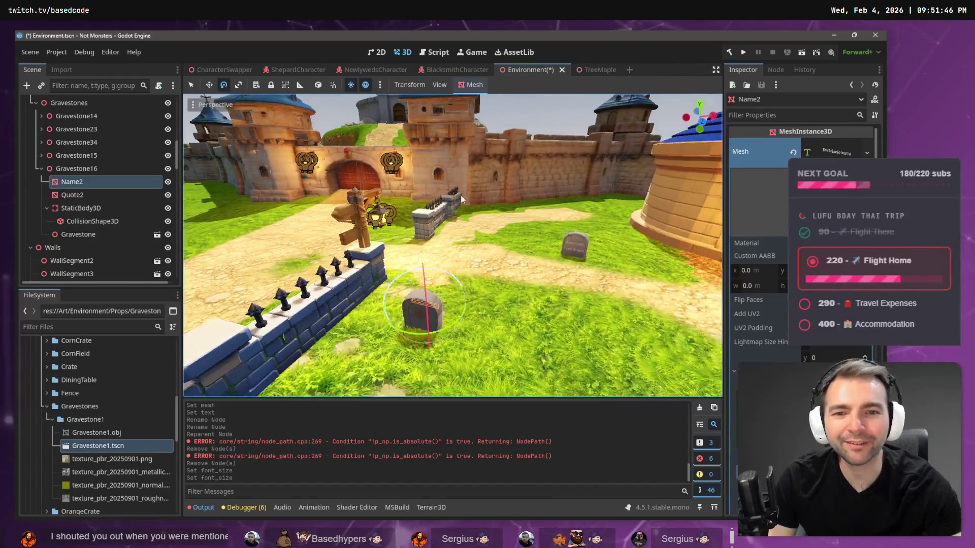
pyautogui.click(98, 172)
pyautogui.press('w')
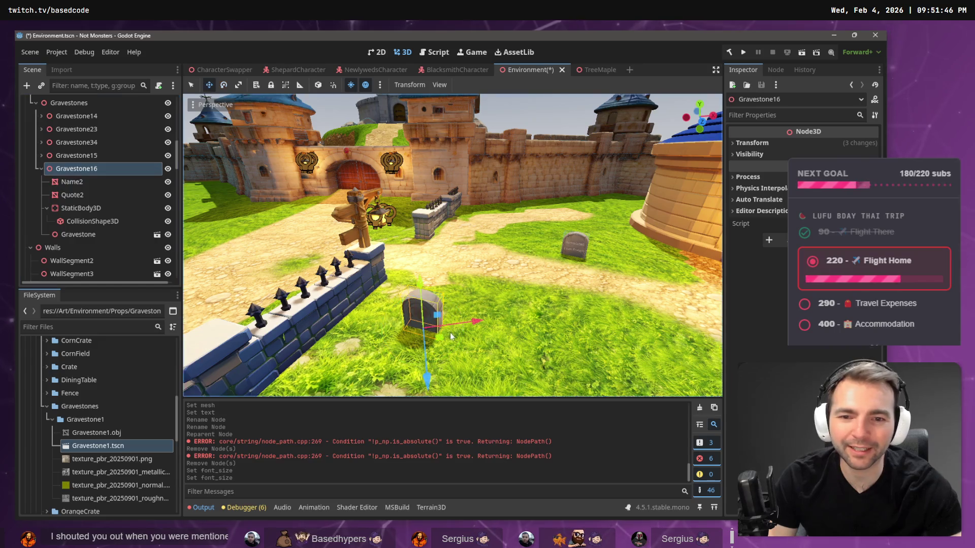
pyautogui.moveTo(444, 337); pyautogui.dragTo(439, 323)
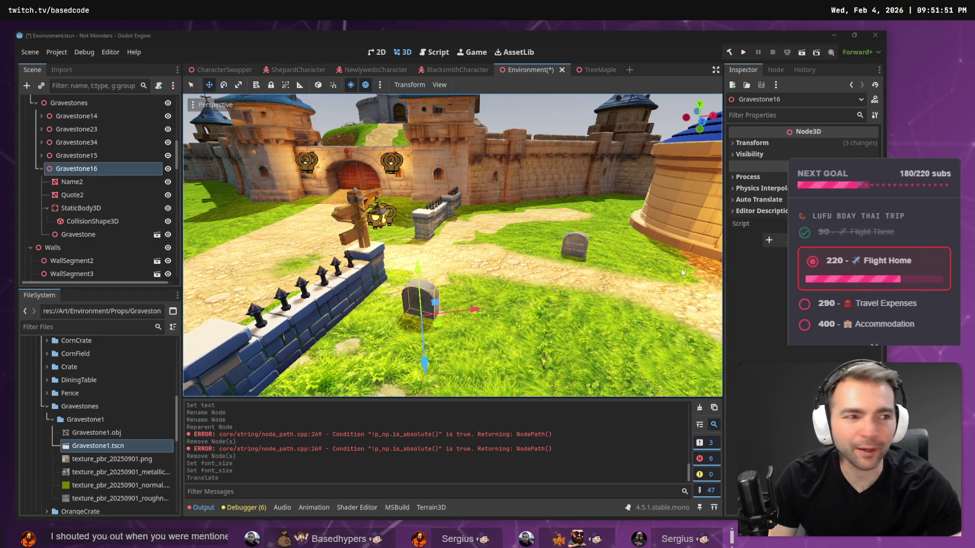
pyautogui.hotkey('alt', 'Tab')
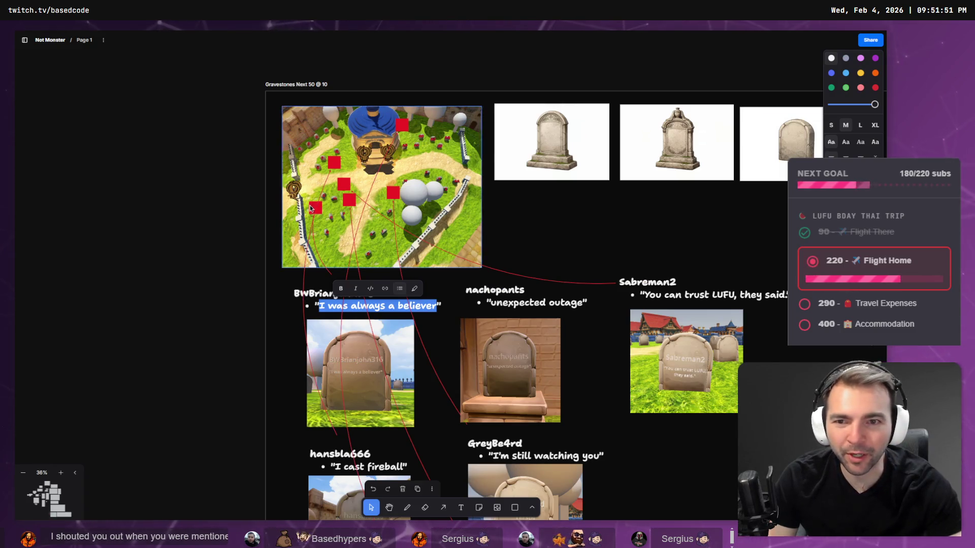
# Select the red markers on the planning board's map
pyautogui.click(349, 200)
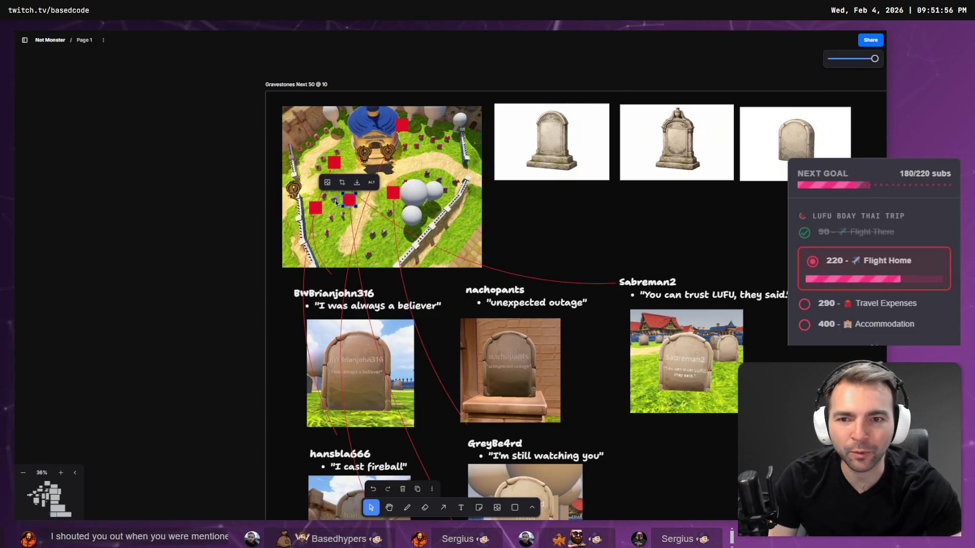
pyautogui.hotkey('alt', 'Tab')
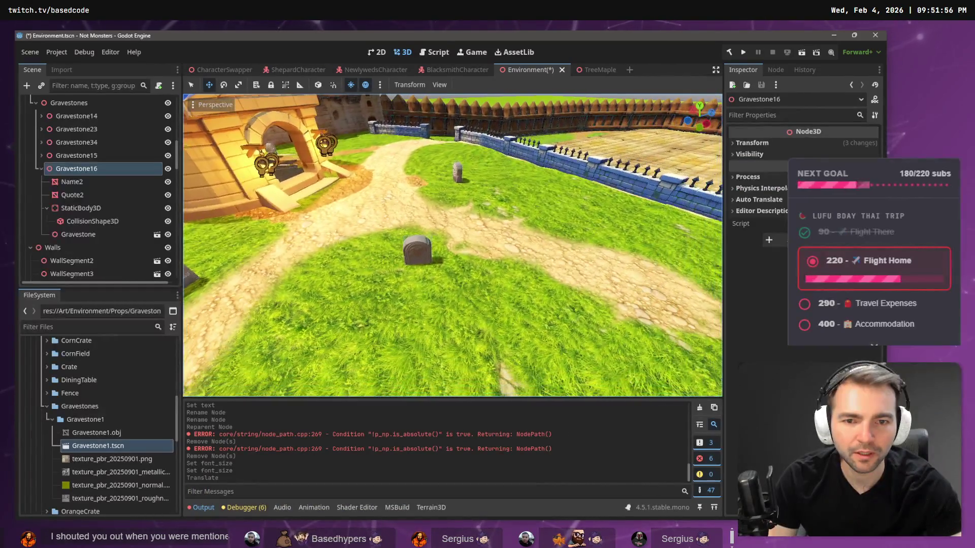
pyautogui.hotkey('alt', 'Tab')
pyautogui.press('Escape')
pyautogui.click(349, 203)
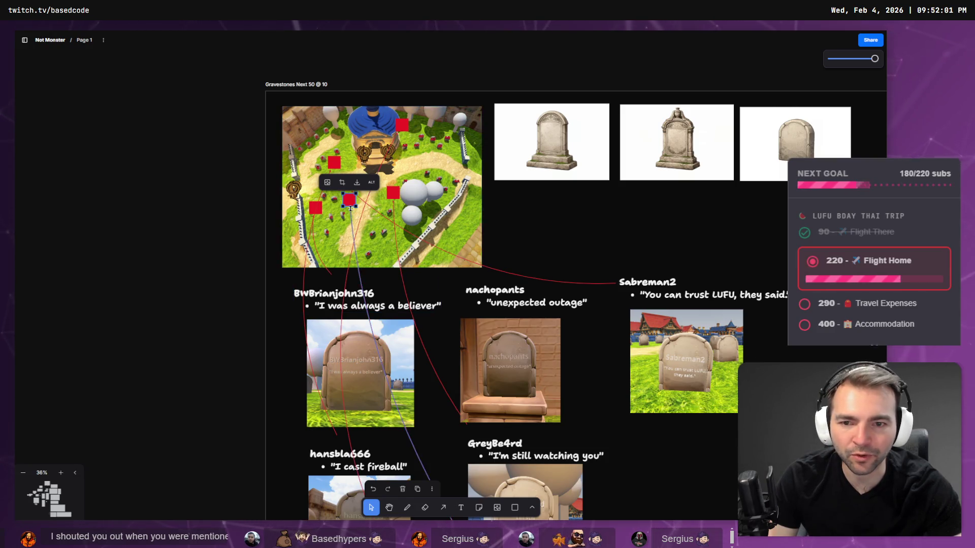
pyautogui.scroll(-3, 436, 409)
# Select another red map marker and scroll through the board's gravestone entries
pyautogui.hotkey('alt', 'Tab')
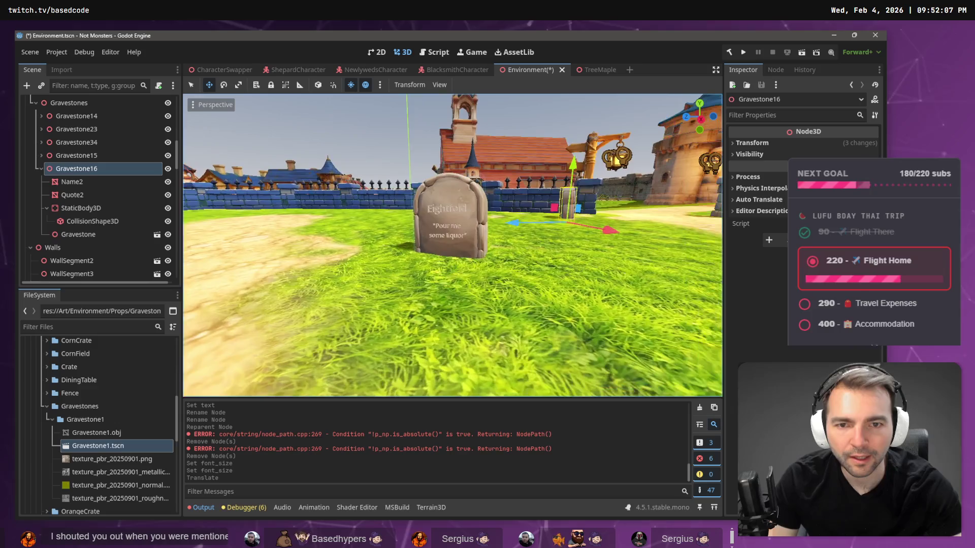
pyautogui.hotkey('alt', 'Tab')
pyautogui.scroll(2, 340, 136)
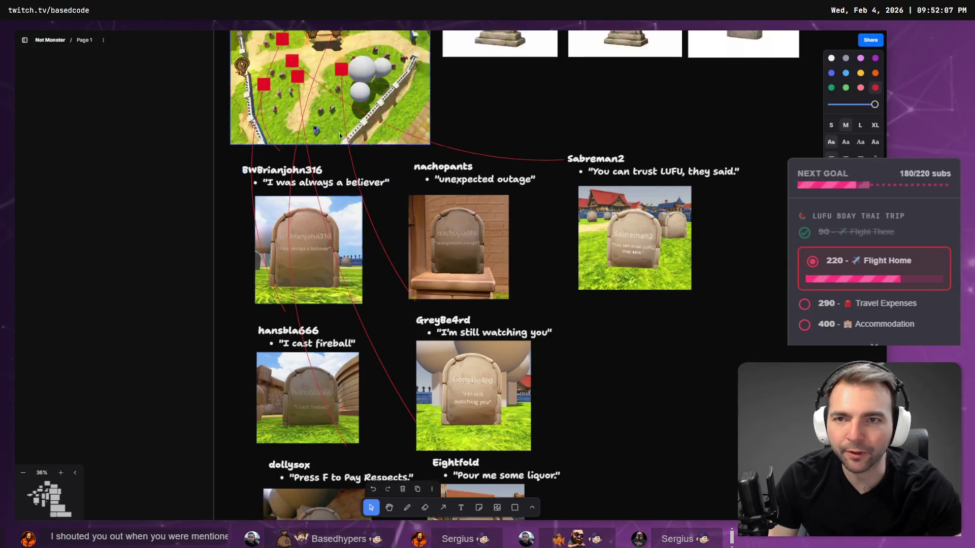
pyautogui.click(292, 105)
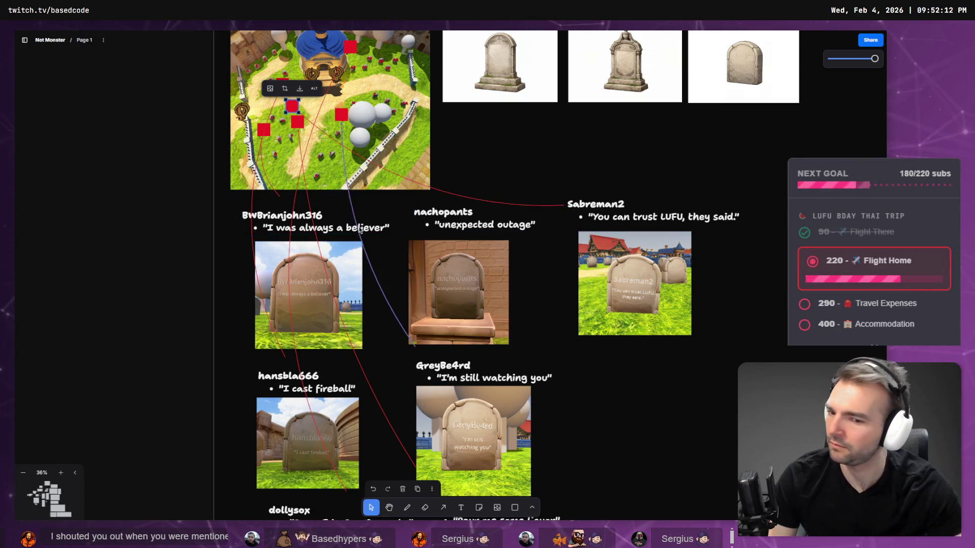
pyautogui.scroll(-2, 358, 228)
pyautogui.scroll(-4, 358, 228)
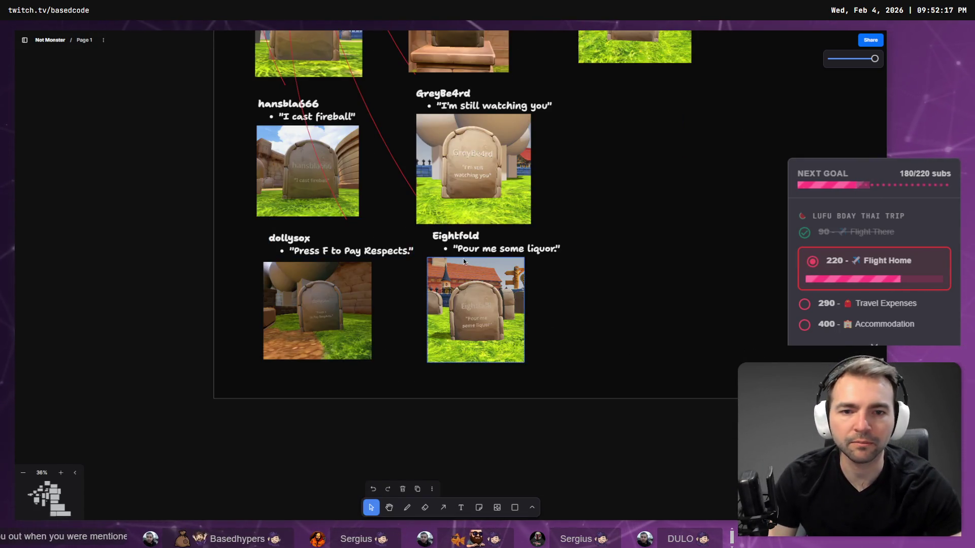
pyautogui.scroll(4, 437, 221)
pyautogui.scroll(2, 299, 127)
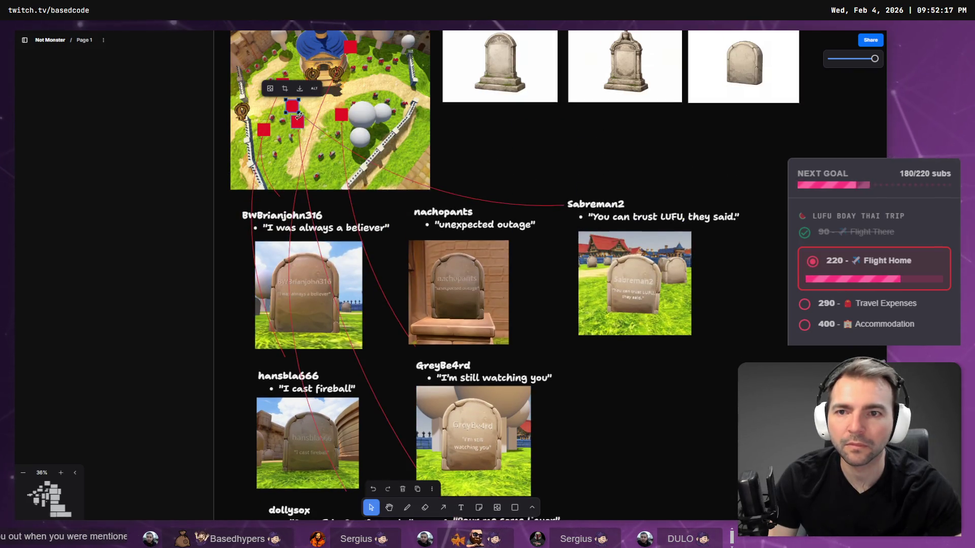
pyautogui.hotkey('alt', 'Tab')
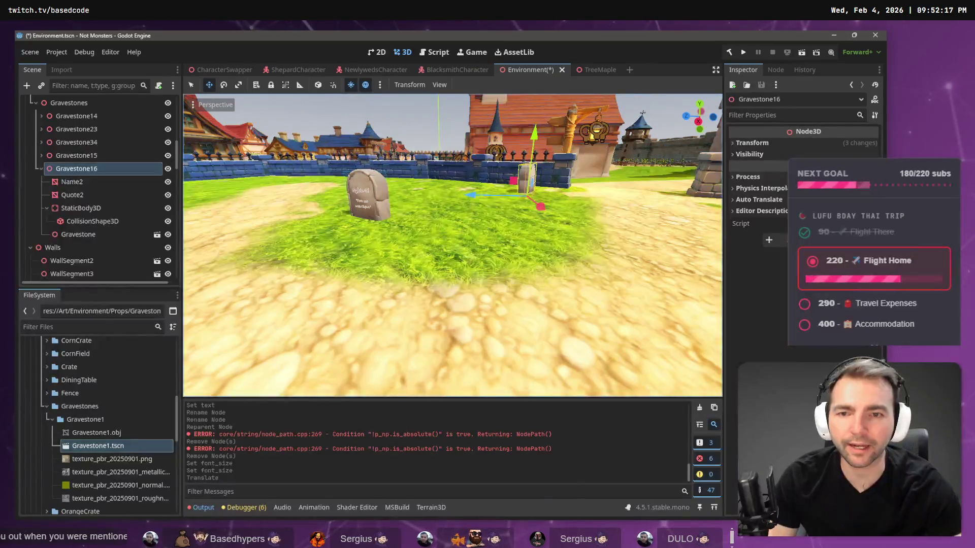
# Select the red marker linked to an entry on the planning board
pyautogui.hotkey('alt', 'Tab')
pyautogui.click(294, 106)
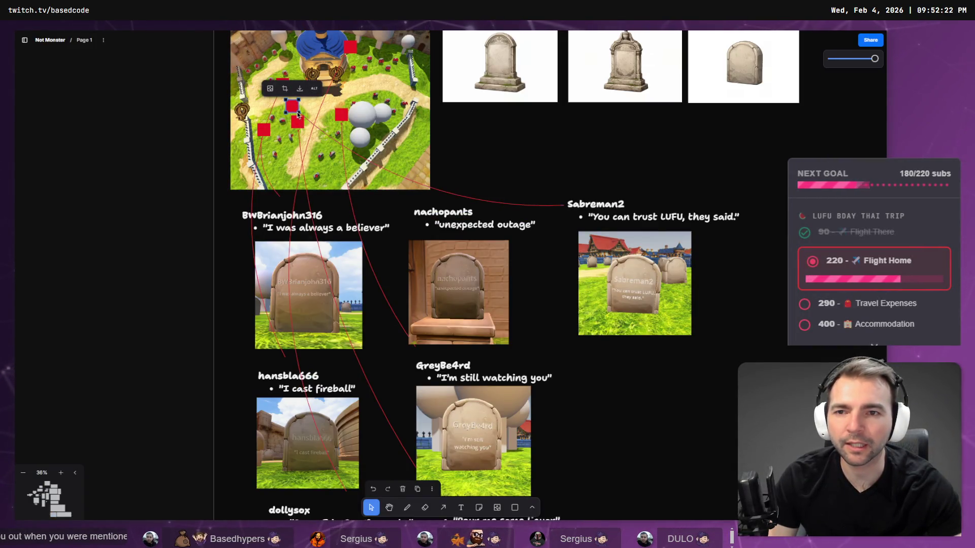
pyautogui.hotkey('alt', 'Tab')
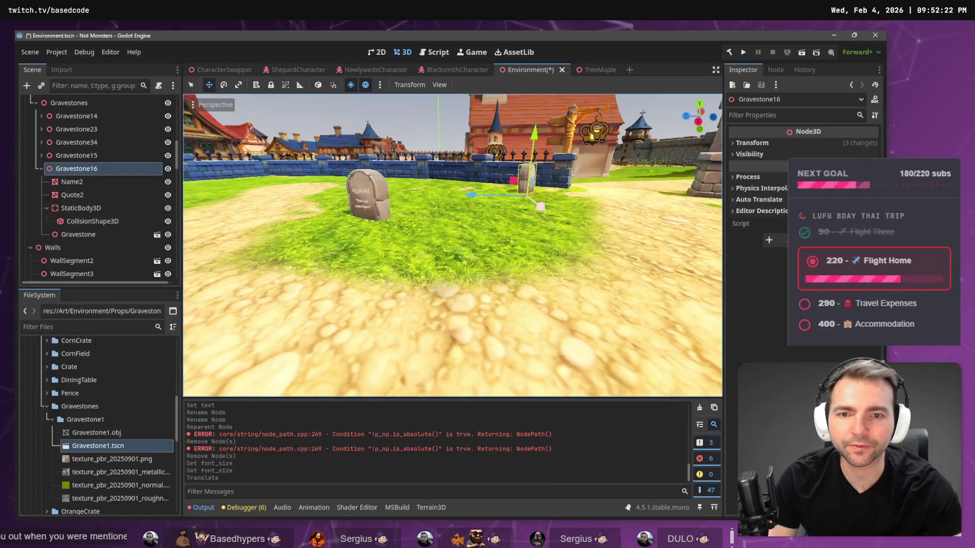
# Copy the Gravestone14 group and paste it as Gravestone17 under Gravestones
pyautogui.click(429, 247)
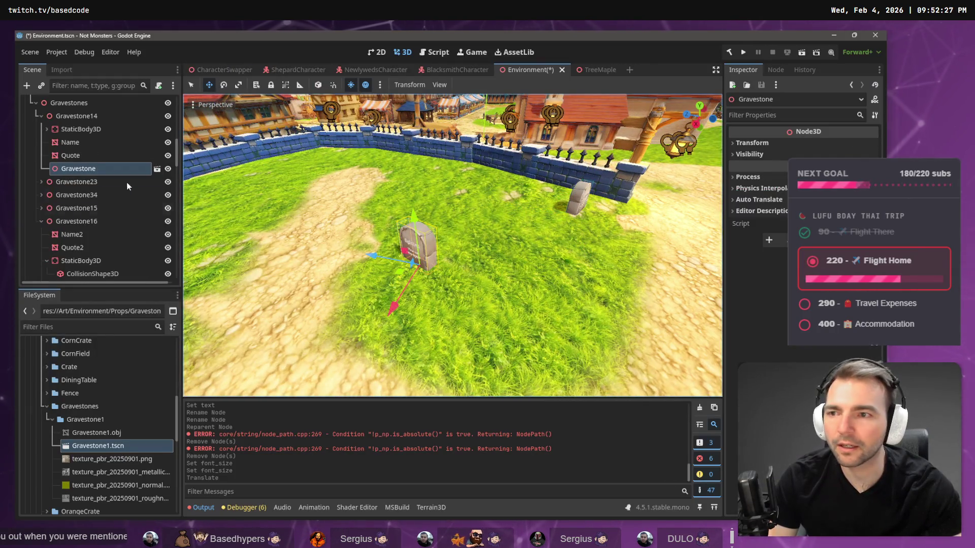
pyautogui.click(41, 116)
pyautogui.hotkey('ctrl', 'c')
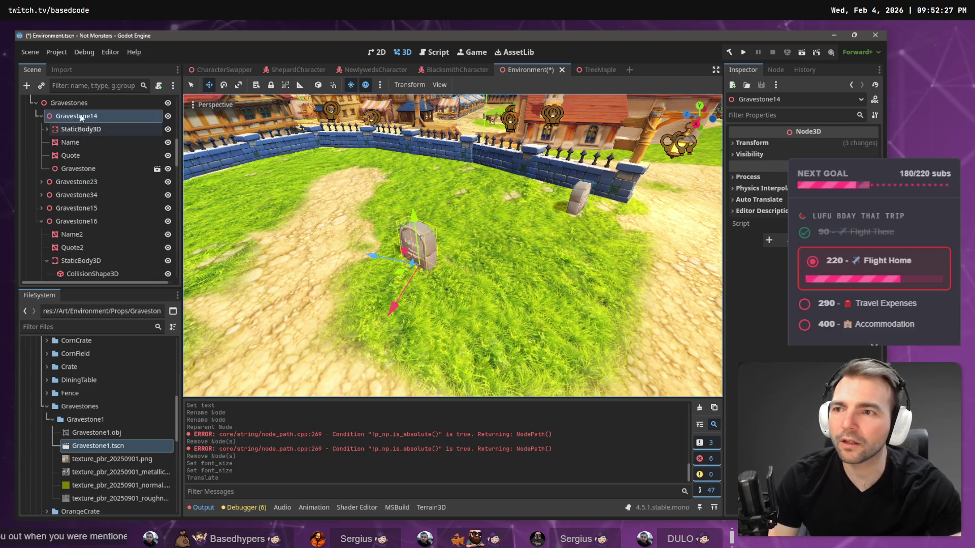
pyautogui.hotkey('ctrl', 'v')
# Move Gravestone17 toward the front of the grass and rotate it
pyautogui.moveTo(400, 272)
pyautogui.mouseDown()
pyautogui.moveTo(509, 370)
pyautogui.moveTo(562, 364)
pyautogui.mouseUp()
pyautogui.press('e')
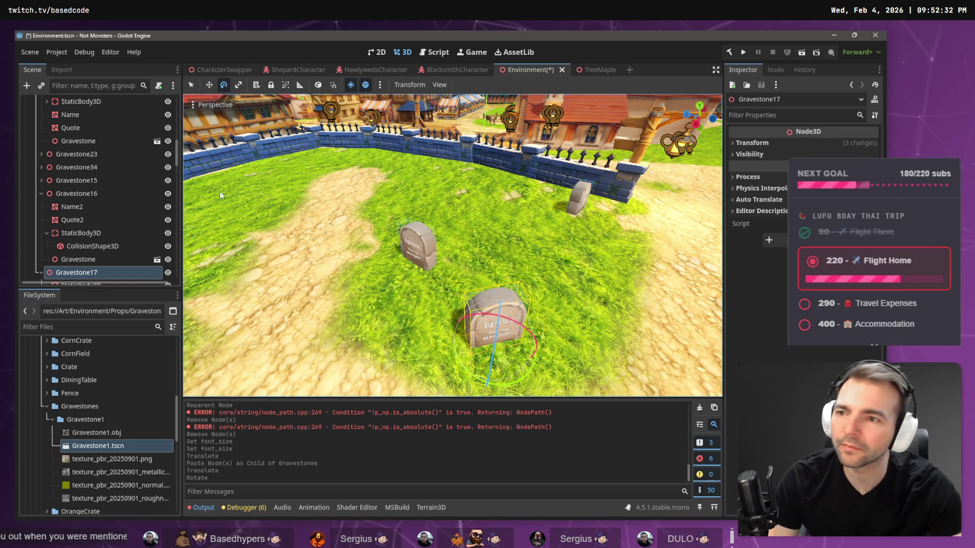
pyautogui.scroll(-3, 105, 245)
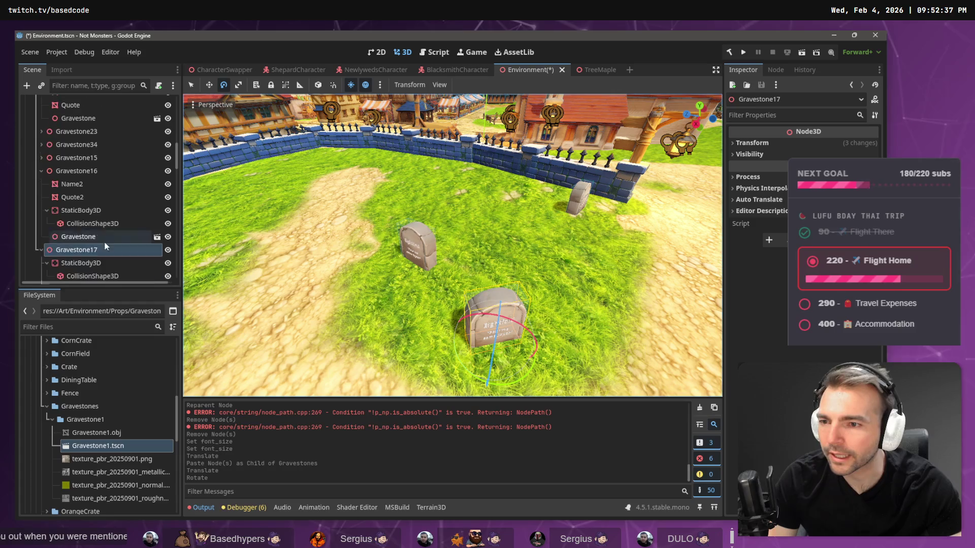
pyautogui.click(84, 245)
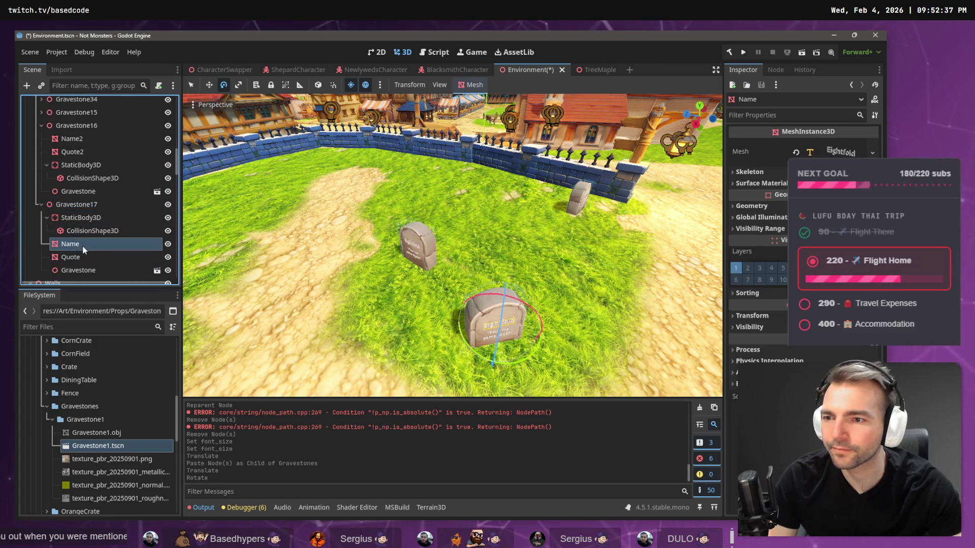
# Add a MeshInstance3D with a TextMesh under Gravestone17's Name node
pyautogui.rightClick(83, 246)
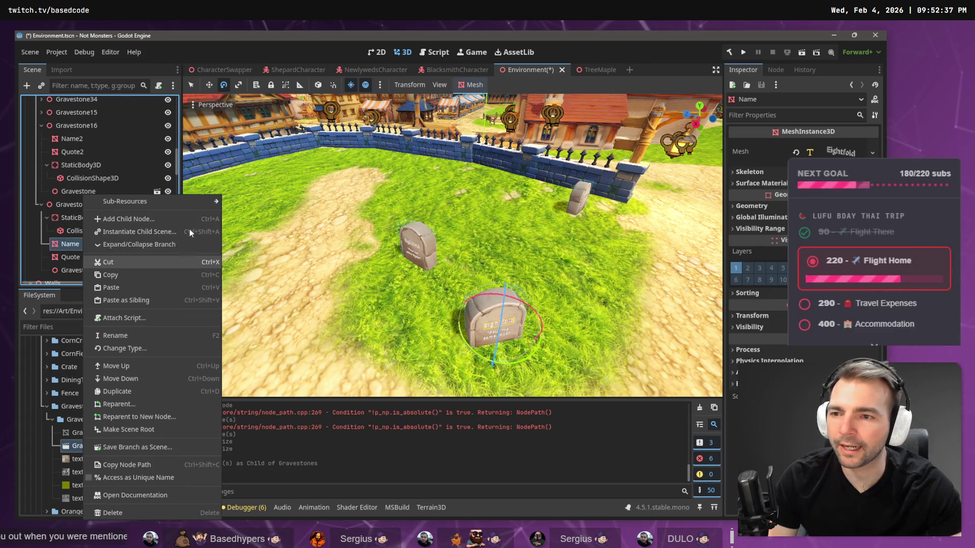
pyautogui.click(202, 224)
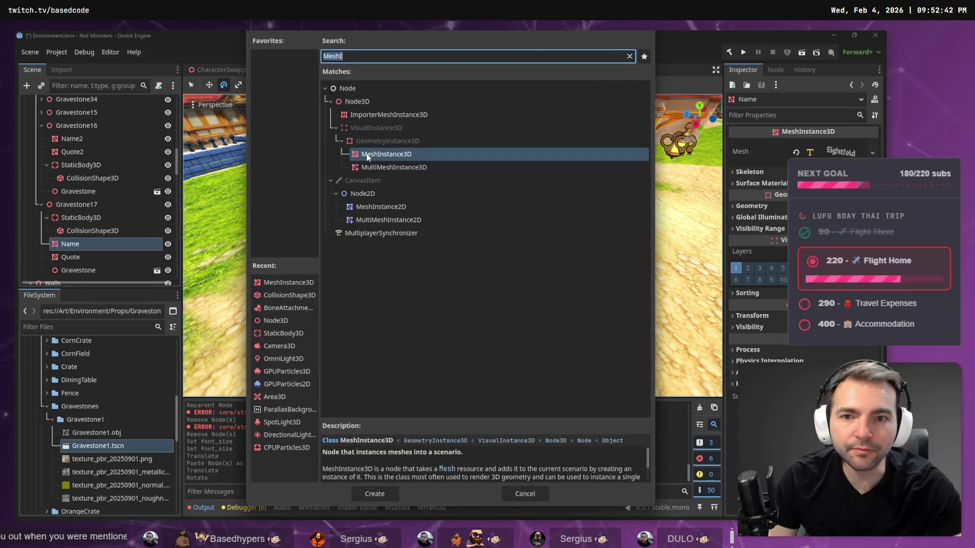
pyautogui.doubleClick(376, 161)
pyautogui.click(851, 148)
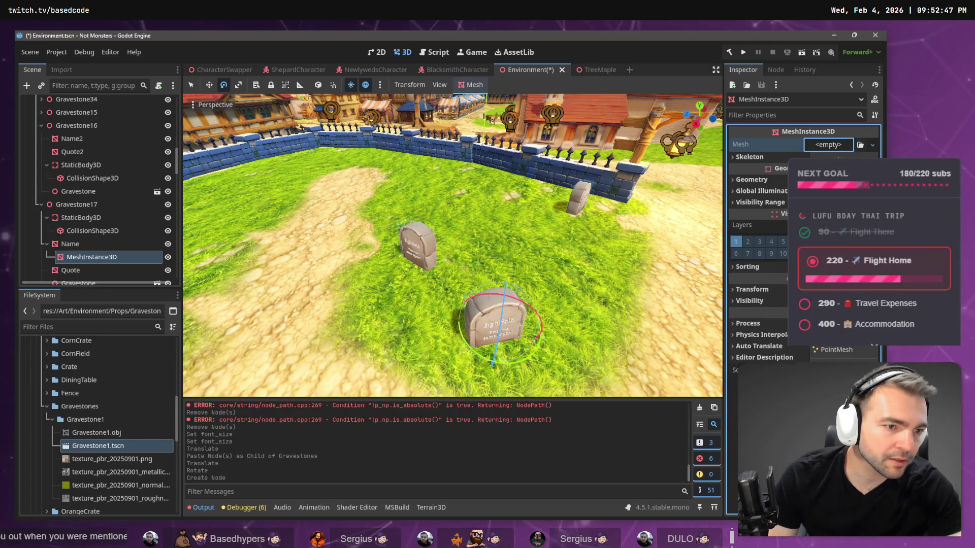
pyautogui.click(837, 405)
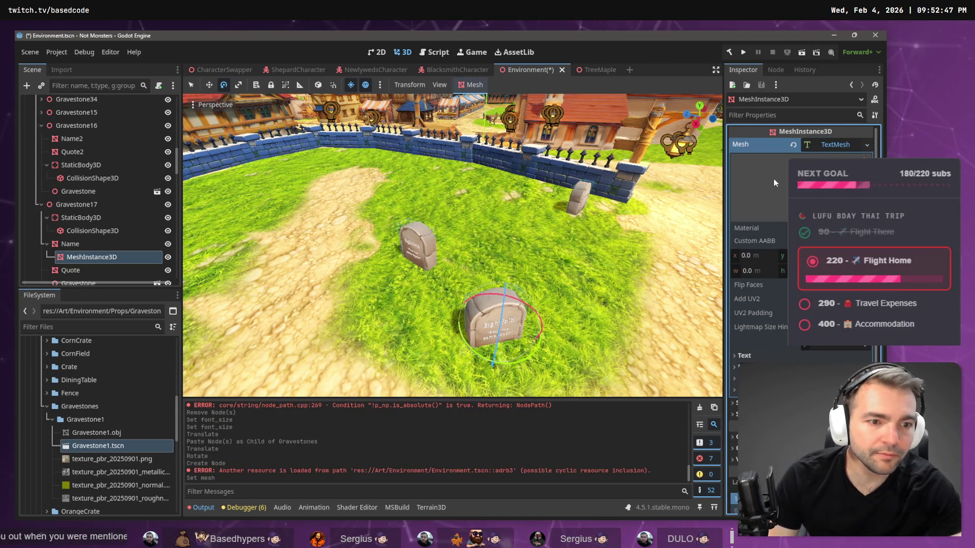
pyautogui.click(770, 355)
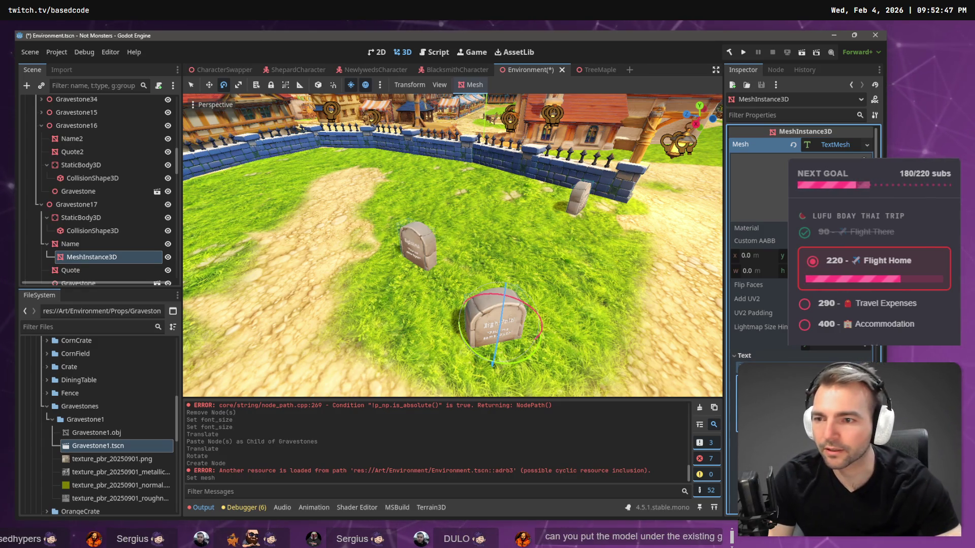
pyautogui.hotkey('ctrl', 'v')
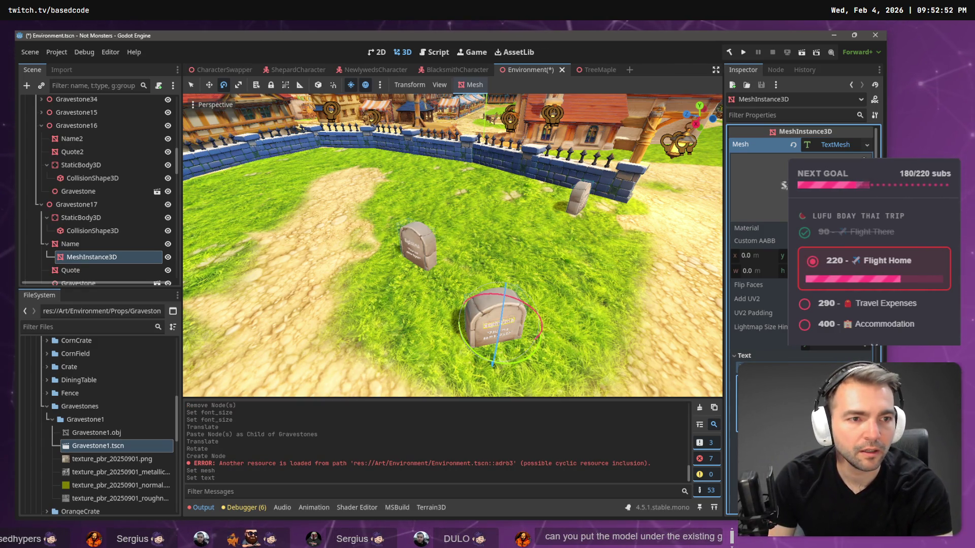
# Copy the entry's viewer name from the planning board and paste it into the name text
pyautogui.hotkey('alt', 'Tab')
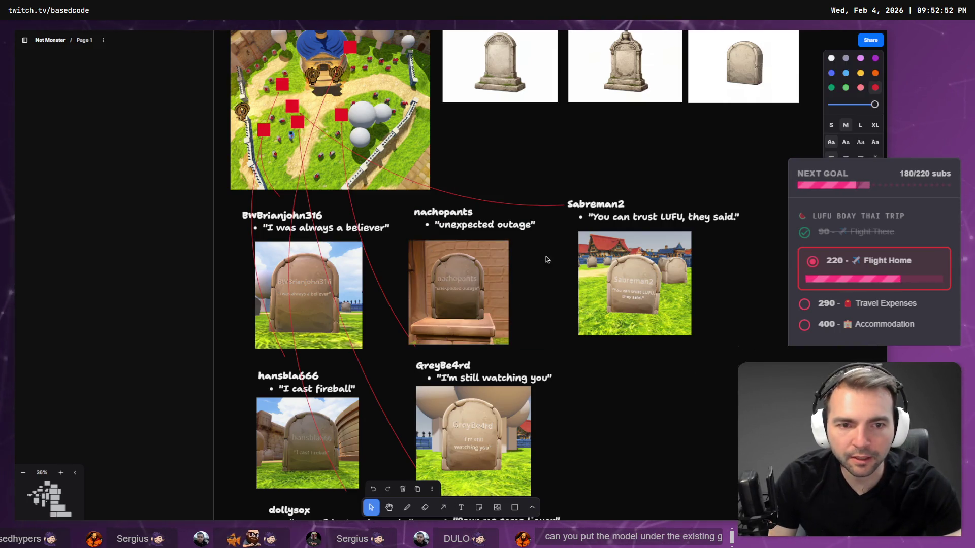
pyautogui.doubleClick(597, 206)
pyautogui.click(597, 205)
pyautogui.doubleClick(597, 206)
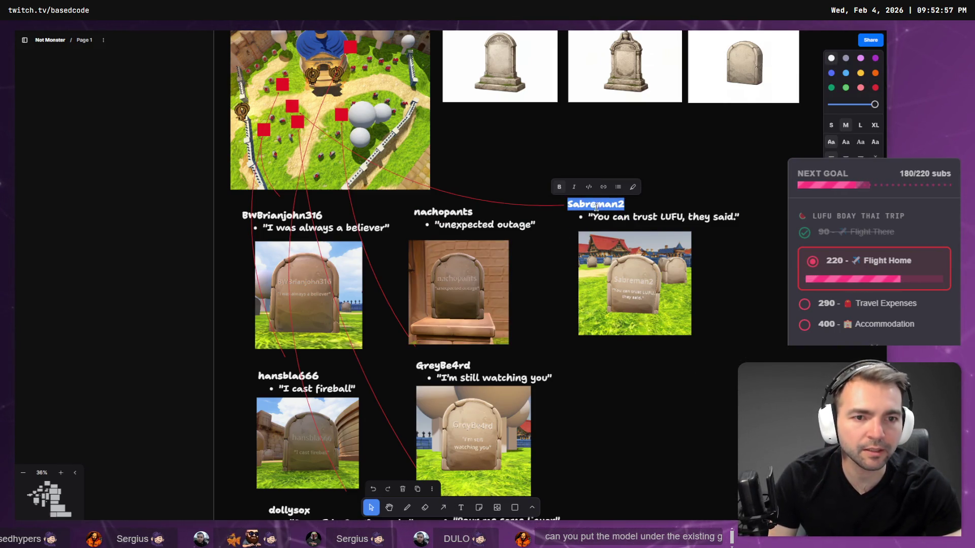
pyautogui.hotkey('ctrl', 'c')
pyautogui.hotkey('alt', 'Tab')
pyautogui.hotkey('ctrl', 'v')
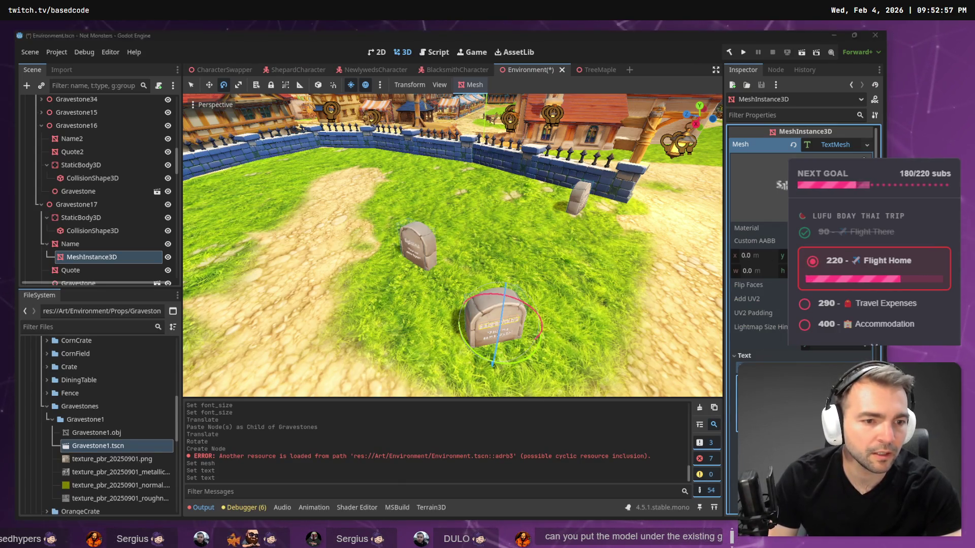
# Copy the quote 'You can trust LUFU, they said' from the board and select the Quote node
pyautogui.hotkey('alt', 'Tab')
pyautogui.click(603, 207)
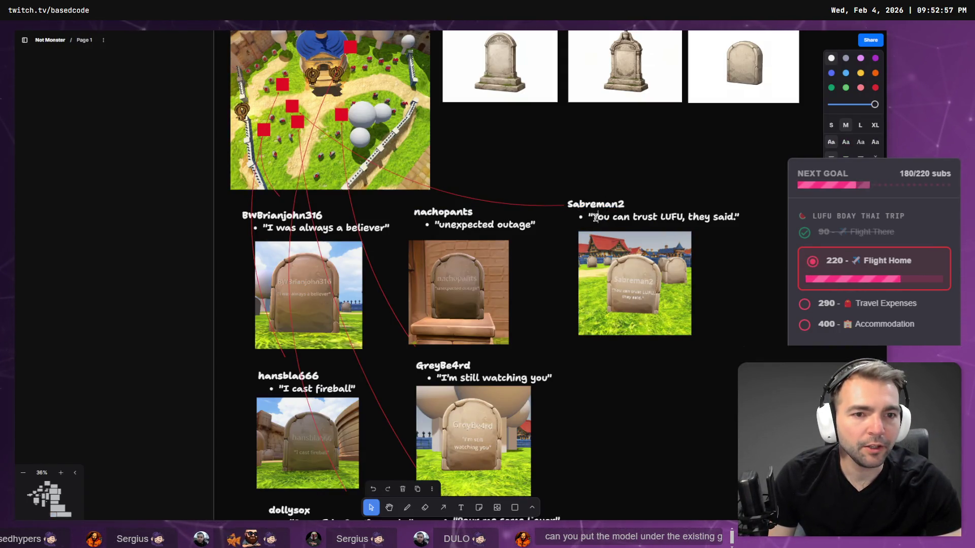
pyautogui.moveTo(592, 217); pyautogui.dragTo(735, 217)
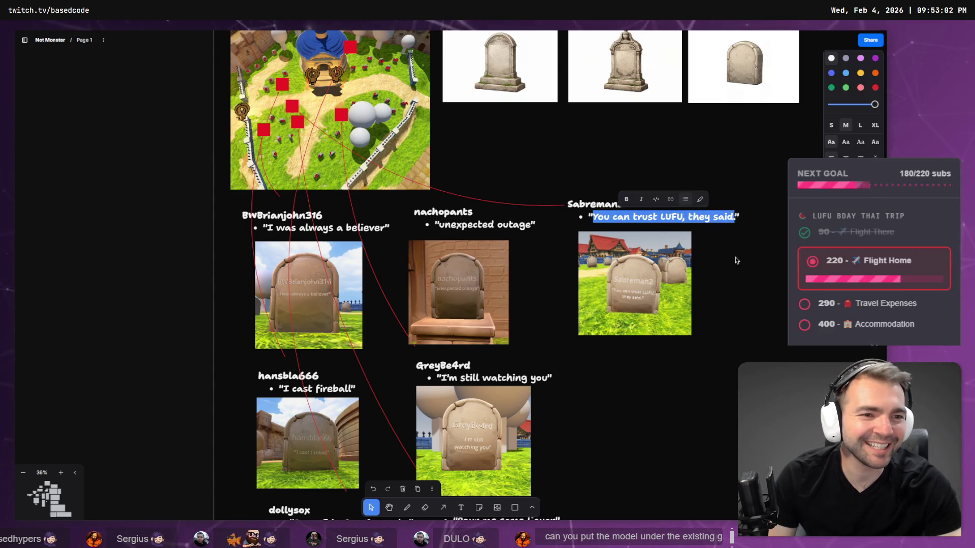
pyautogui.hotkey('shift', 'Left')
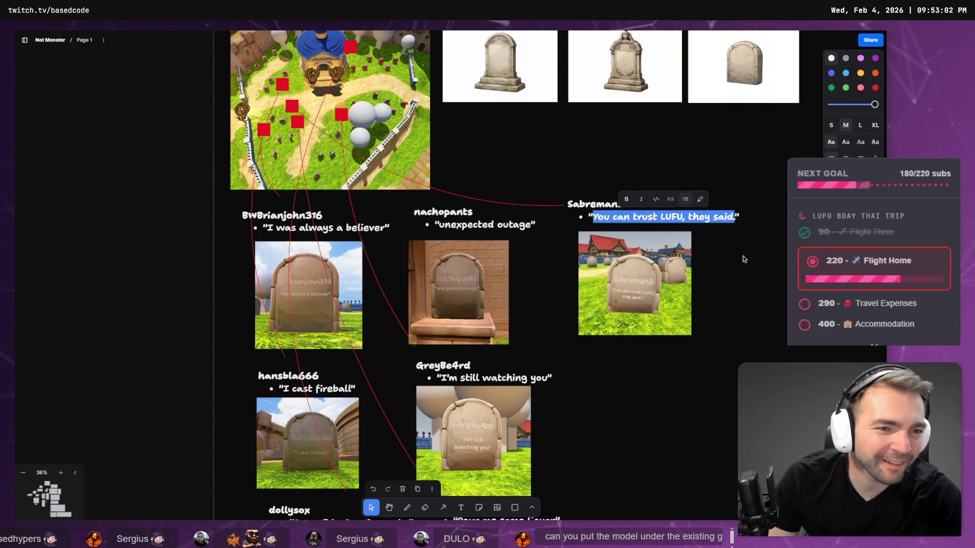
pyautogui.hotkey('alt', 'Tab')
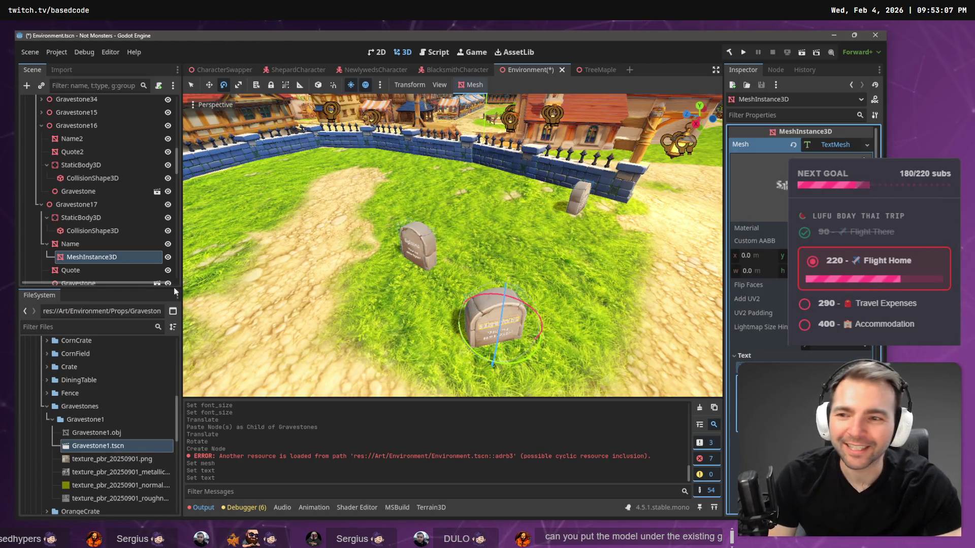
pyautogui.click(71, 270)
pyautogui.rightClick(80, 270)
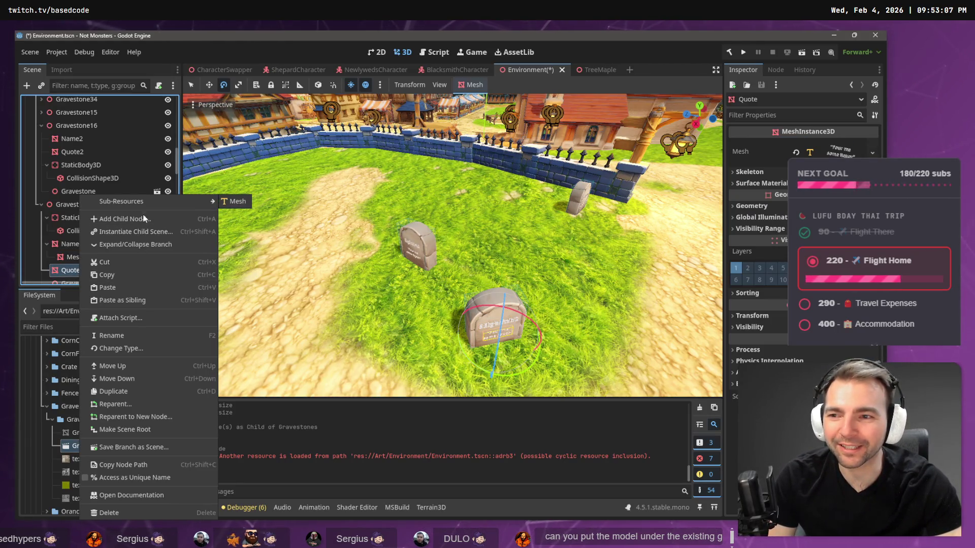
# Add a MeshInstance3D with a TextMesh under Quote and paste the copied quote as its text
pyautogui.click(144, 219)
pyautogui.click(380, 157)
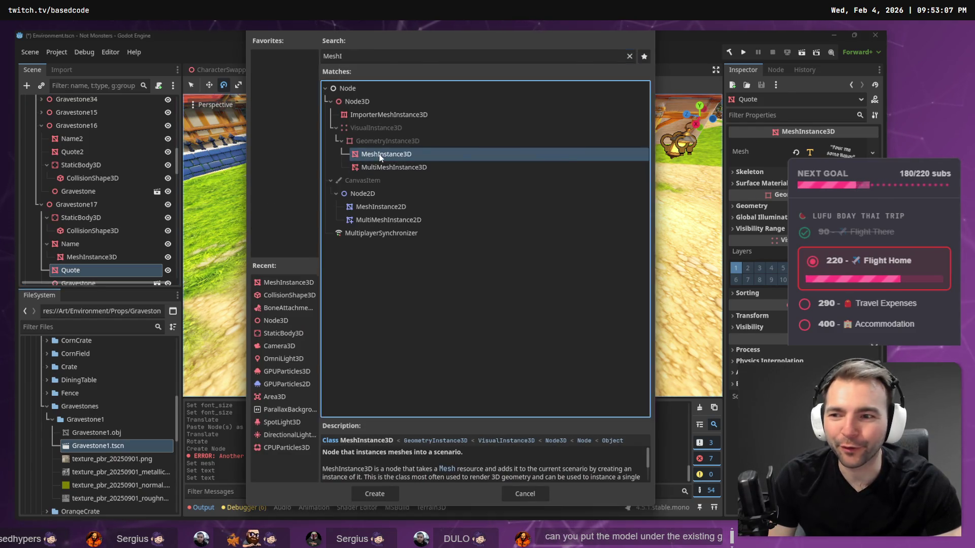
pyautogui.doubleClick(380, 156)
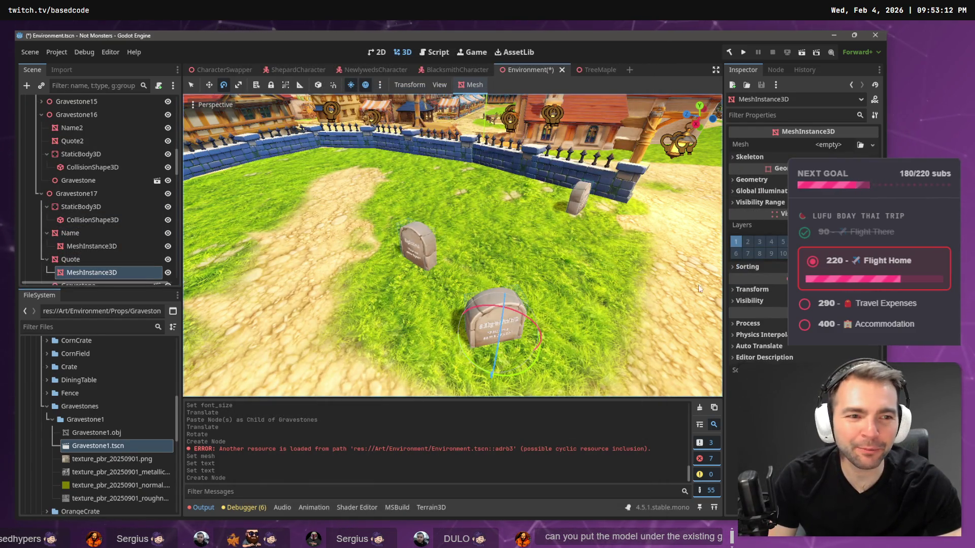
pyautogui.click(872, 145)
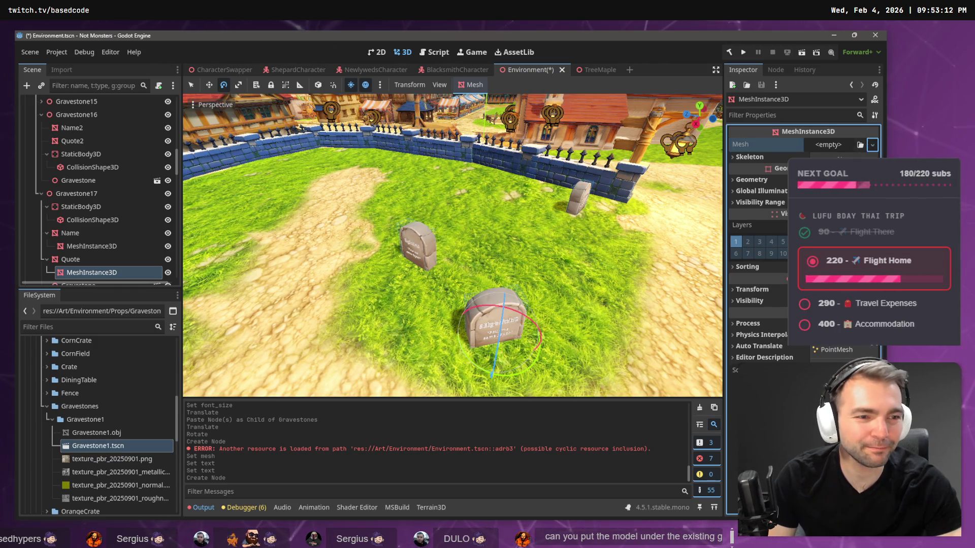
pyautogui.click(837, 405)
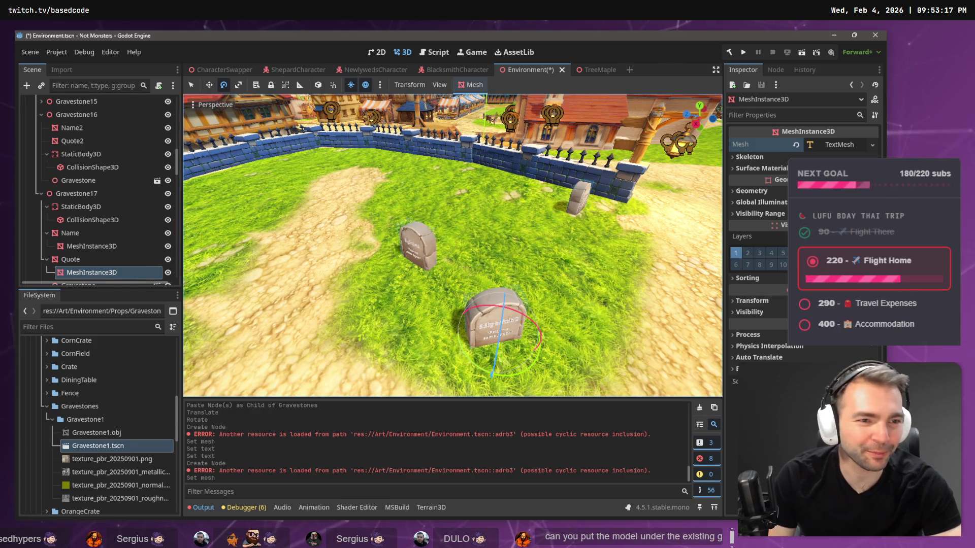
pyautogui.click(835, 145)
pyautogui.click(744, 355)
pyautogui.click(747, 386)
pyautogui.hotkey('ctrl', 'v')
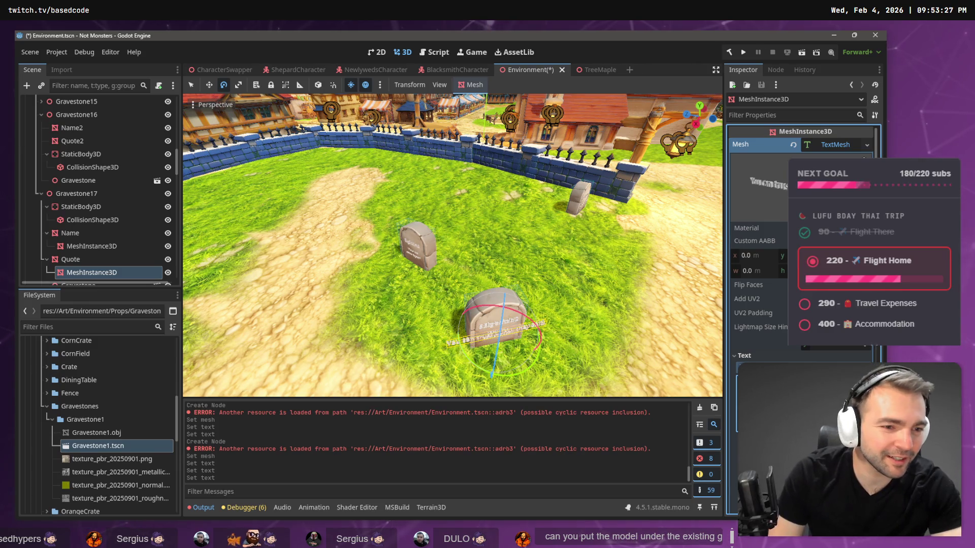
# Wrap the quote onto more lines and reduce its font size
pyautogui.press('Return')
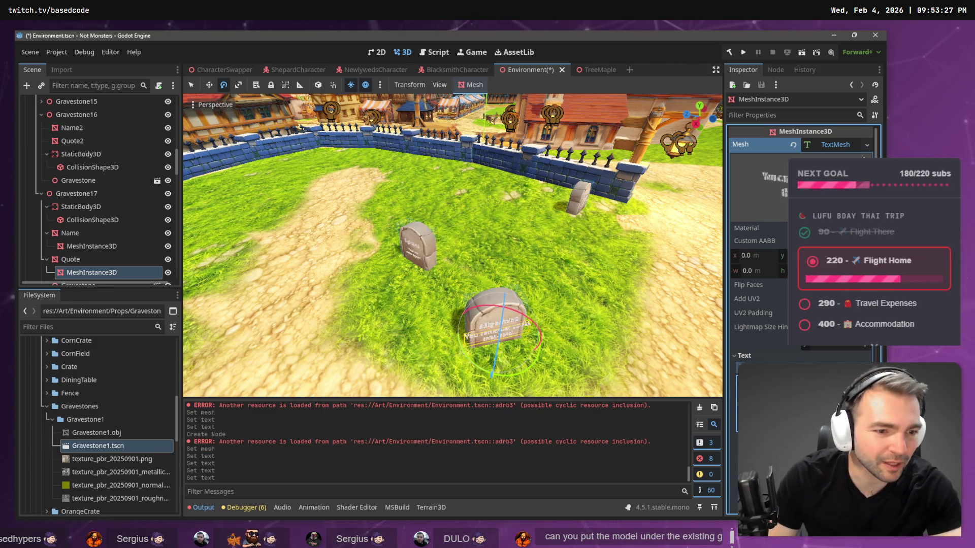
pyautogui.press('Return')
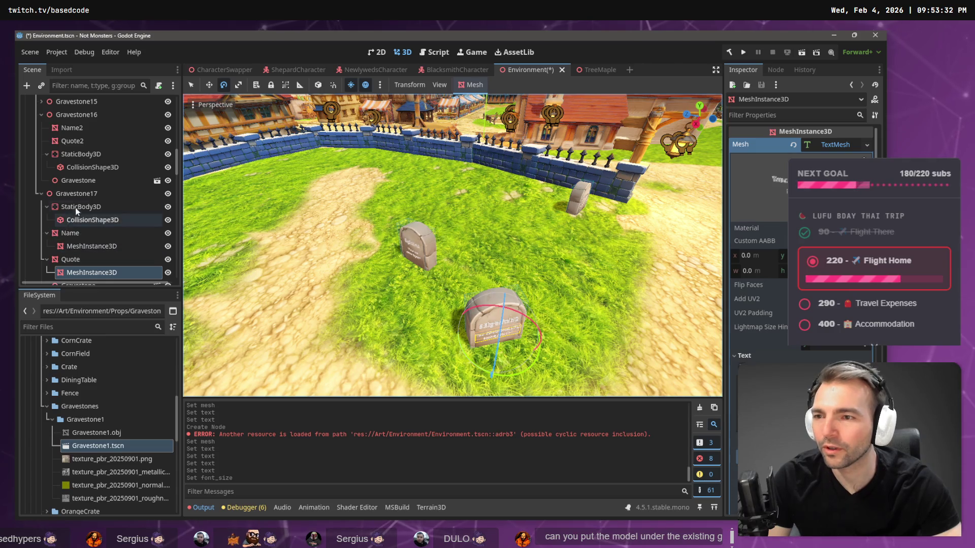
pyautogui.click(87, 193)
pyautogui.hotkey('alt', 'Tab')
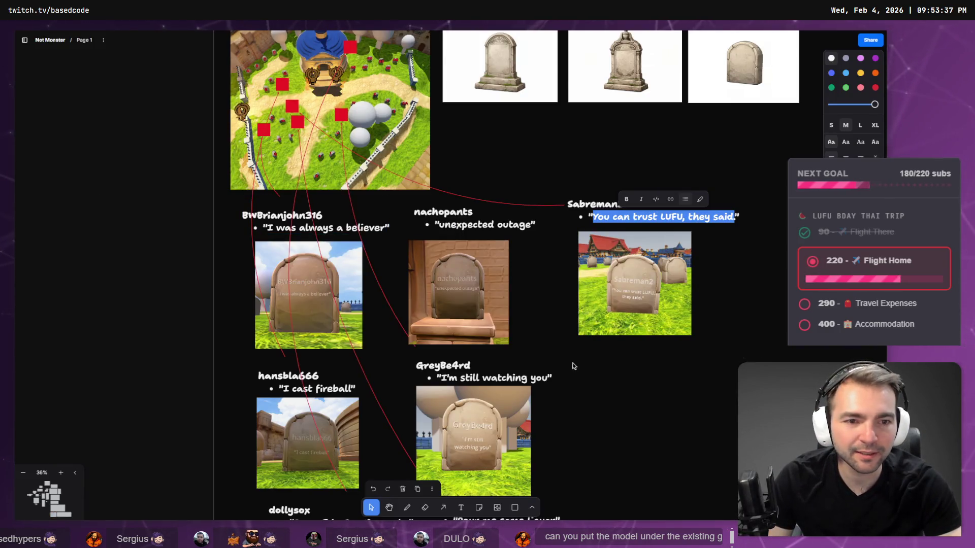
pyautogui.hotkey('alt', 'Tab')
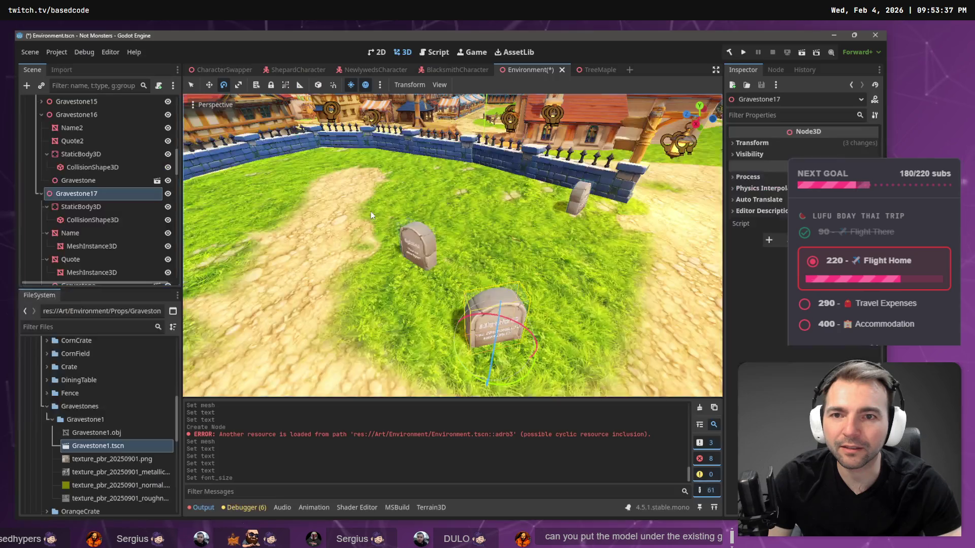
# Save the Environment scene
pyautogui.hotkey('alt', 'Tab')
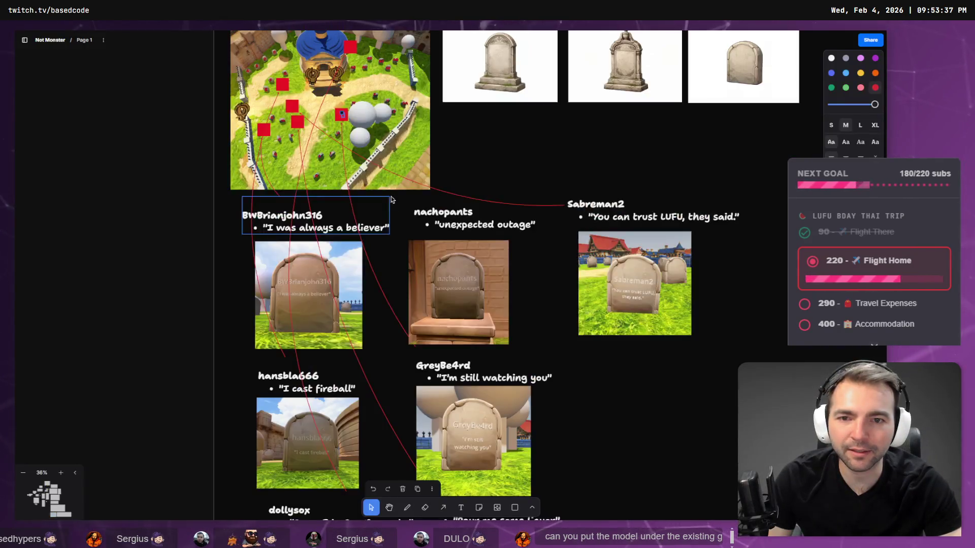
pyautogui.hotkey('alt', 'Tab')
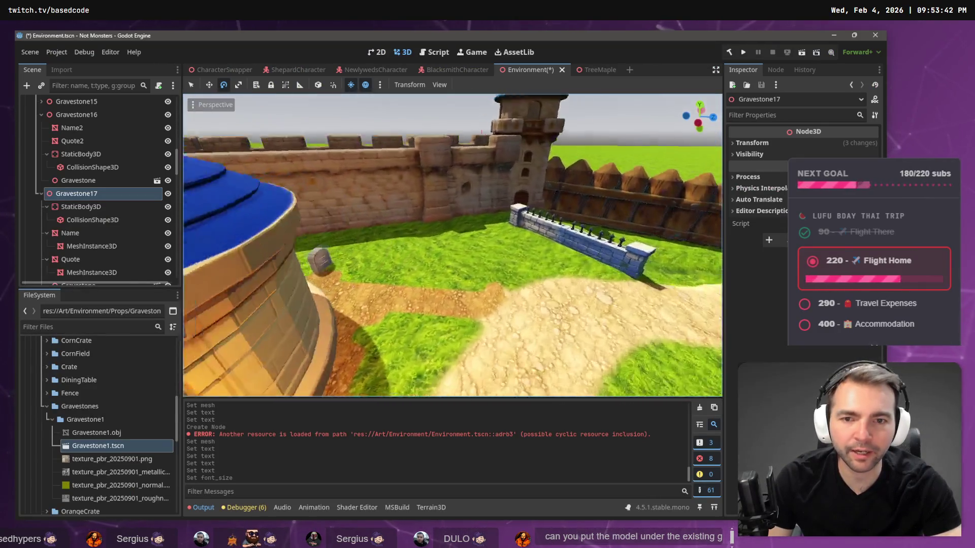
pyautogui.hotkey('ctrl', 's')
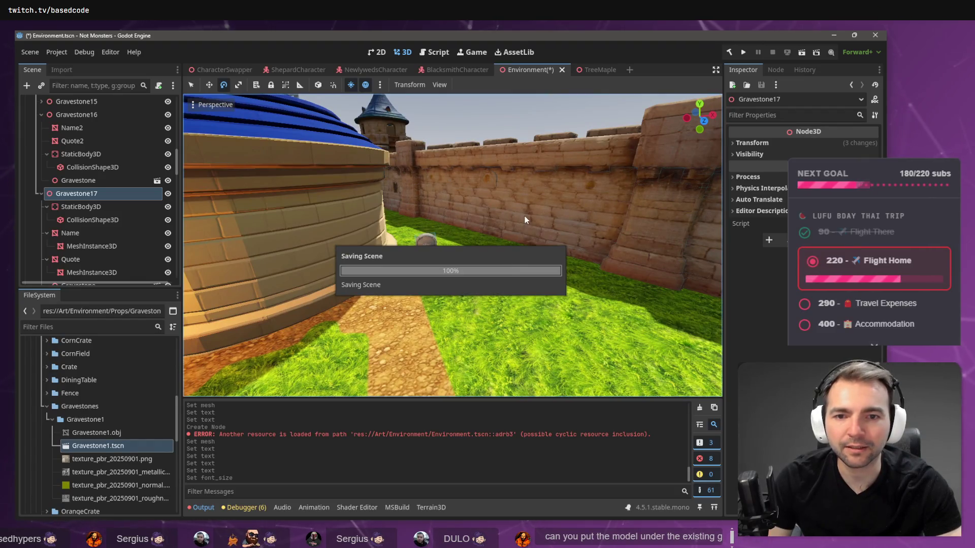
# Fly up to an overview of the village and select the Chapel node
pyautogui.press('s')
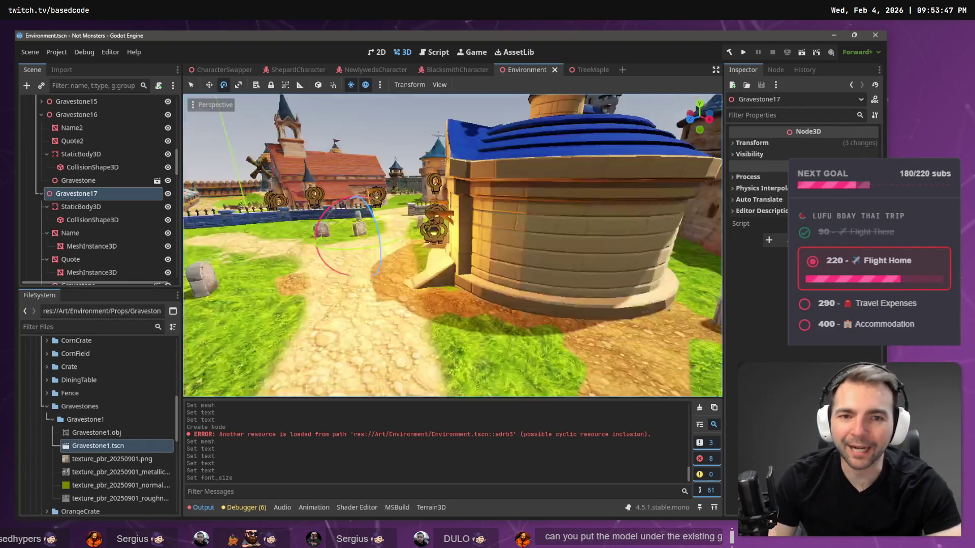
pyautogui.press('e')
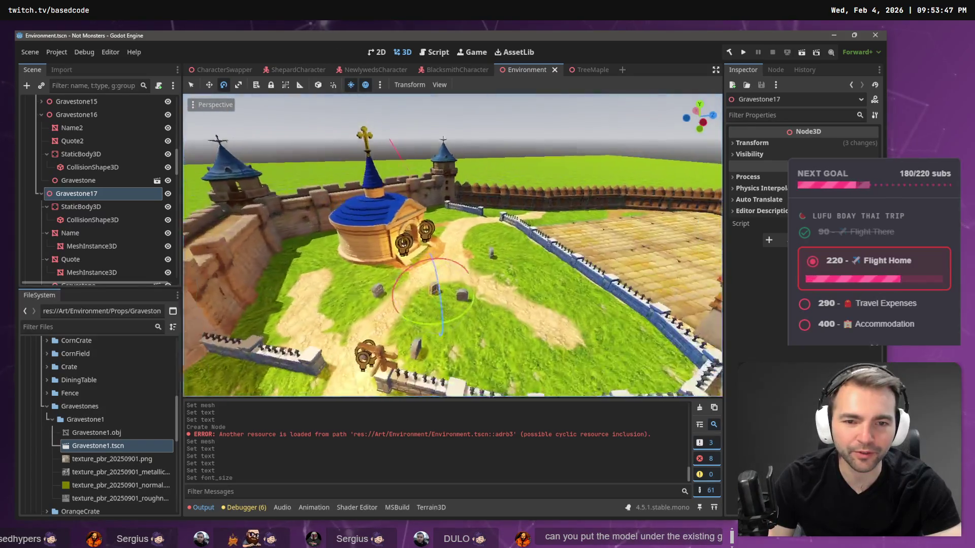
pyautogui.press('d')
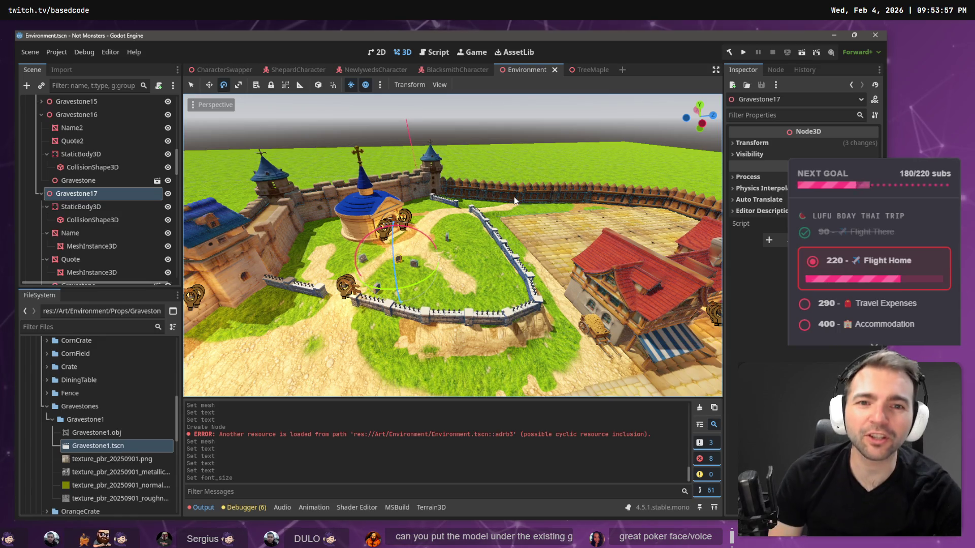
pyautogui.click(523, 139)
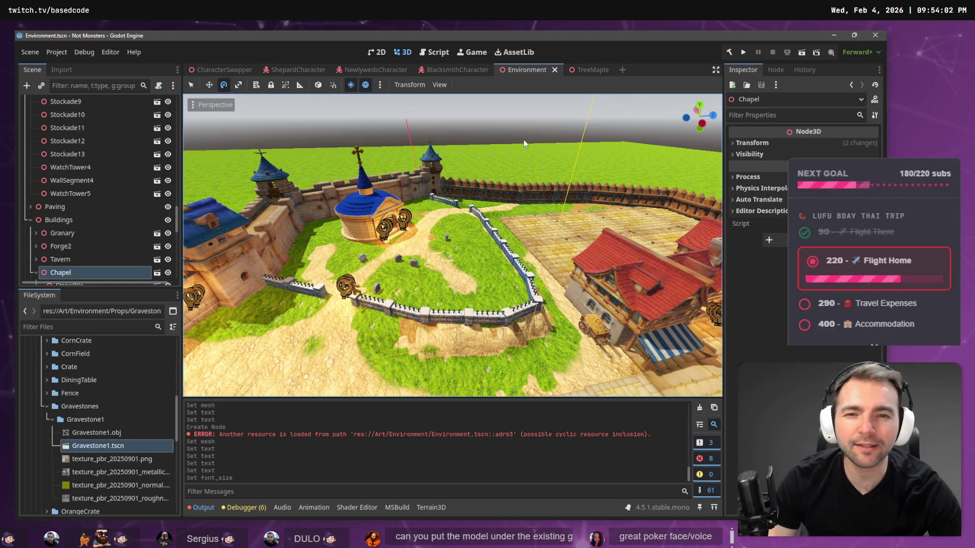
# Fly the viewport over the town, chapel and graveyard to inspect the area around the chapel
pyautogui.rightClick(496, 190)
pyautogui.press('w')
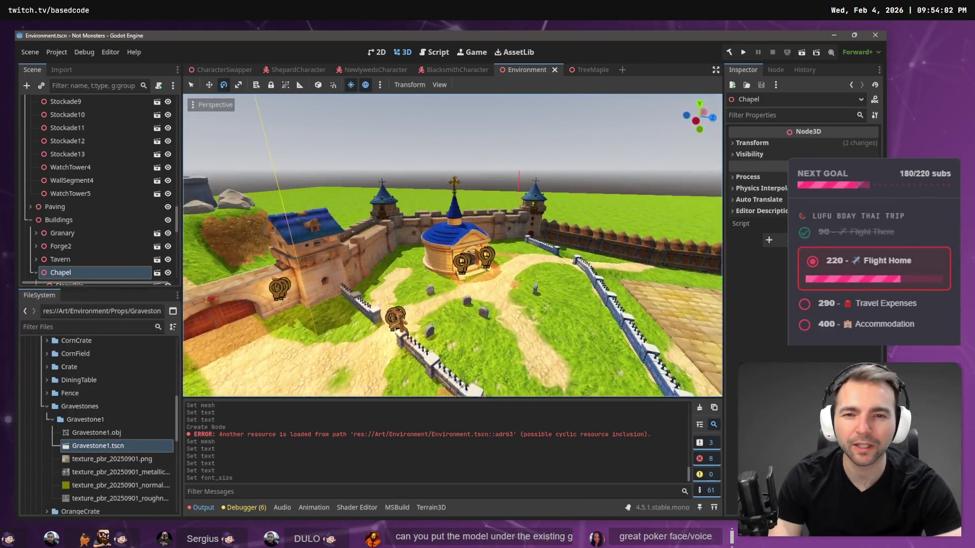
pyautogui.press('w')
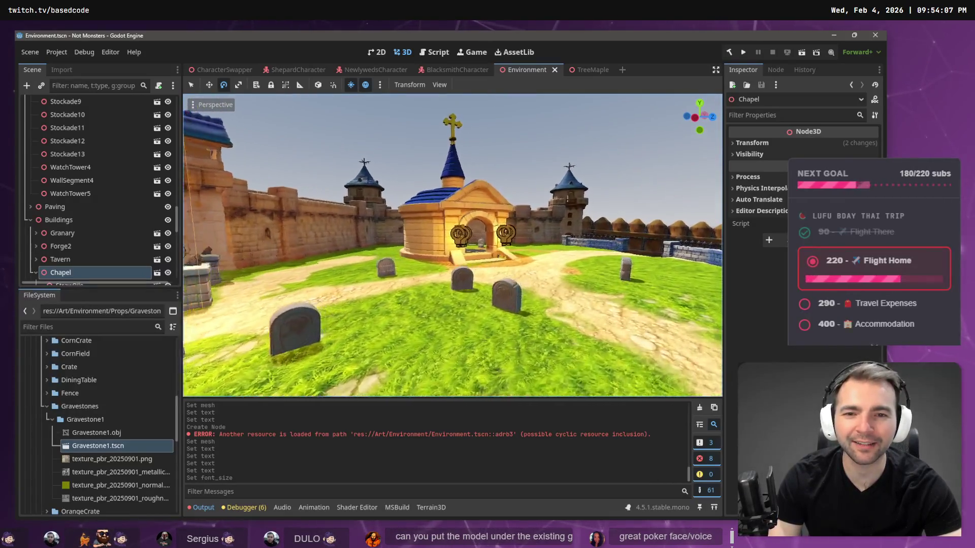
pyautogui.press('w')
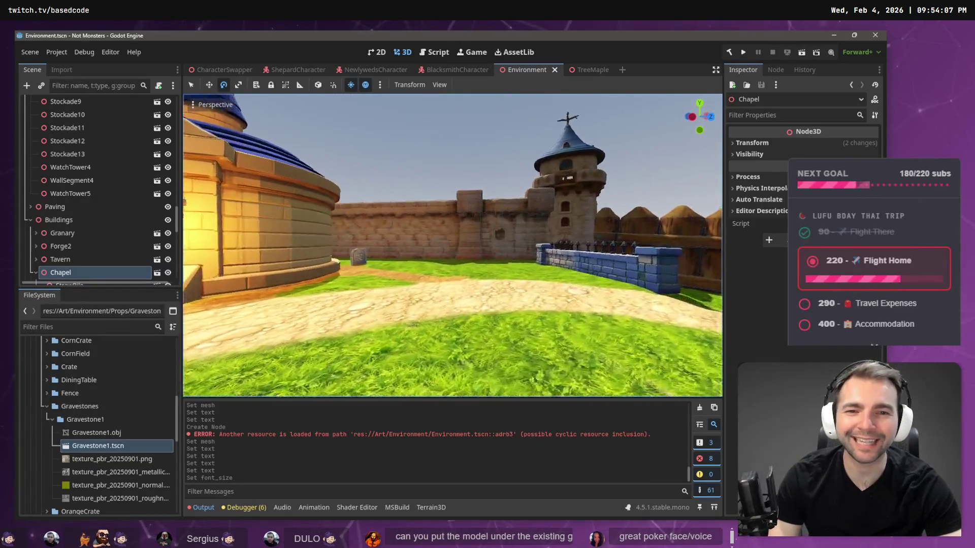
pyautogui.press('w')
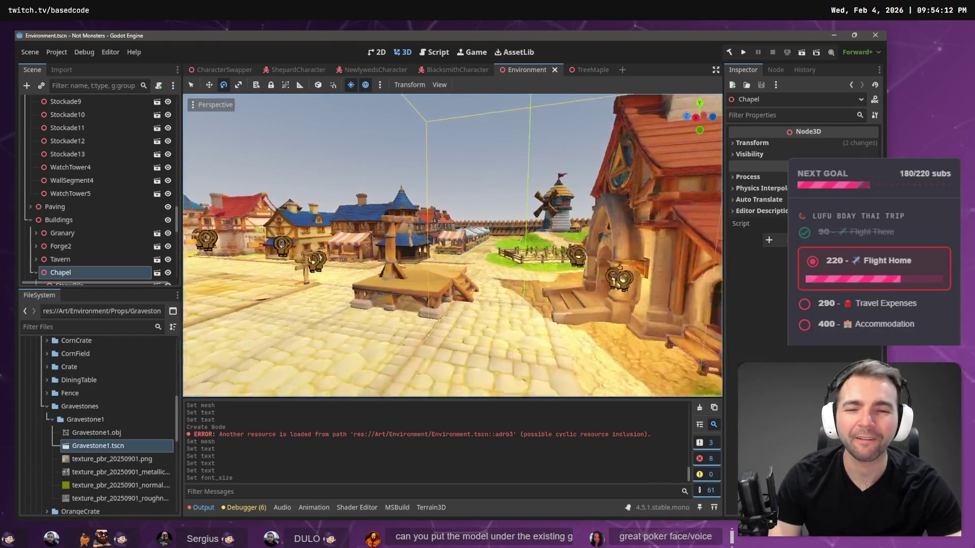
pyautogui.press('w')
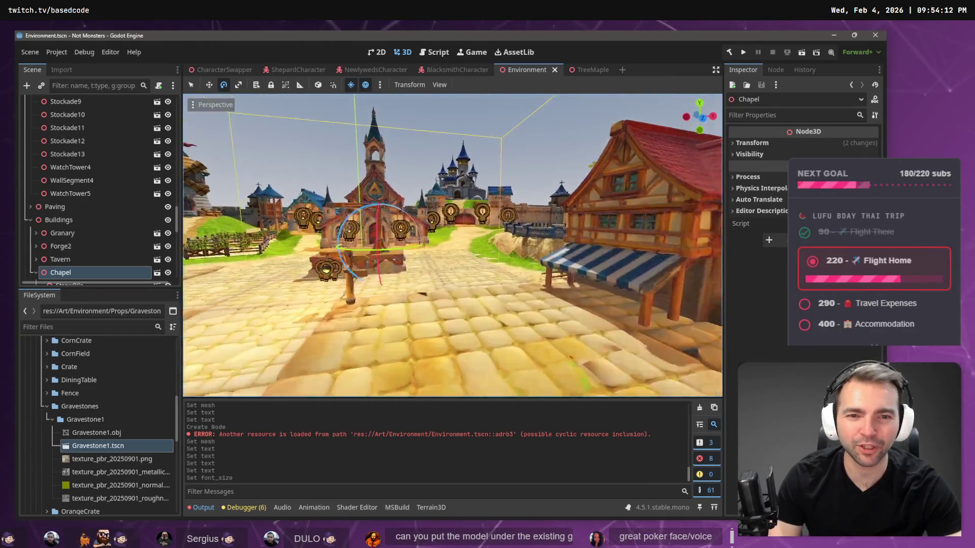
pyautogui.press('w')
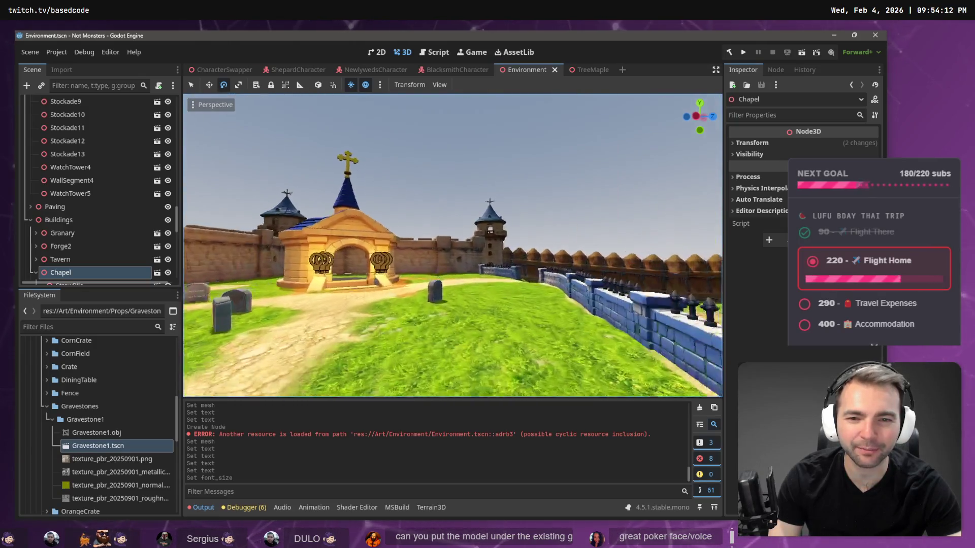
pyautogui.press('w')
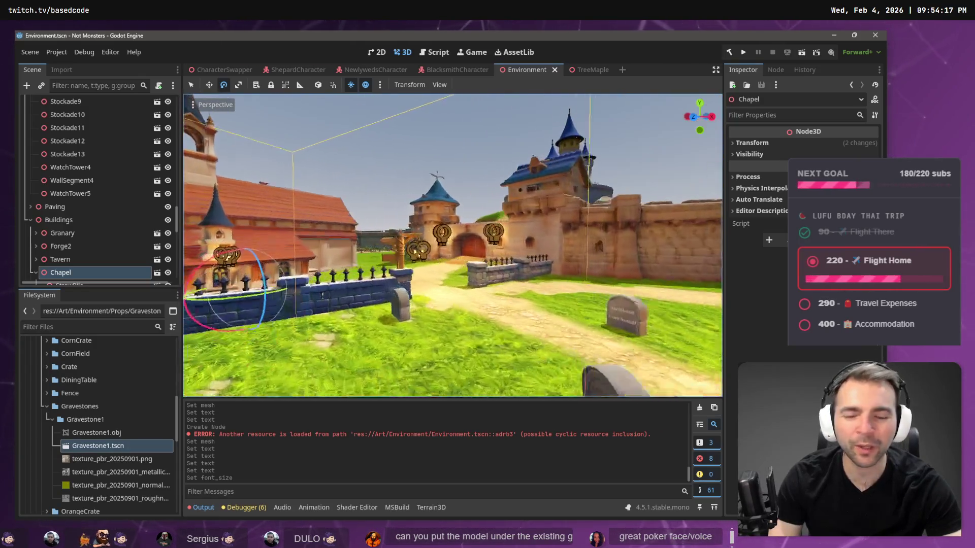
pyautogui.press('s')
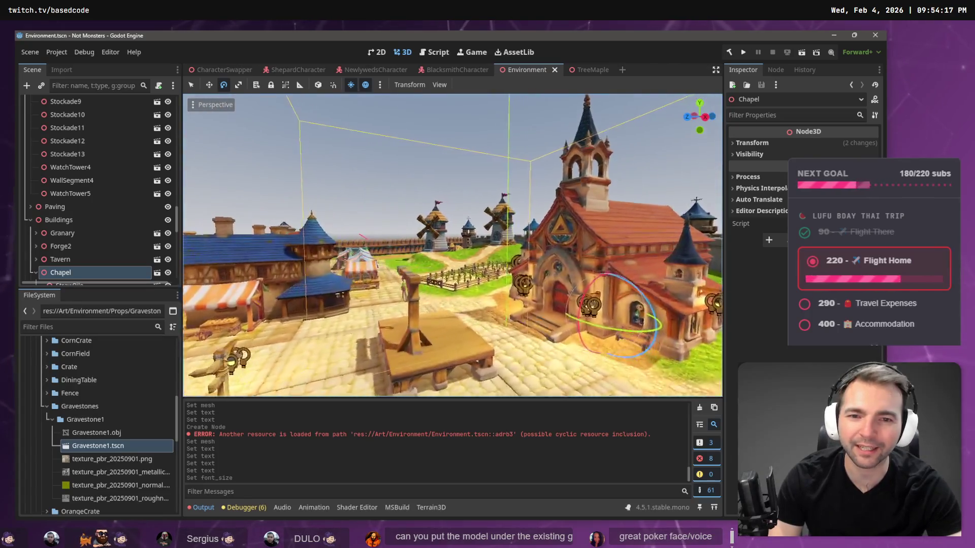
pyautogui.press('s')
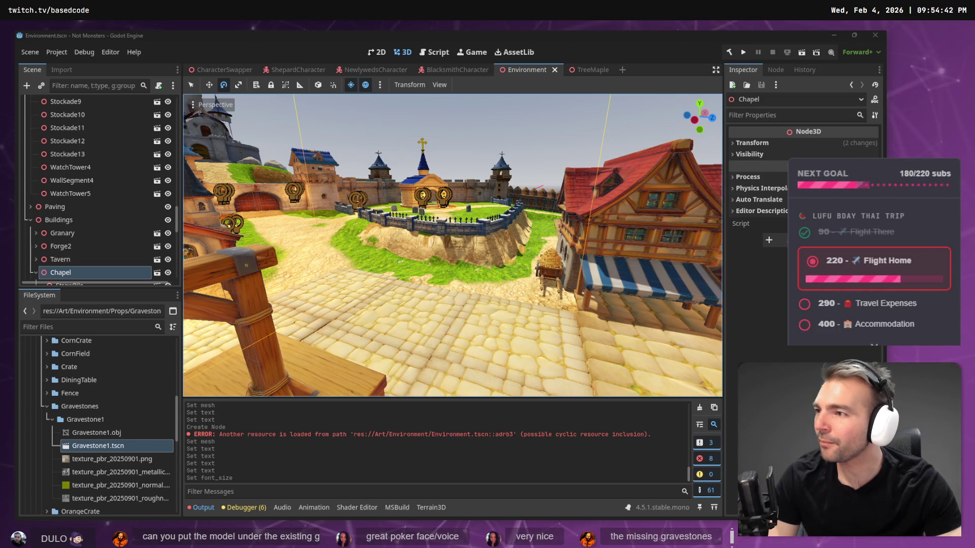
pyautogui.press('w')
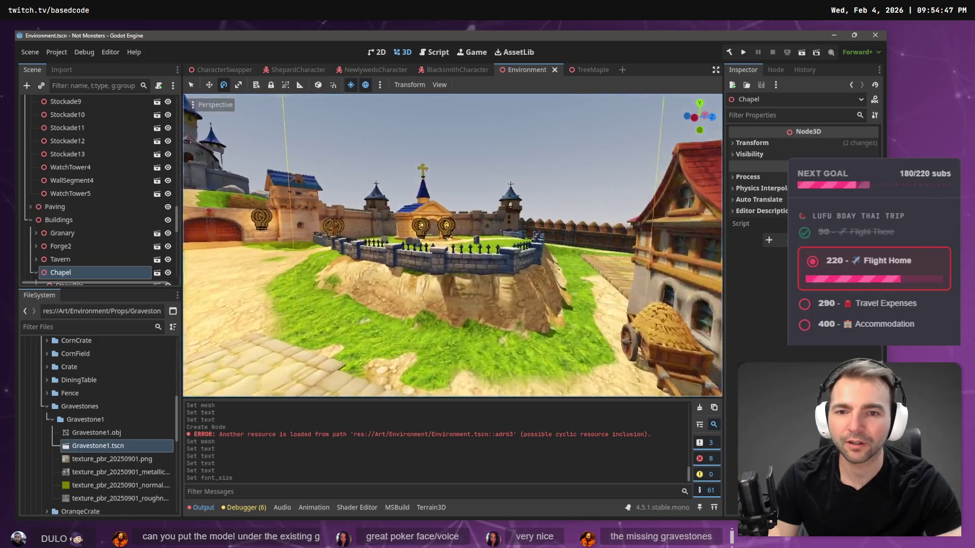
pyautogui.press('a')
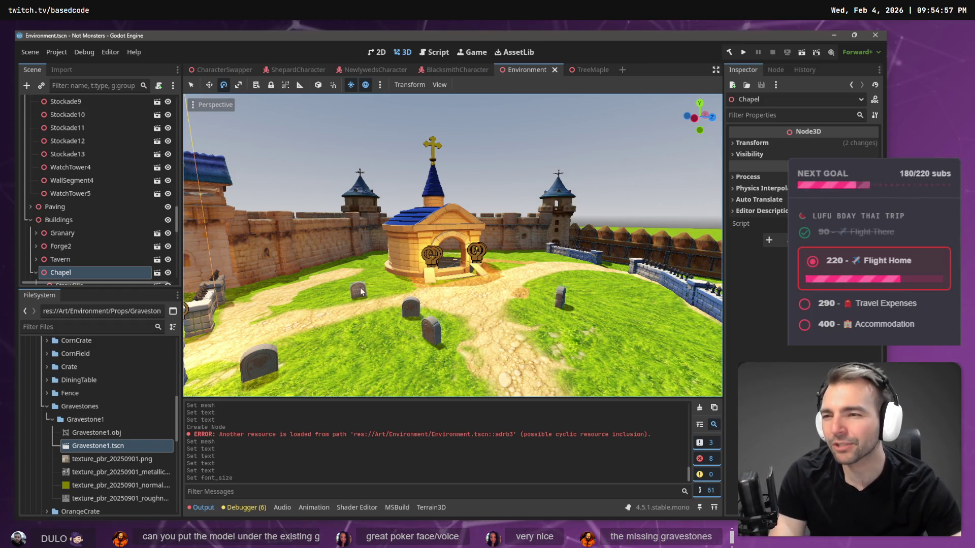
pyautogui.scroll(-4, 90, 209)
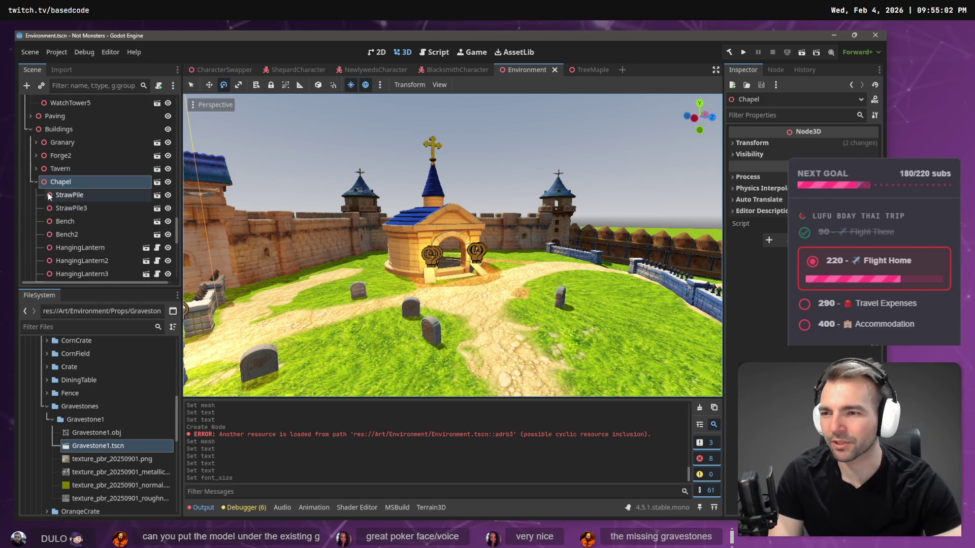
pyautogui.scroll(-2, 68, 224)
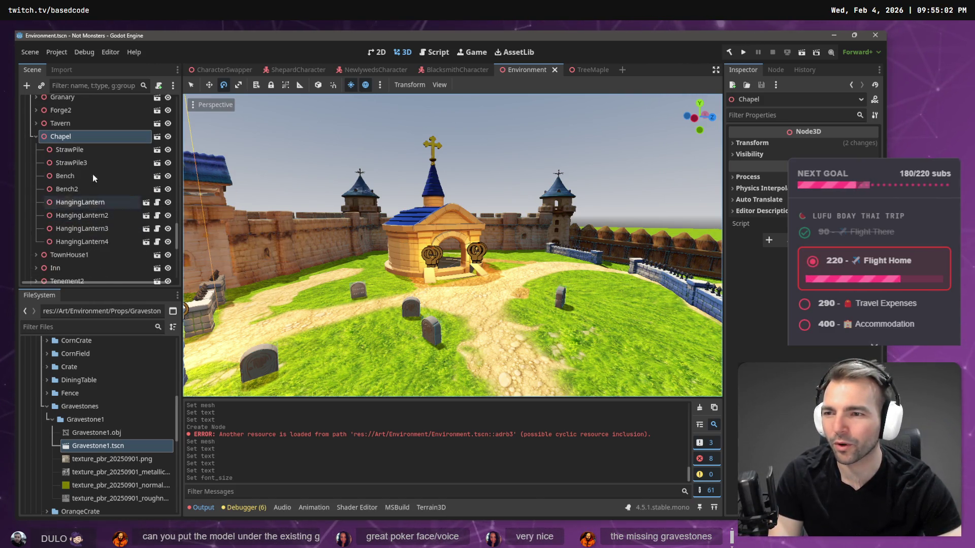
# Expand Chapel, focus on Bench2, then collapse Buildings and select the stray Gravestone9 name label
pyautogui.click(36, 136)
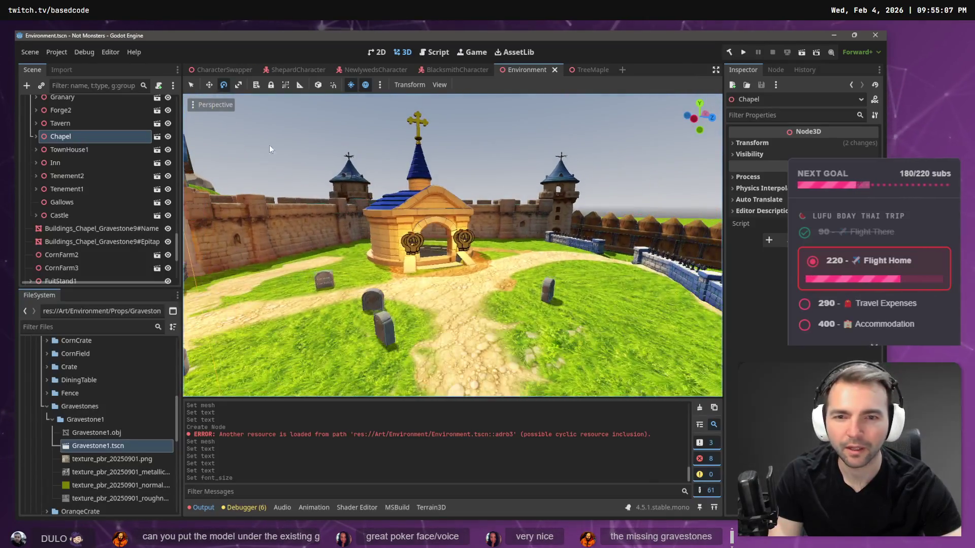
pyautogui.click(37, 136)
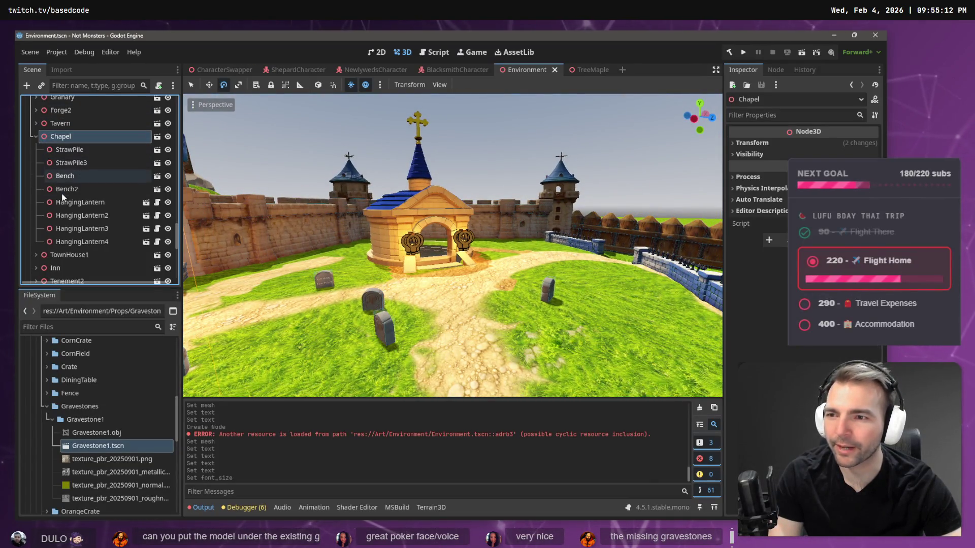
pyautogui.click(84, 194)
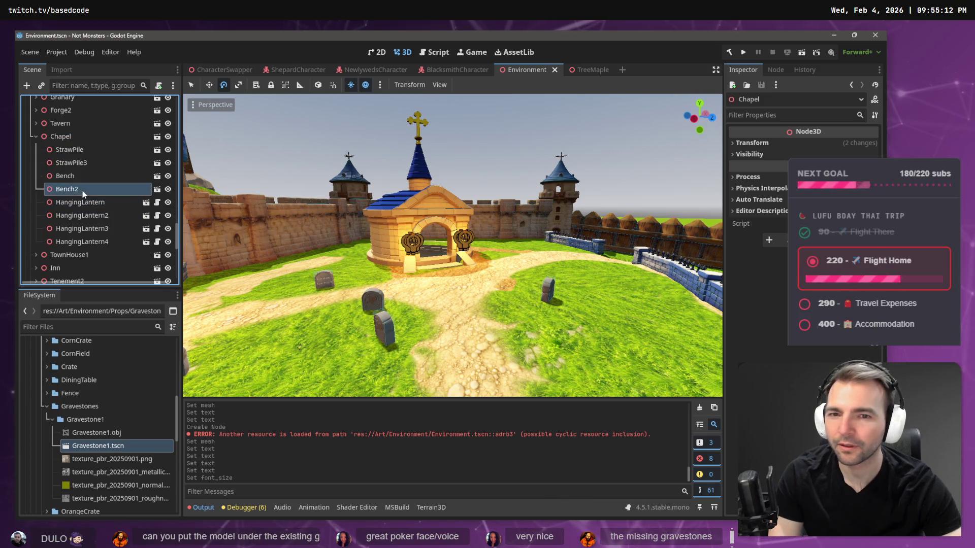
pyautogui.press('f')
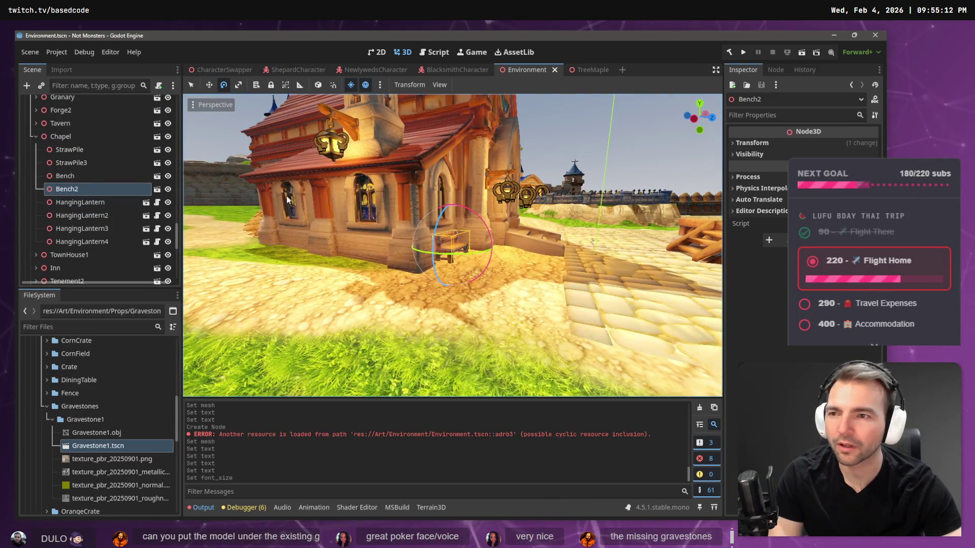
pyautogui.click(69, 137)
pyautogui.scroll(4, 92, 166)
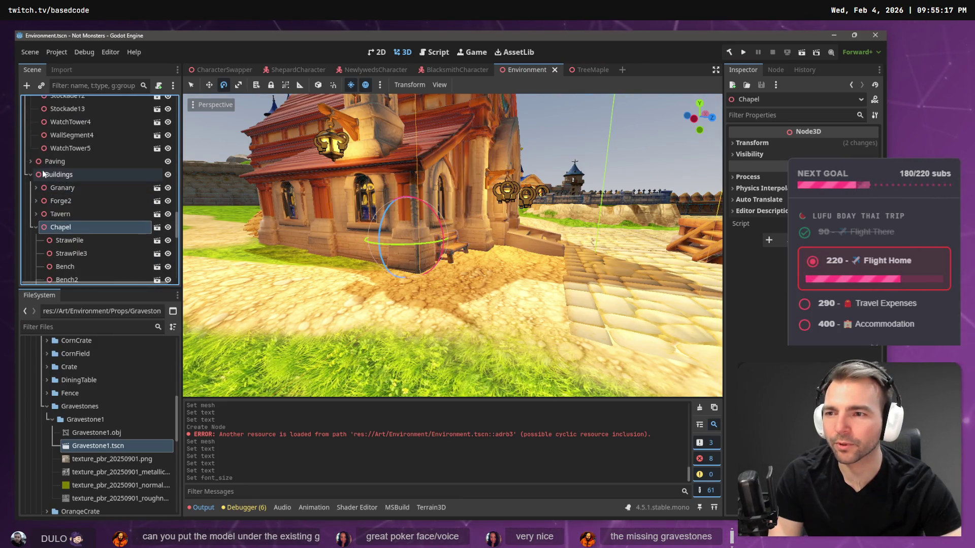
pyautogui.click(30, 175)
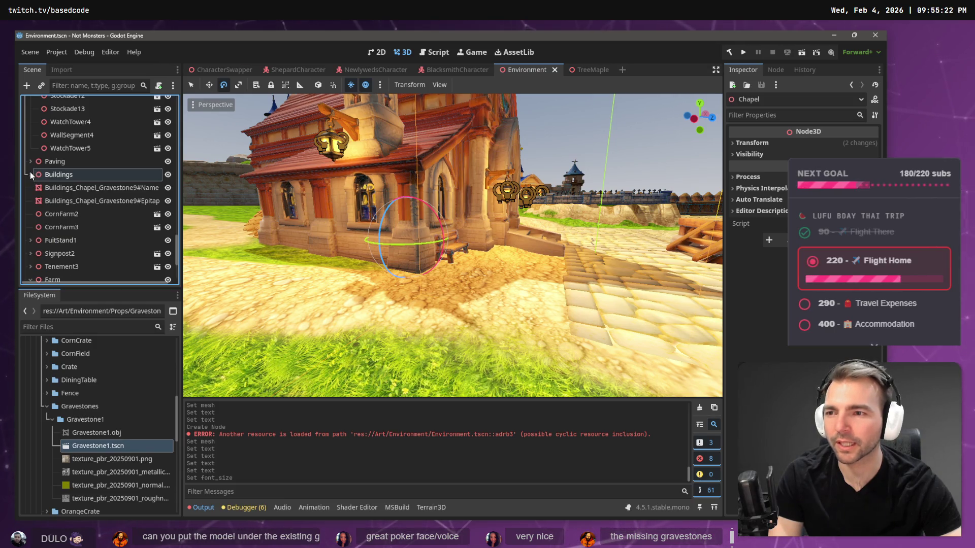
pyautogui.click(96, 188)
# Select both stray Gravestone9 name and epitaph labels and drag them to the right
pyautogui.press('f')
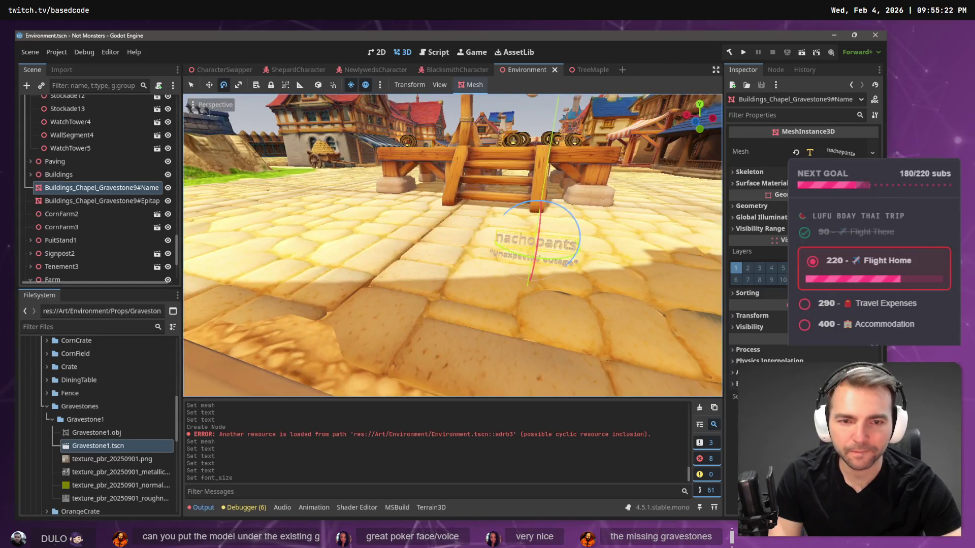
pyautogui.keyDown('shift'); pyautogui.click(112, 201); pyautogui.keyUp('shift')
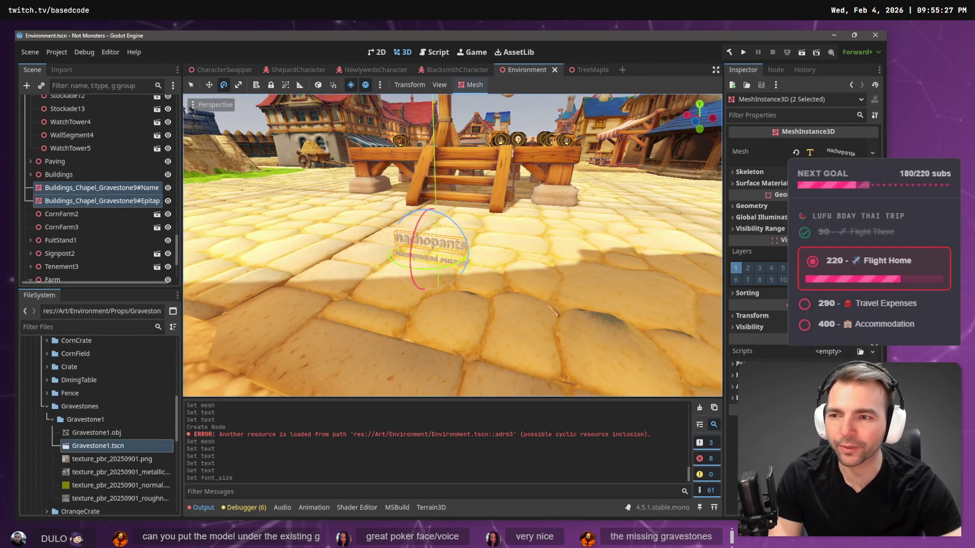
pyautogui.press('f')
pyautogui.scroll(-5, 431, 214)
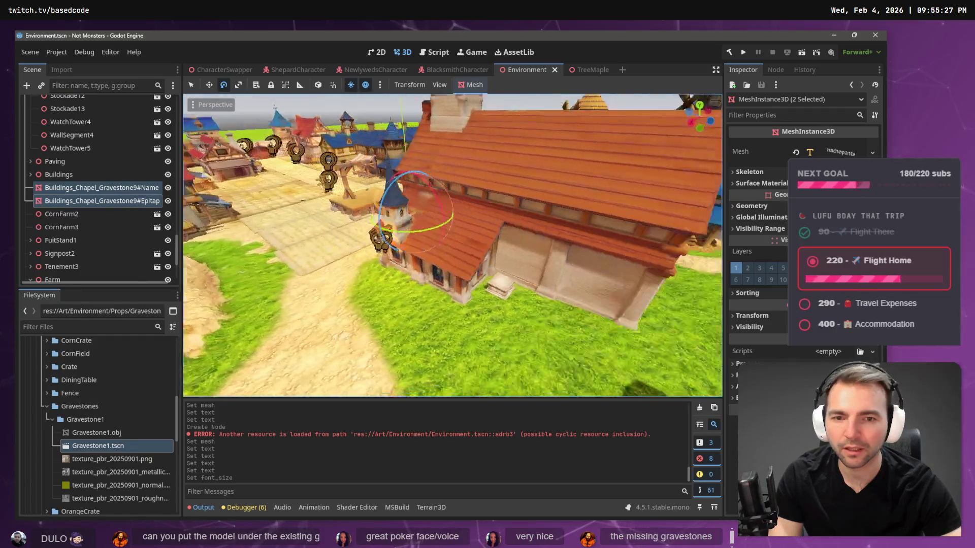
pyautogui.press('w')
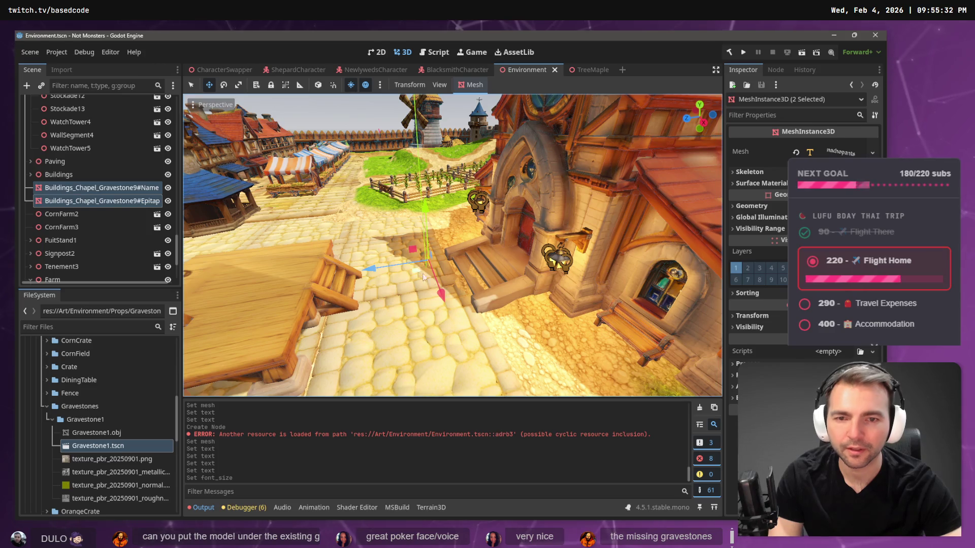
pyautogui.moveTo(419, 270); pyautogui.dragTo(665, 276)
# Delete the two Gravestone9 label nodes, confirm, and select the gravestone by the wall
pyautogui.press('f')
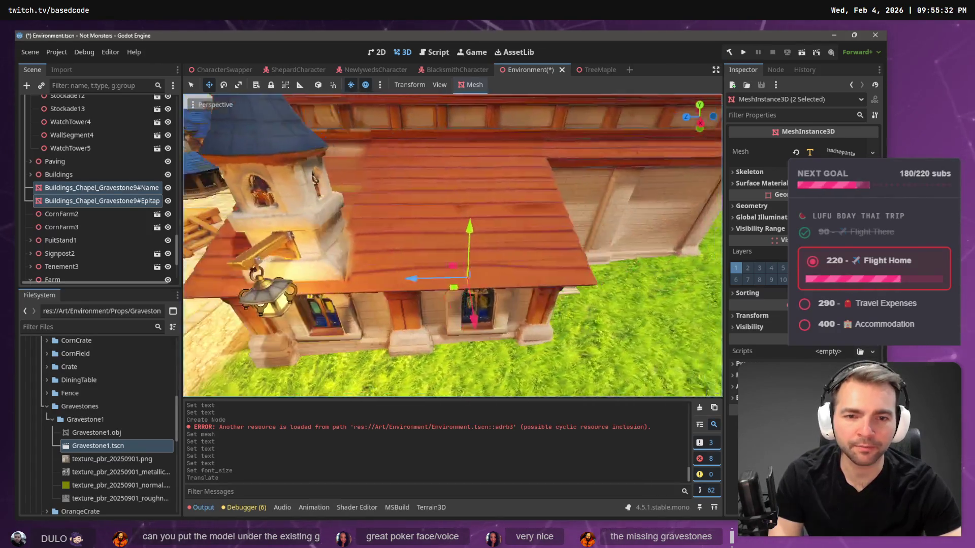
pyautogui.press('Delete')
pyautogui.click(435, 282)
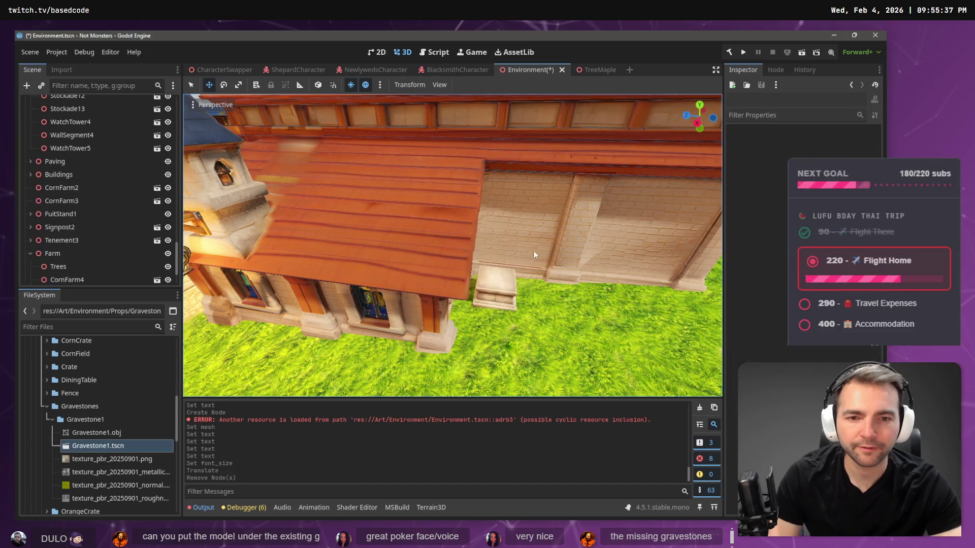
pyautogui.moveTo(526, 245); pyautogui.dragTo(526, 246)
pyautogui.click(422, 227)
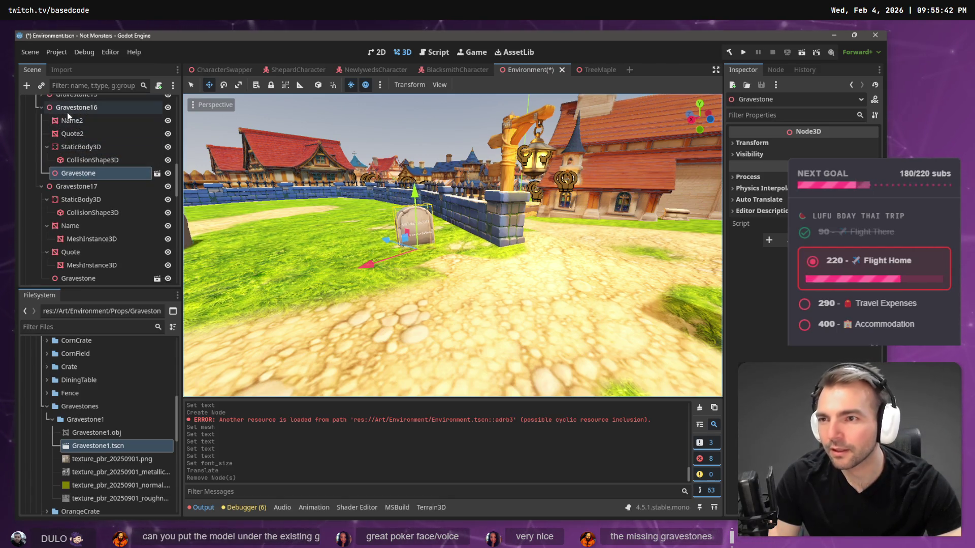
# Paste Gravestone16 as a child of StonePedestal
pyautogui.click(67, 109)
pyautogui.click(677, 216)
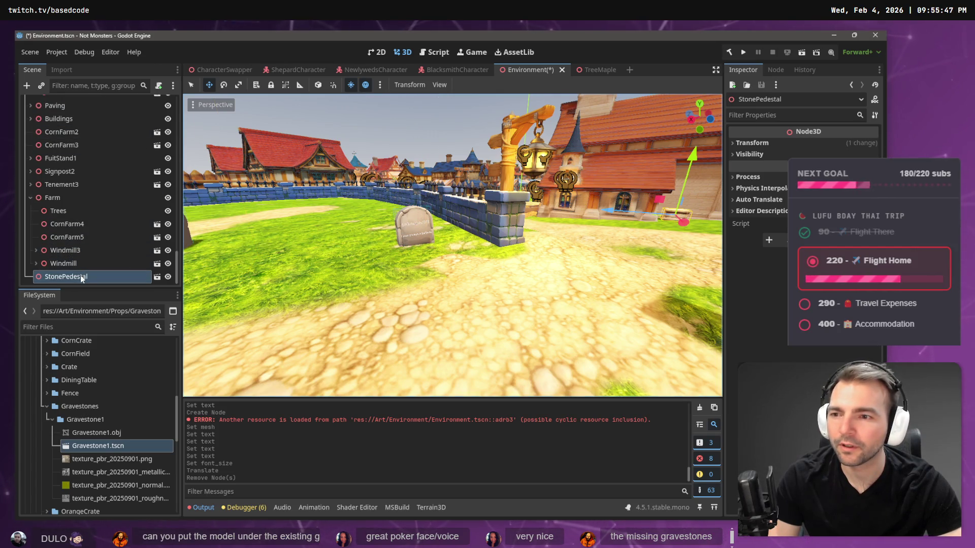
pyautogui.click(80, 277)
pyautogui.hotkey('ctrl', 'v')
pyautogui.press('f')
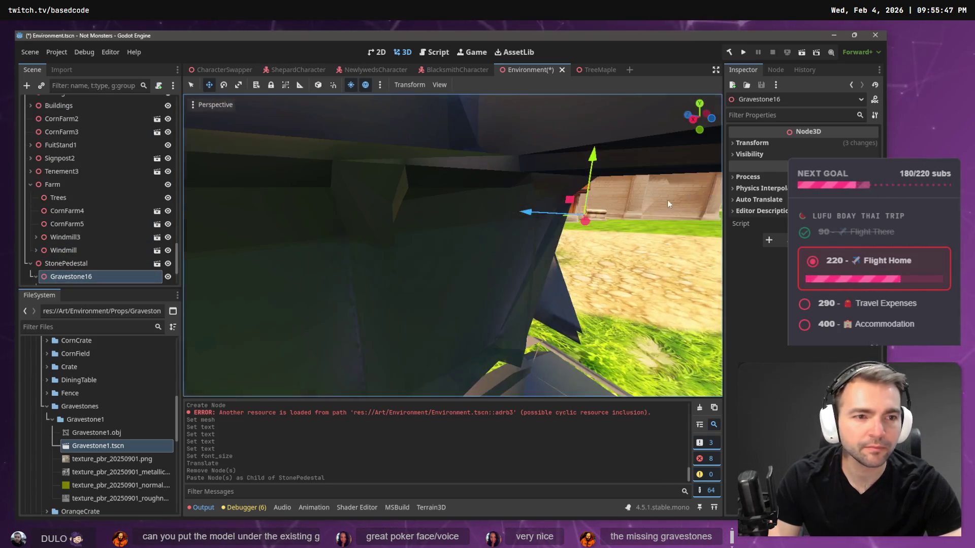
# Set Gravestone16's X position to 0, raise it onto the pedestal top and rotate it slightly
pyautogui.click(762, 143)
pyautogui.click(759, 169)
pyautogui.write('0')
pyautogui.press('Tab')
pyautogui.press('Tab')
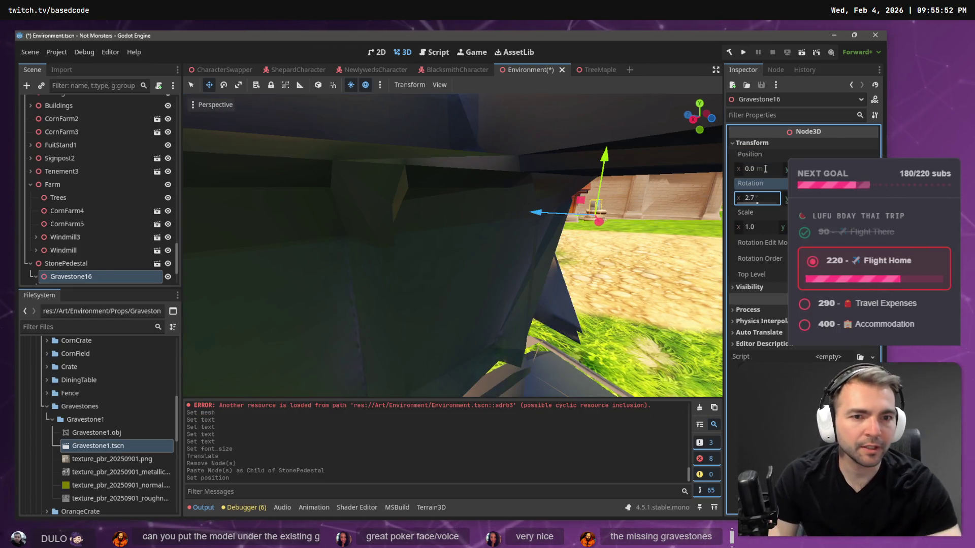
pyautogui.press('f')
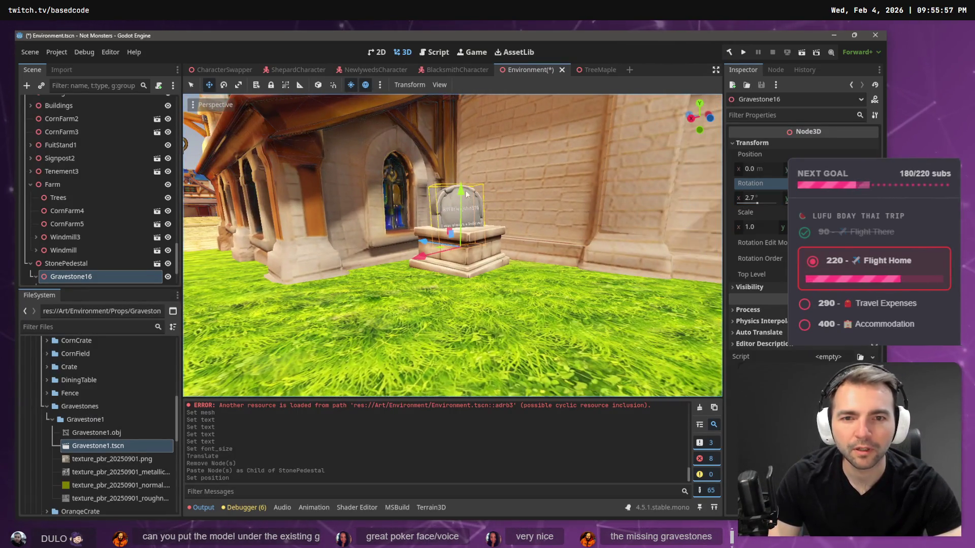
pyautogui.moveTo(464, 188)
pyautogui.mouseDown()
pyautogui.moveTo(466, 182)
pyautogui.moveTo(480, 200)
pyautogui.moveTo(468, 202)
pyautogui.mouseUp()
pyautogui.press('e')
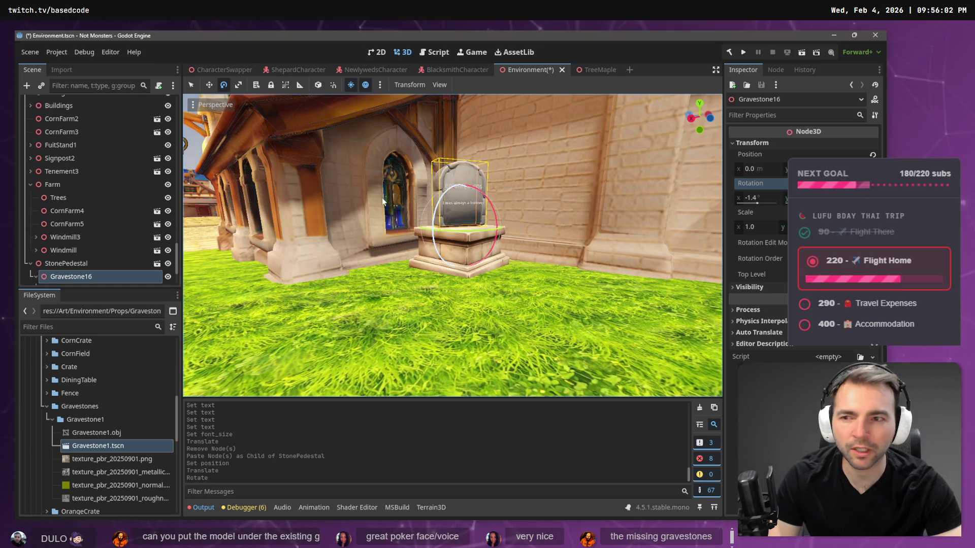
pyautogui.moveTo(461, 188); pyautogui.dragTo(460, 192)
# Select Gravestone16's Name2 label and the viewer's name block on the tldraw board
pyautogui.scroll(-2, 76, 254)
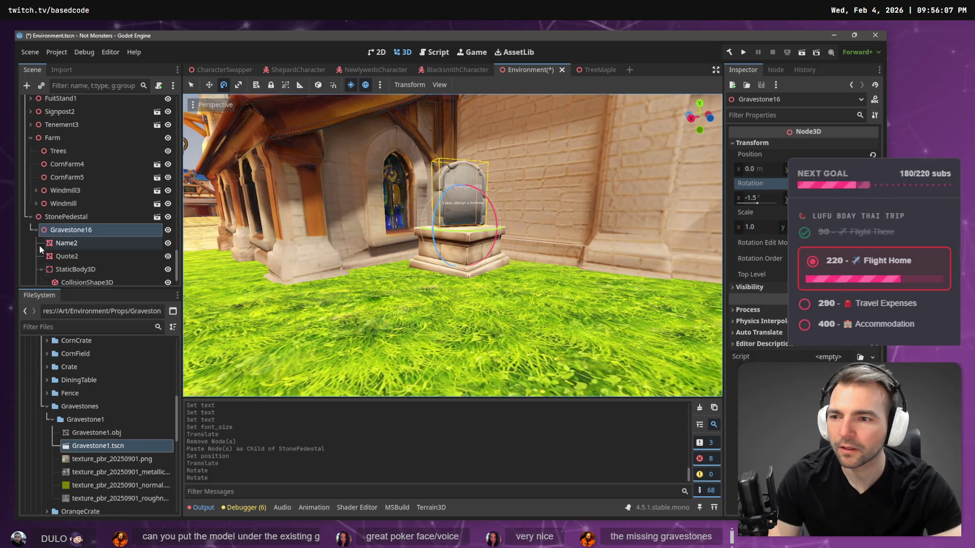
pyautogui.click(57, 239)
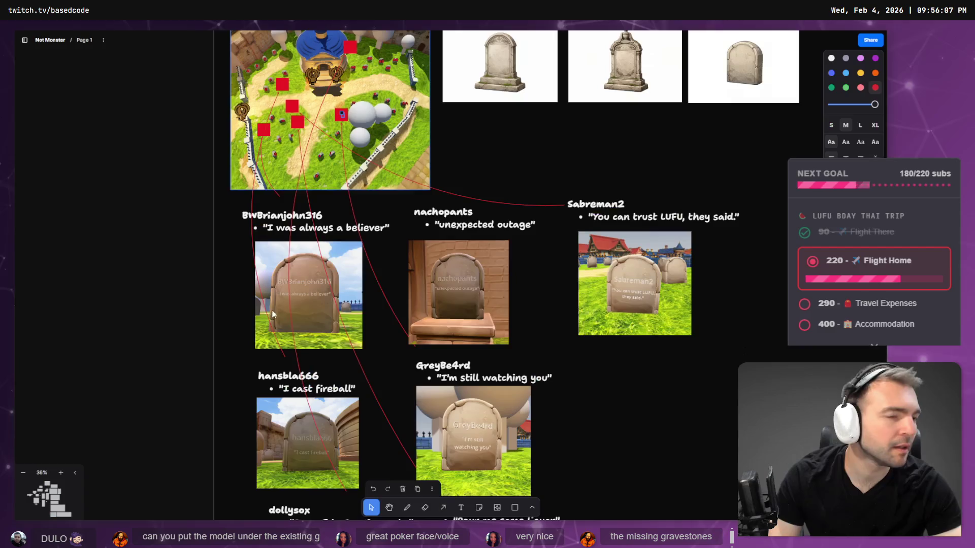
pyautogui.hotkey('alt', 'Tab')
pyautogui.click(469, 210)
# Copy the viewer's name from tldraw into Name2's TextMesh text
pyautogui.doubleClick(437, 212)
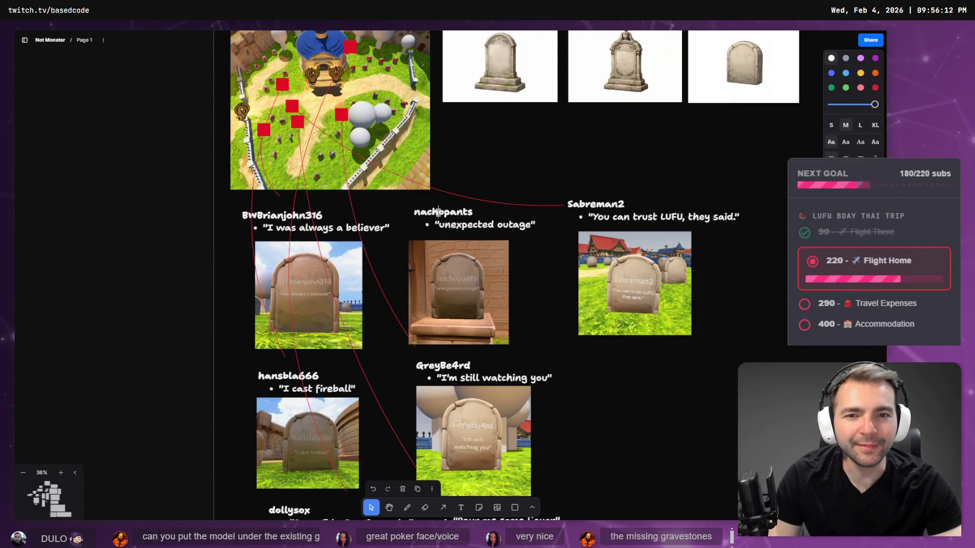
pyautogui.hotkey('alt', 'Tab')
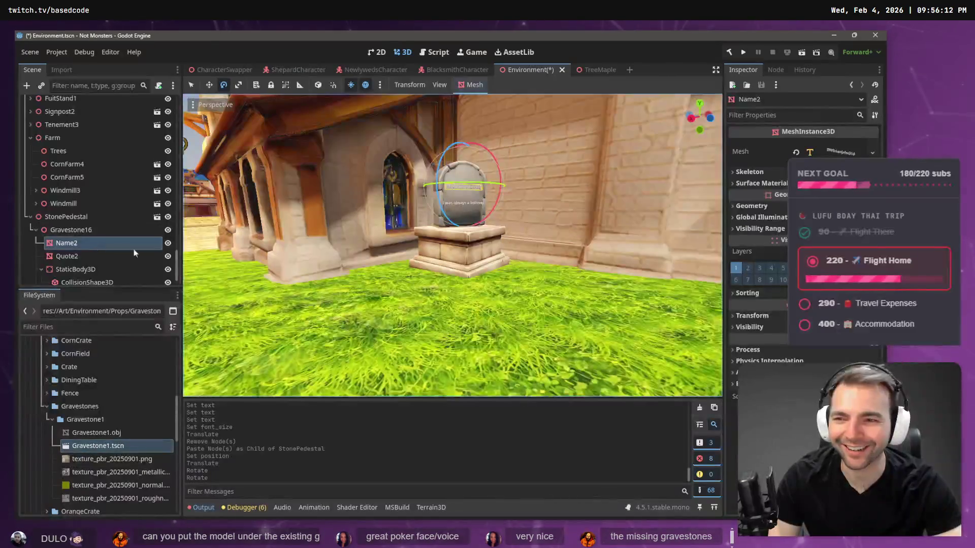
pyautogui.click(840, 151)
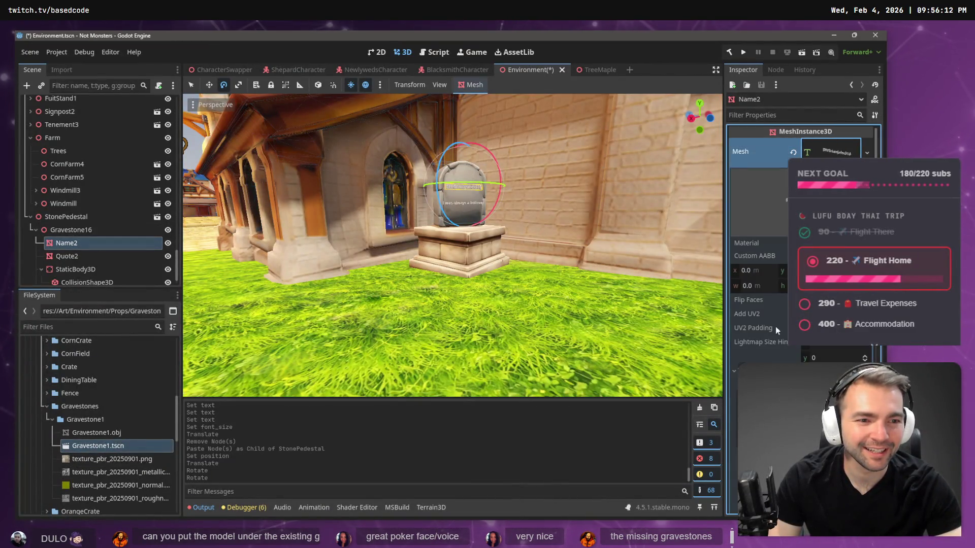
pyautogui.hotkey('ctrl', 'v')
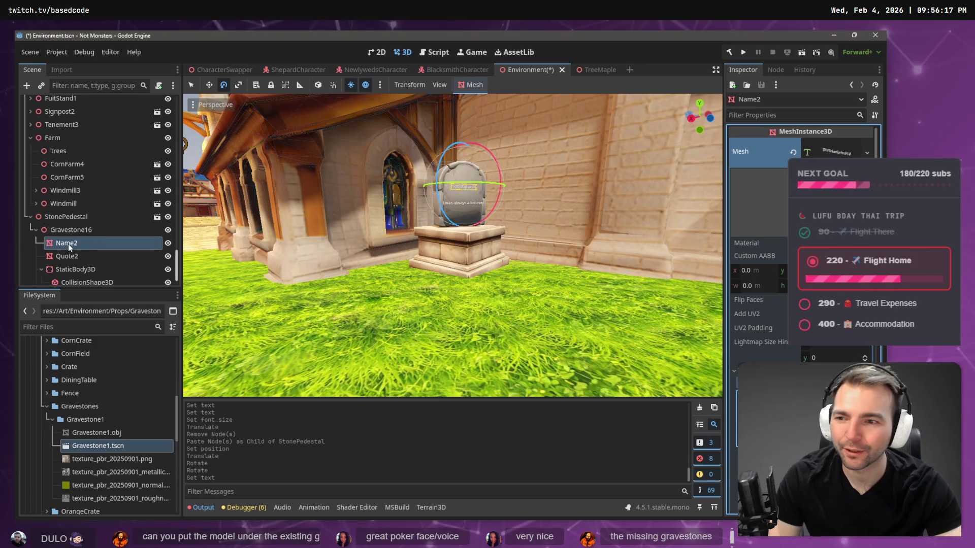
# Select Quote2 and copy the quote 'unexpected outage' from tldraw, excluding the closing quote mark
pyautogui.click(66, 256)
pyautogui.hotkey('alt', 'Tab')
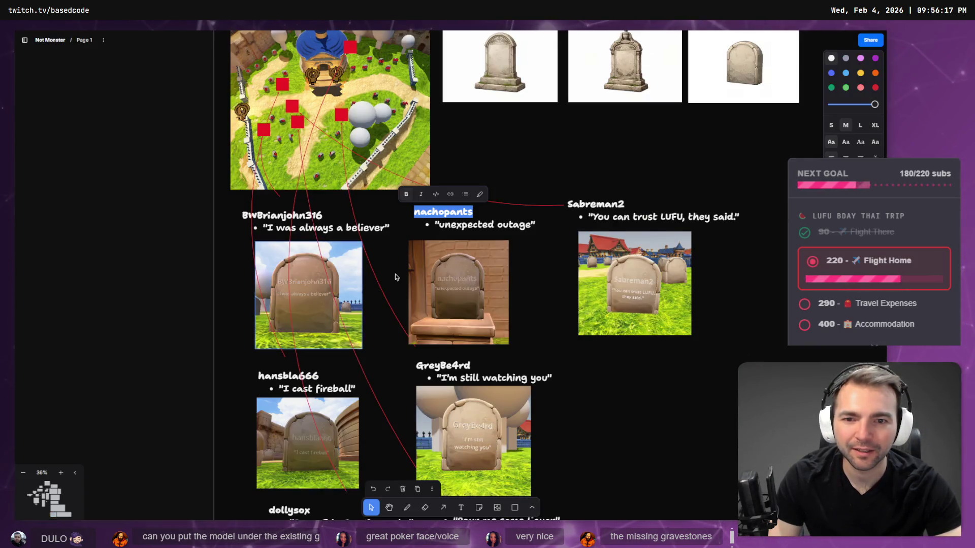
pyautogui.moveTo(440, 225)
pyautogui.mouseDown()
pyautogui.moveTo(500, 227)
pyautogui.moveTo(534, 250)
pyautogui.mouseUp()
pyautogui.hotkey('shift', 'Left')
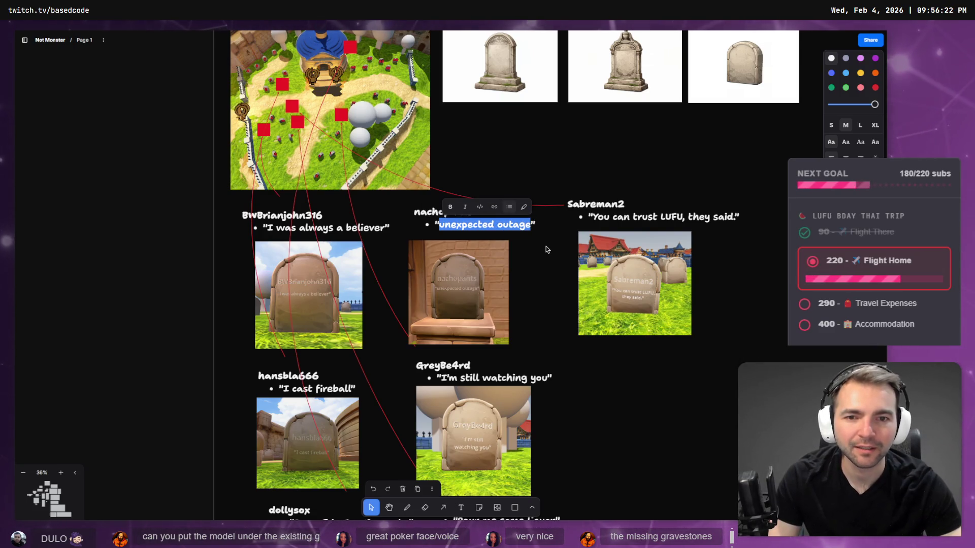
pyautogui.hotkey('alt', 'Tab')
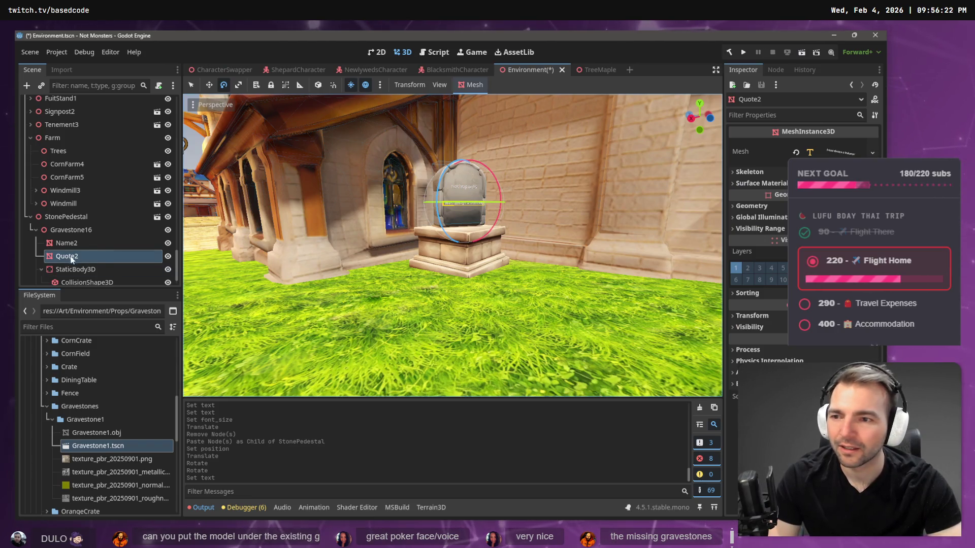
# Increase the Name2 TextMesh font size by two steps
pyautogui.click(840, 152)
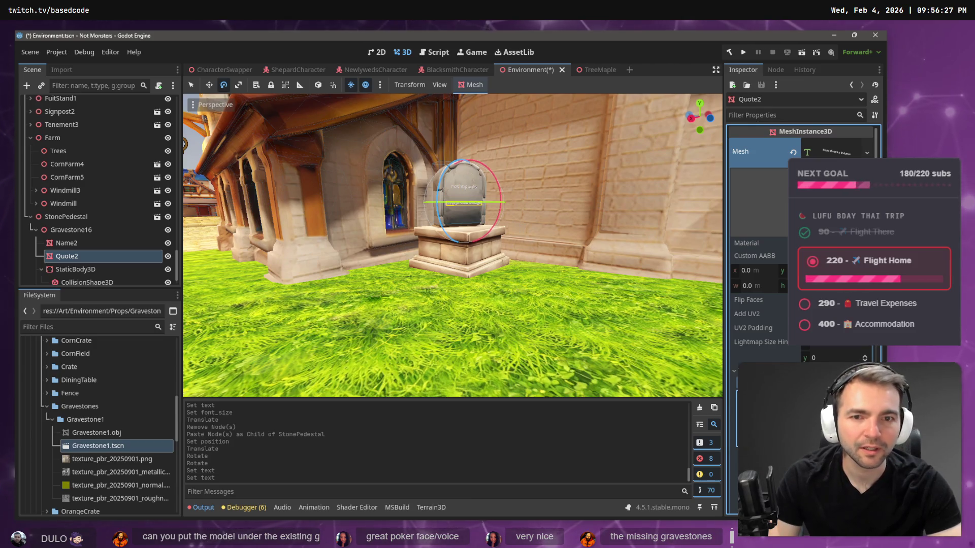
pyautogui.scroll(5, 453, 246)
pyautogui.scroll(-6, 452, 245)
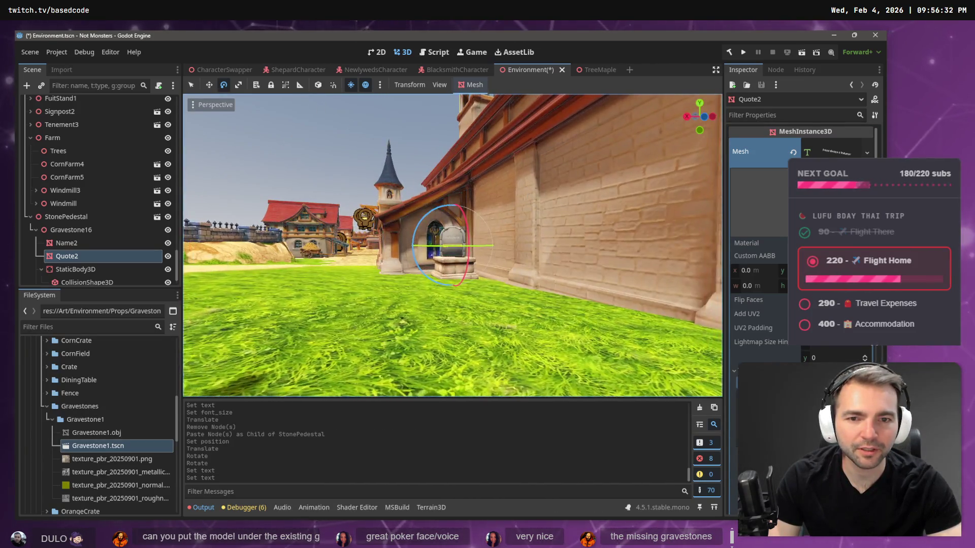
pyautogui.scroll(5, 452, 246)
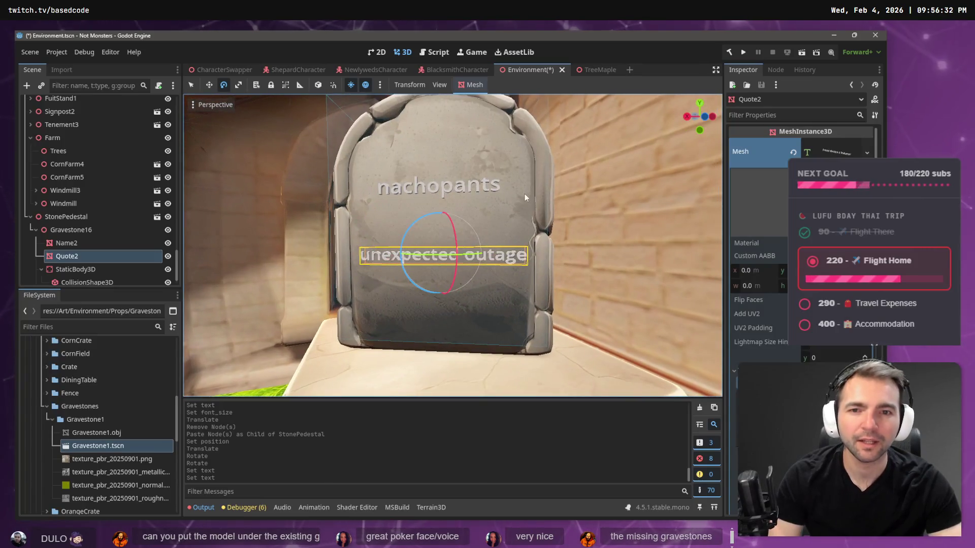
pyautogui.click(67, 243)
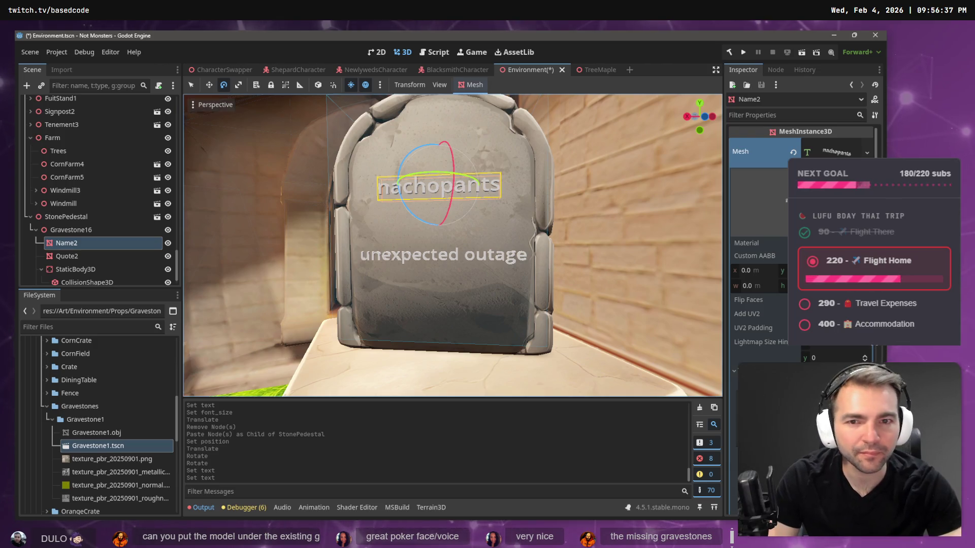
pyautogui.click(812, 406)
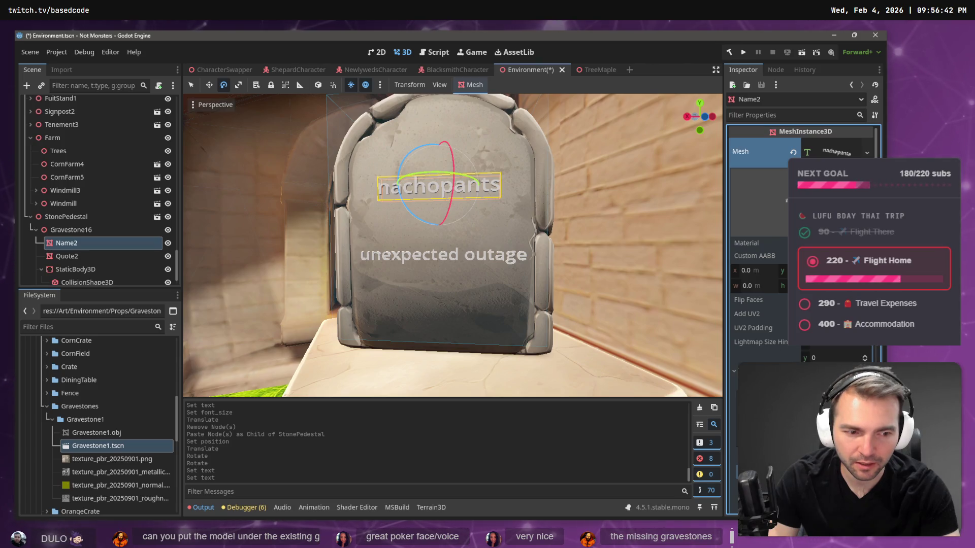
pyautogui.press('Up')
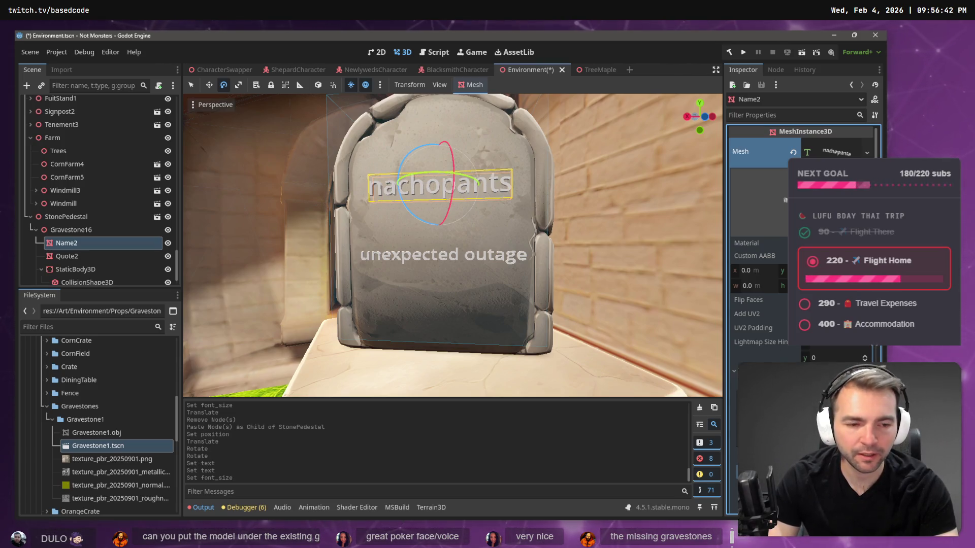
pyautogui.press('Up')
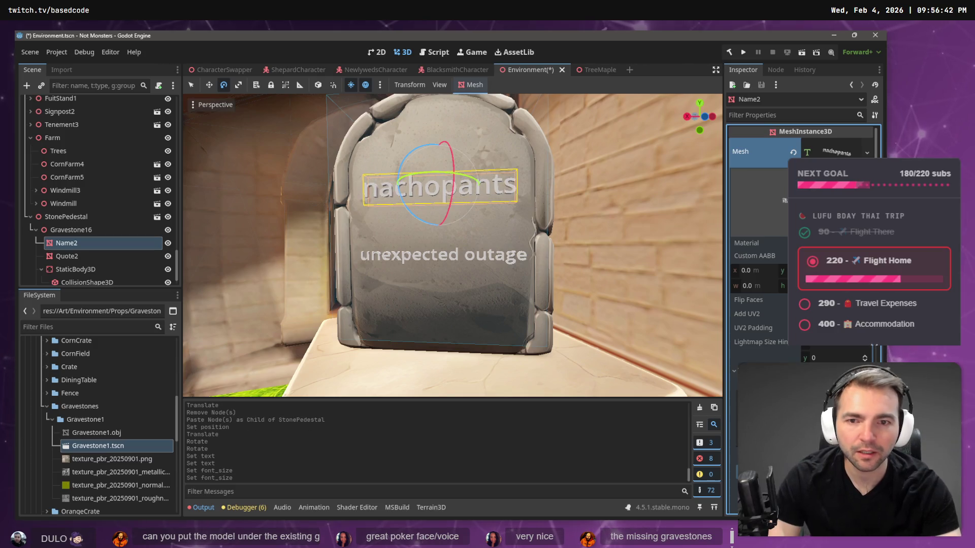
# Undo the font size and text edits so the quote reads 'I was always a believer'
pyautogui.click(86, 255)
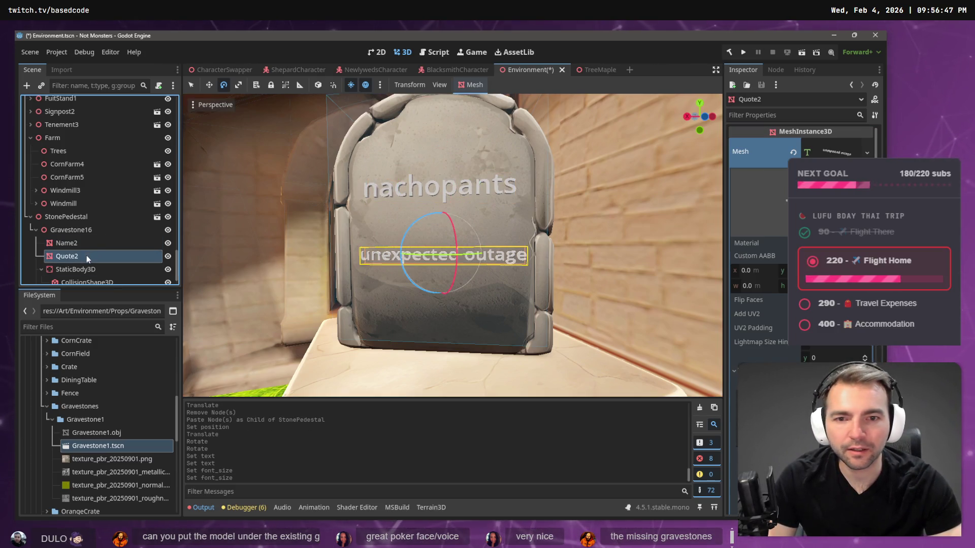
pyautogui.scroll(-1, 96, 257)
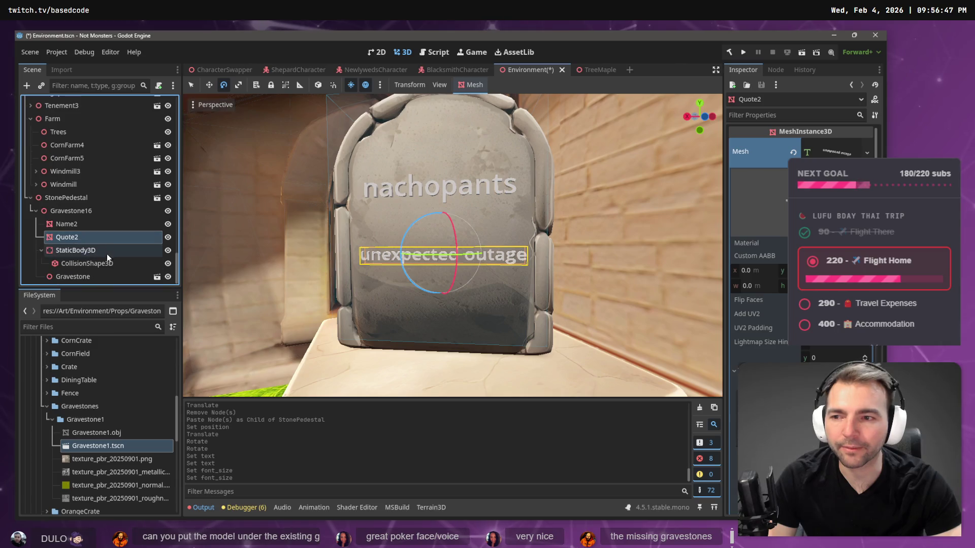
pyautogui.hotkey('ctrl', 'z')
pyautogui.hotkey('ctrl', 'z')
pyautogui.hotkey('ctrl', 'z')
pyautogui.hotkey('ctrl', 'z')
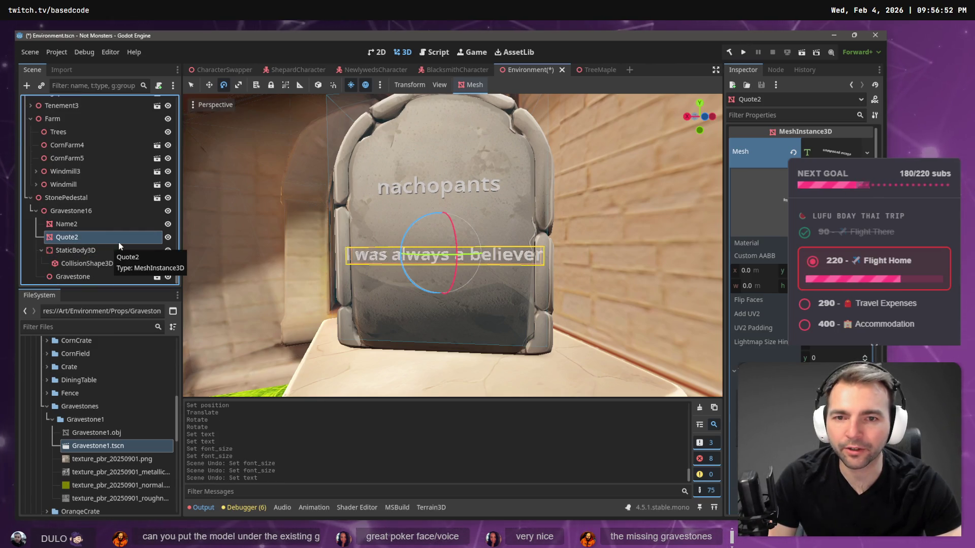
# Redo to restore Gravestone16, then add a MeshInstance3D child under Name2
pyautogui.hotkey('ctrl', 'z')
pyautogui.hotkey('ctrl', 'z')
pyautogui.hotkey('ctrl', 'z')
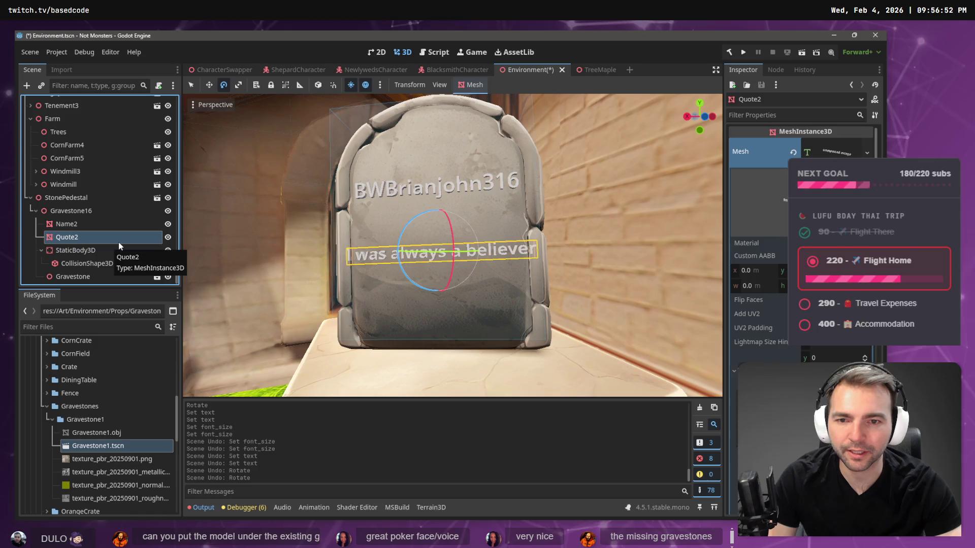
pyautogui.hotkey('ctrl', 'z')
pyautogui.hotkey('ctrl', 'z')
pyautogui.hotkey('ctrl', 'z')
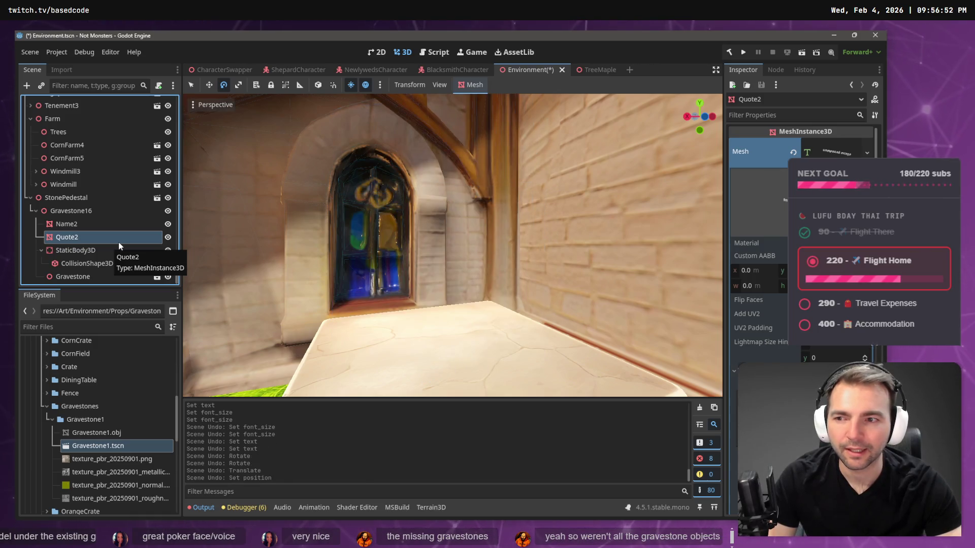
pyautogui.hotkey('ctrl', 'shift', 'z')
pyautogui.hotkey('ctrl', 'shift', 'z')
pyautogui.hotkey('ctrl', 'shift', 'z')
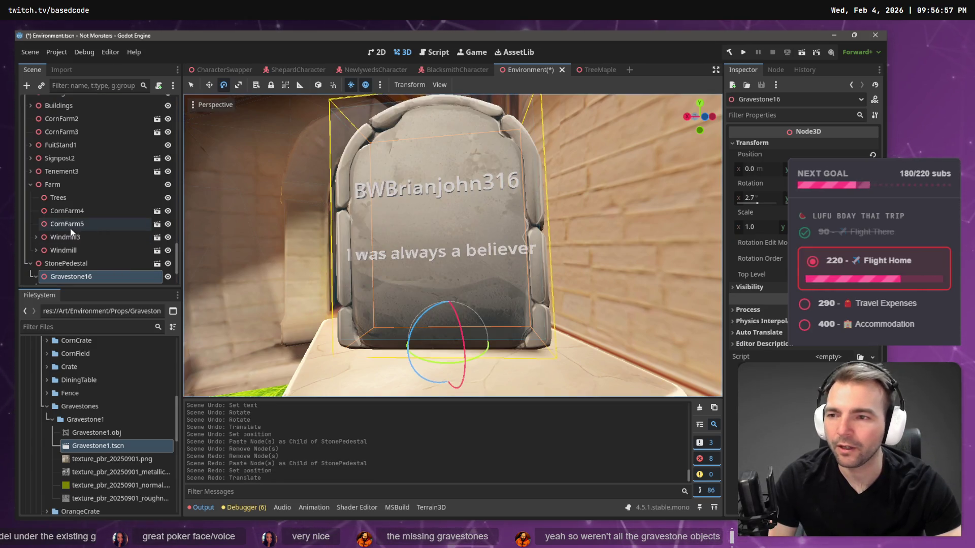
pyautogui.click(444, 189)
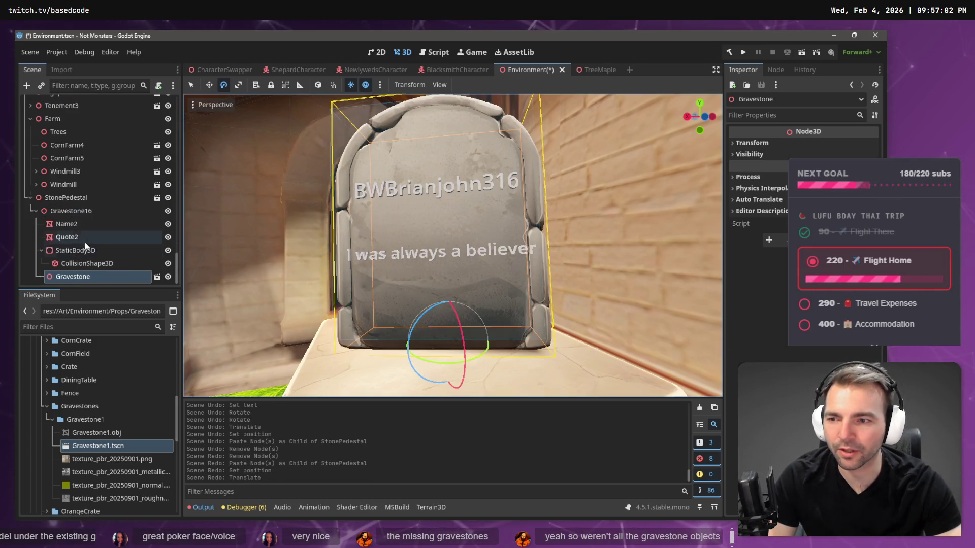
pyautogui.click(75, 224)
pyautogui.rightClick(75, 224)
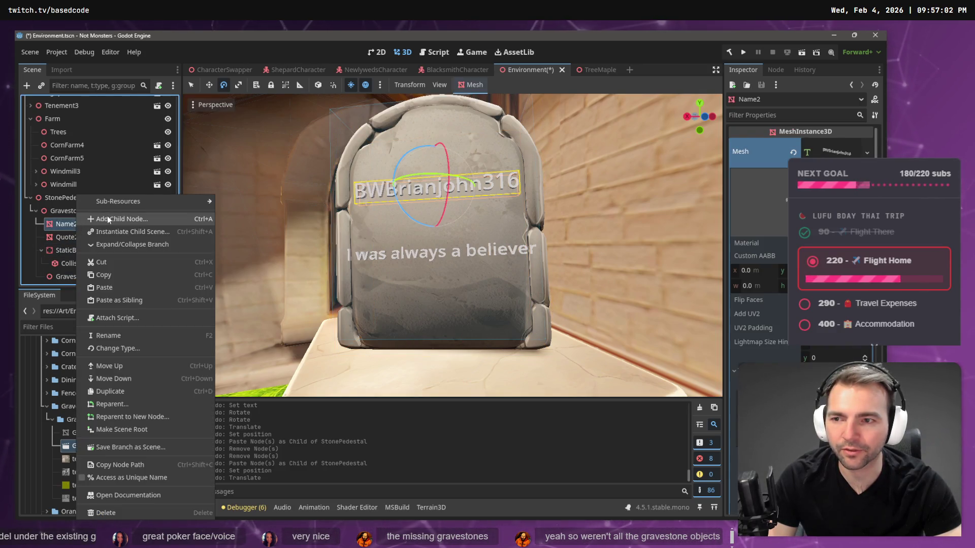
pyautogui.click(108, 217)
pyautogui.press('Return')
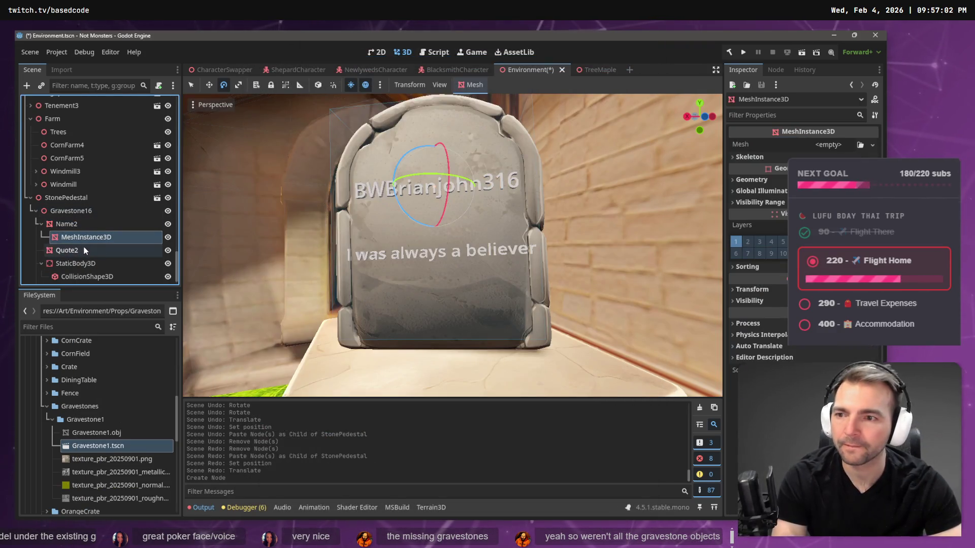
# Give the new node a TextMesh whose text is the viewer's name copied from the notes
pyautogui.click(833, 146)
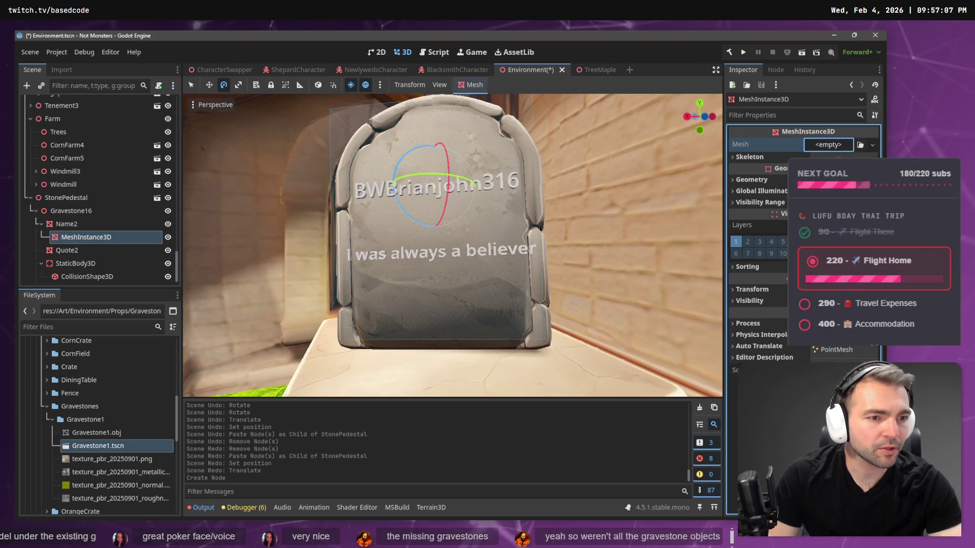
pyautogui.click(838, 405)
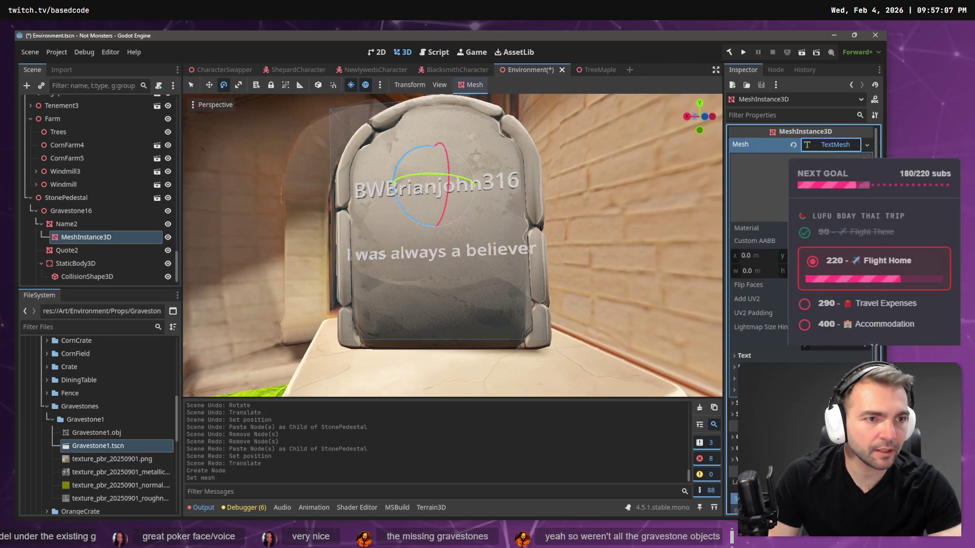
pyautogui.click(765, 356)
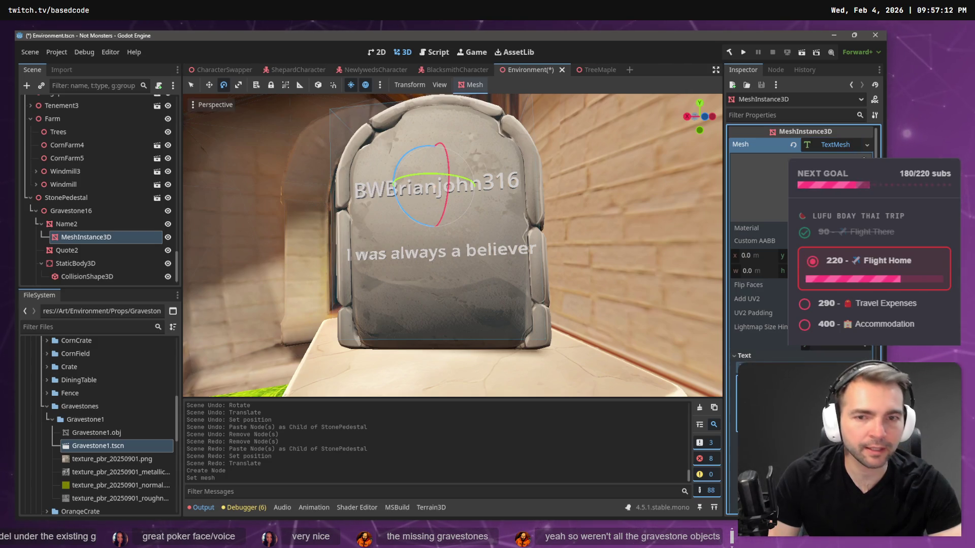
pyautogui.hotkey('alt', 'Tab')
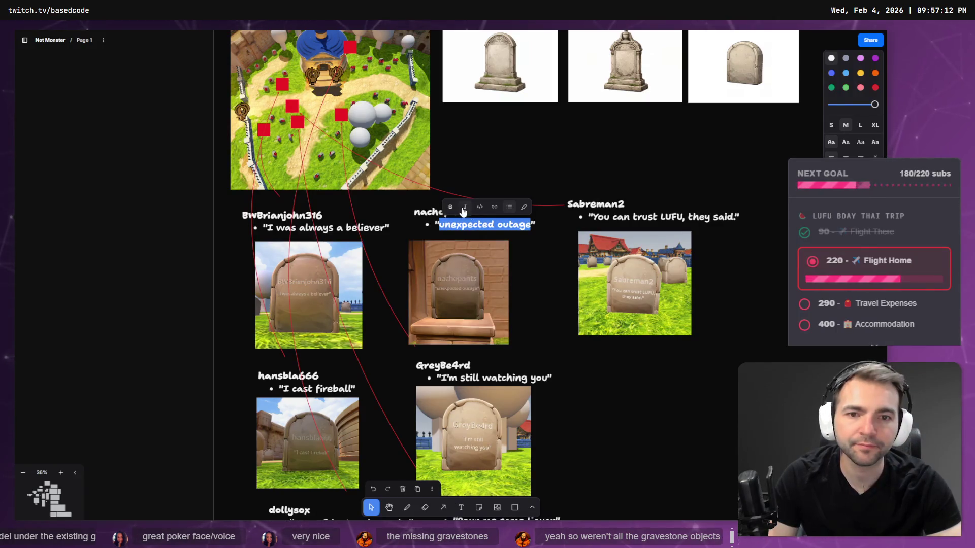
pyautogui.doubleClick(435, 214)
pyautogui.hotkey('ctrl', 'c')
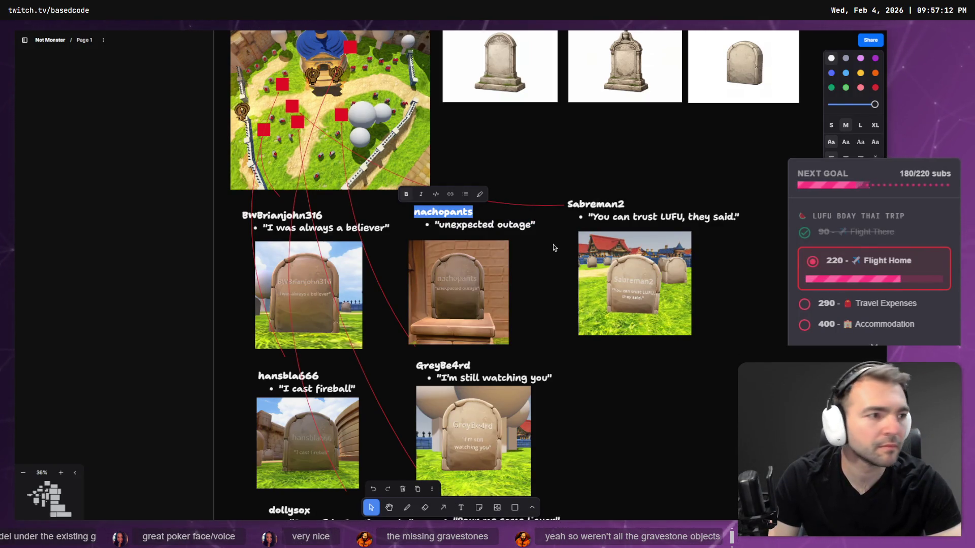
pyautogui.hotkey('alt', 'Tab')
pyautogui.hotkey('ctrl', 'v')
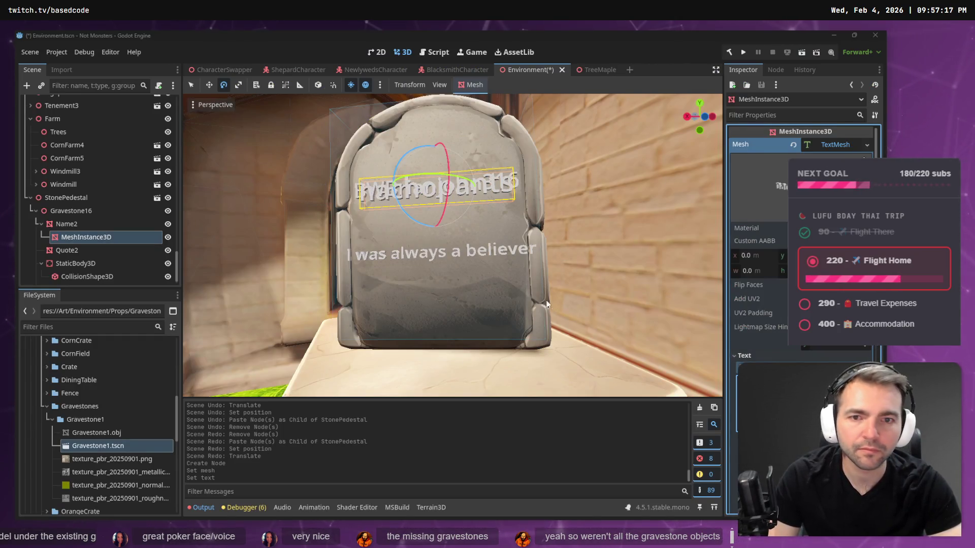
# Copy the quote 'unexpected outage' from the whiteboard notes
pyautogui.hotkey('alt', 'Tab')
pyautogui.click(456, 223)
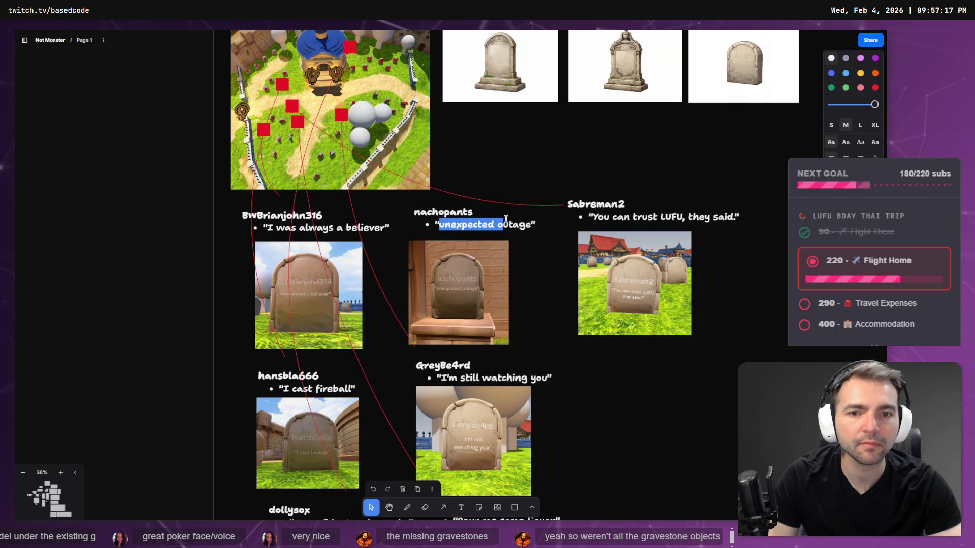
pyautogui.moveTo(528, 219); pyautogui.dragTo(529, 220)
pyautogui.hotkey('ctrl', 'c')
pyautogui.hotkey('alt', 'Tab')
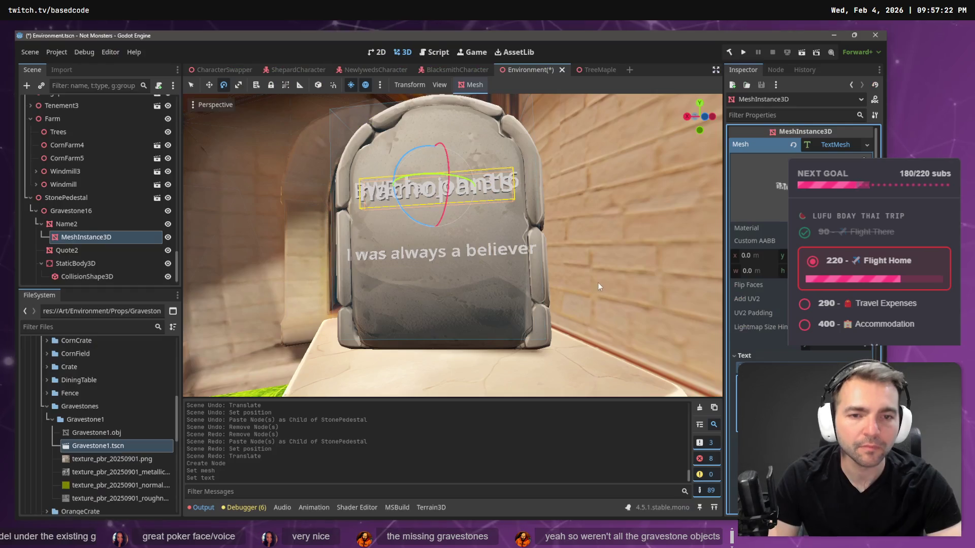
pyautogui.rightClick(75, 251)
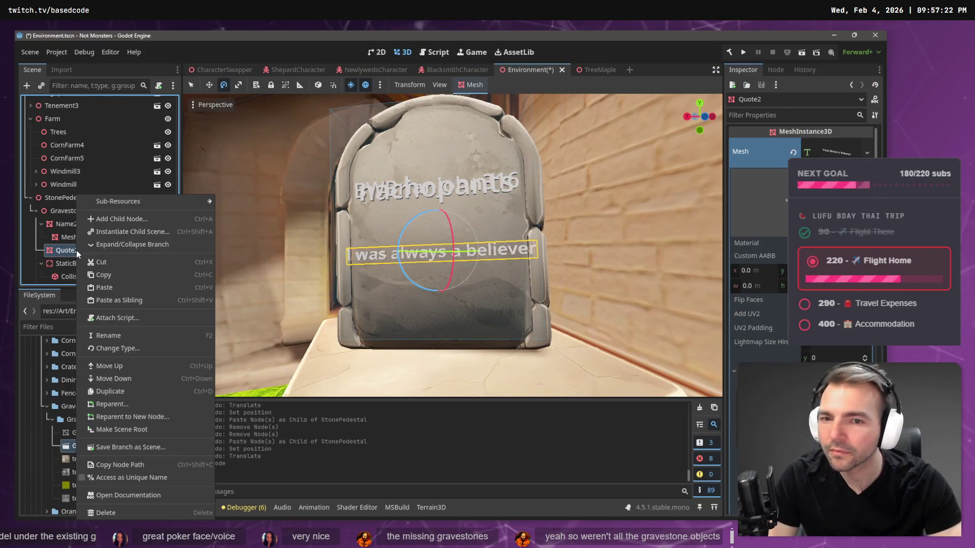
# Add a MeshInstance3D child under Quote2 with a TextMesh reading 'unexpected outage'
pyautogui.click(144, 217)
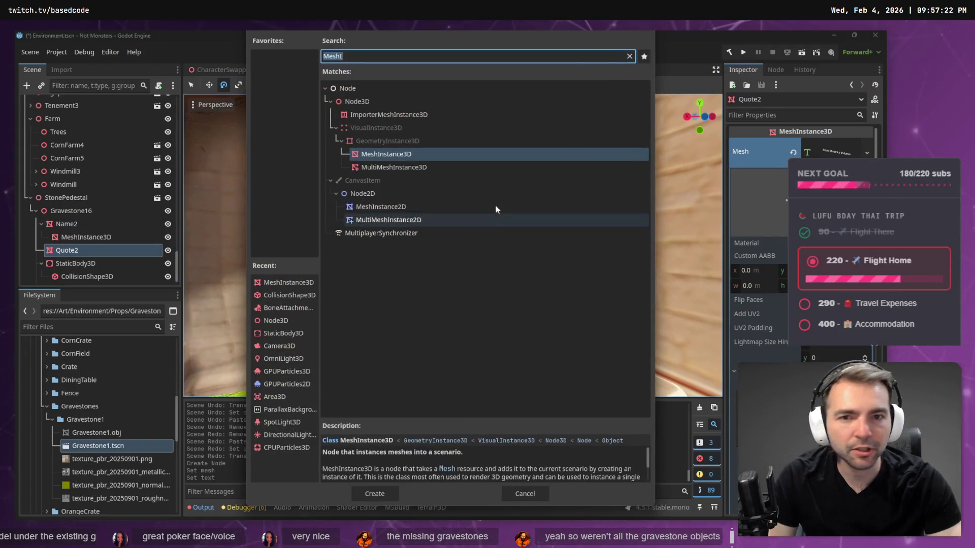
pyautogui.doubleClick(423, 155)
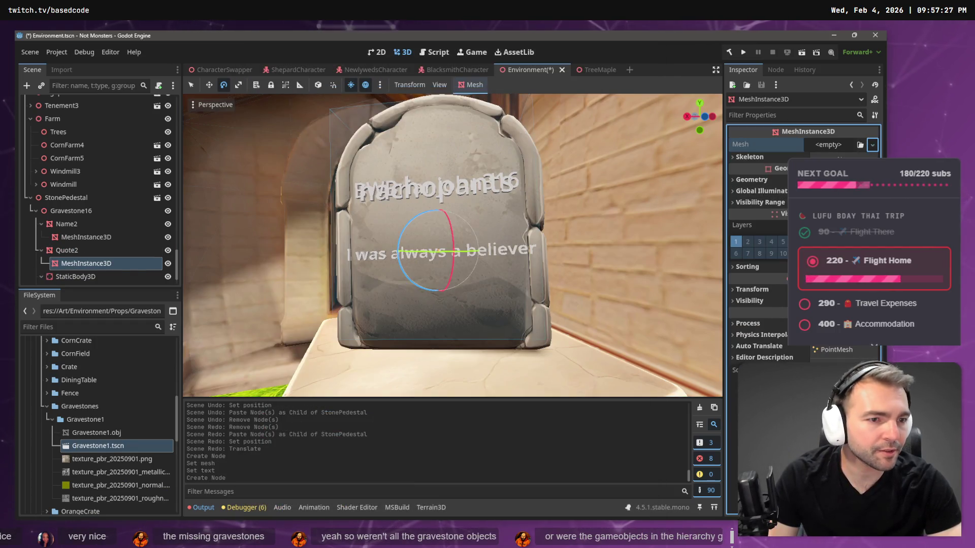
pyautogui.click(872, 144)
pyautogui.click(839, 155)
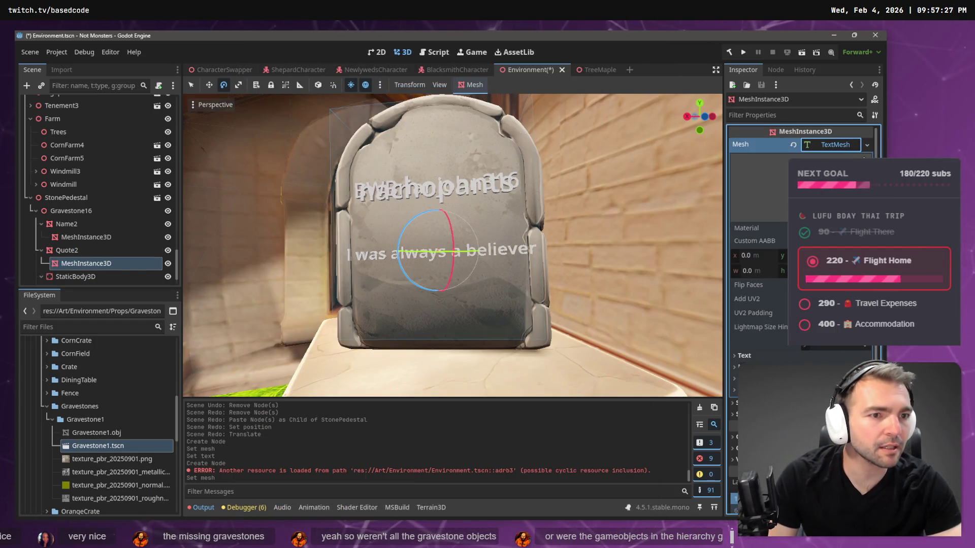
pyautogui.click(765, 357)
pyautogui.hotkey('ctrl', 'v')
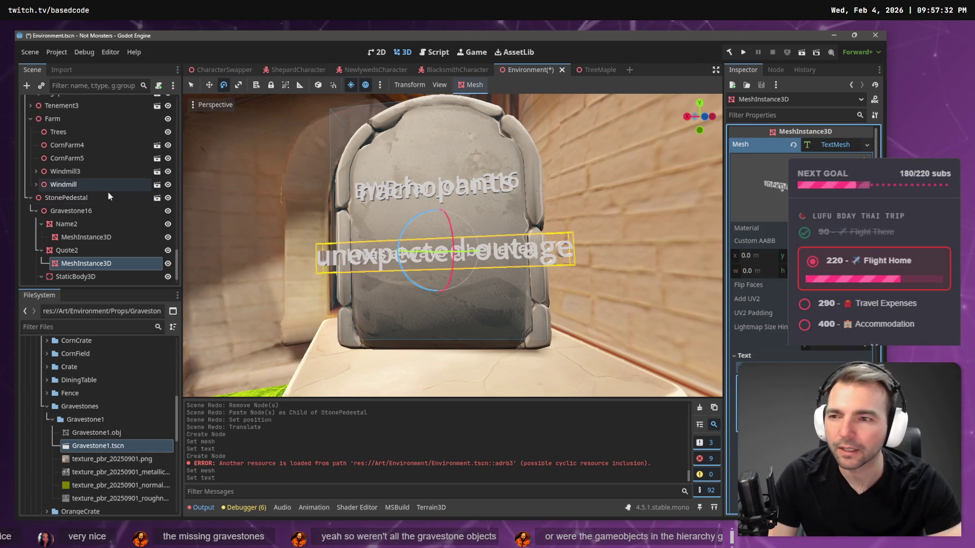
# Rename the new text meshes Quote and Name and move both under Gravestone16
pyautogui.doubleClick(73, 268)
pyautogui.write('Quote')
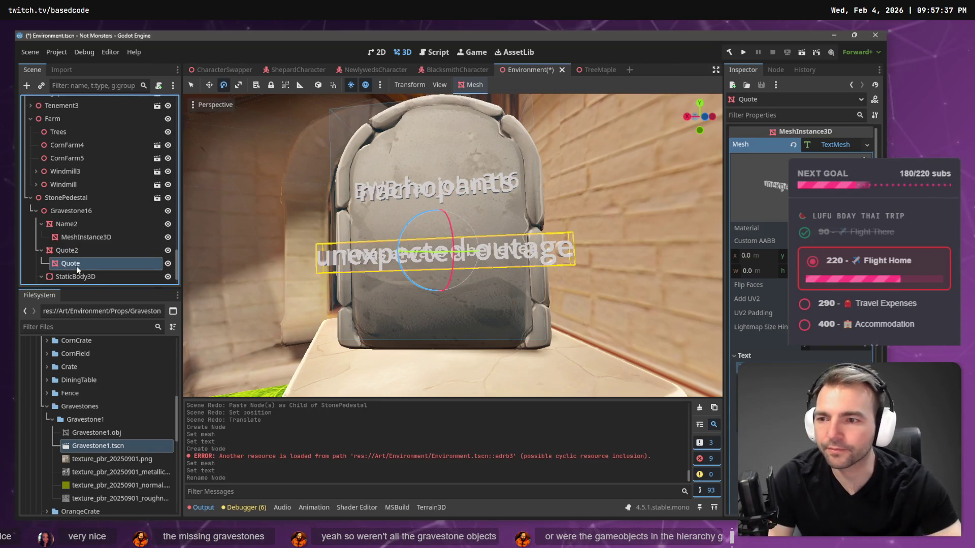
pyautogui.doubleClick(94, 241)
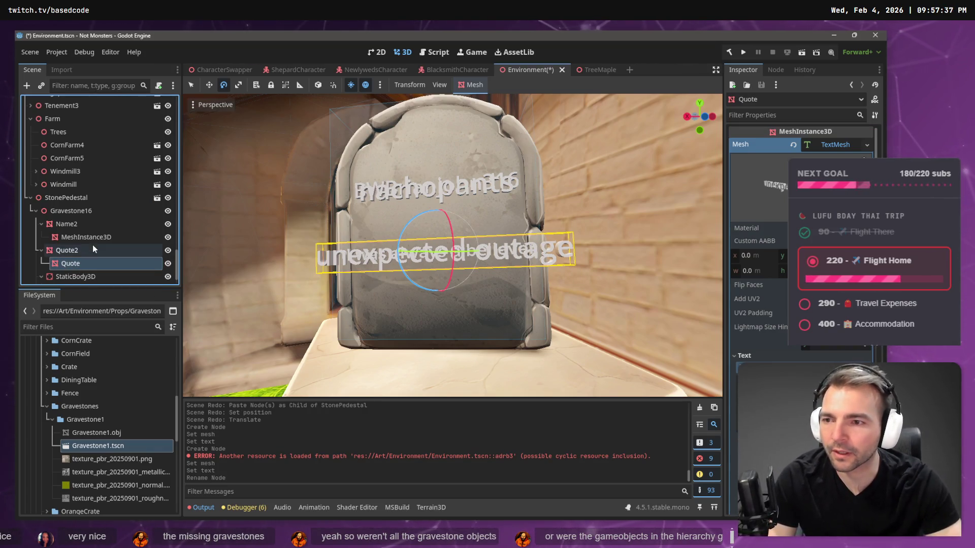
pyautogui.write('Name')
pyautogui.press('Return')
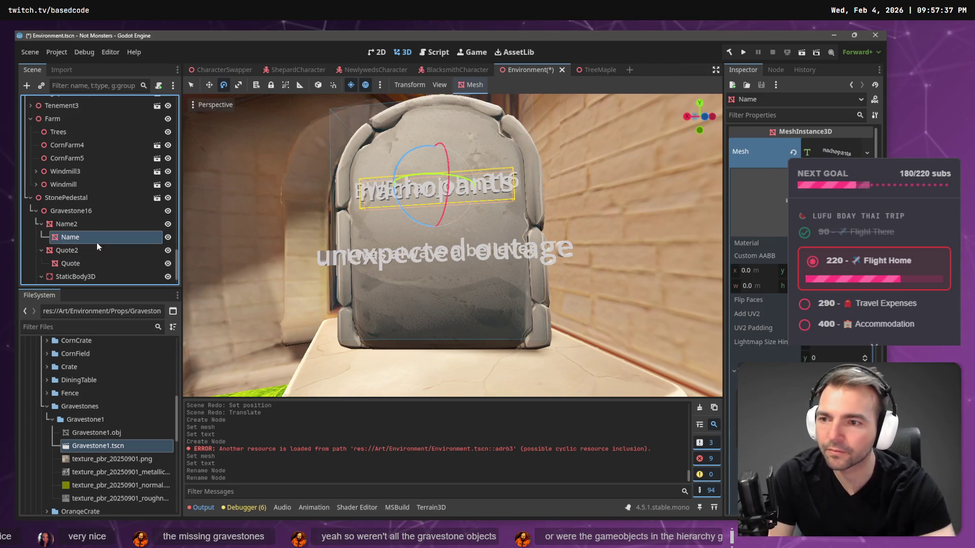
pyautogui.keyDown('ctrl'); pyautogui.click(77, 263); pyautogui.keyUp('ctrl')
pyautogui.moveTo(82, 211); pyautogui.dragTo(81, 211)
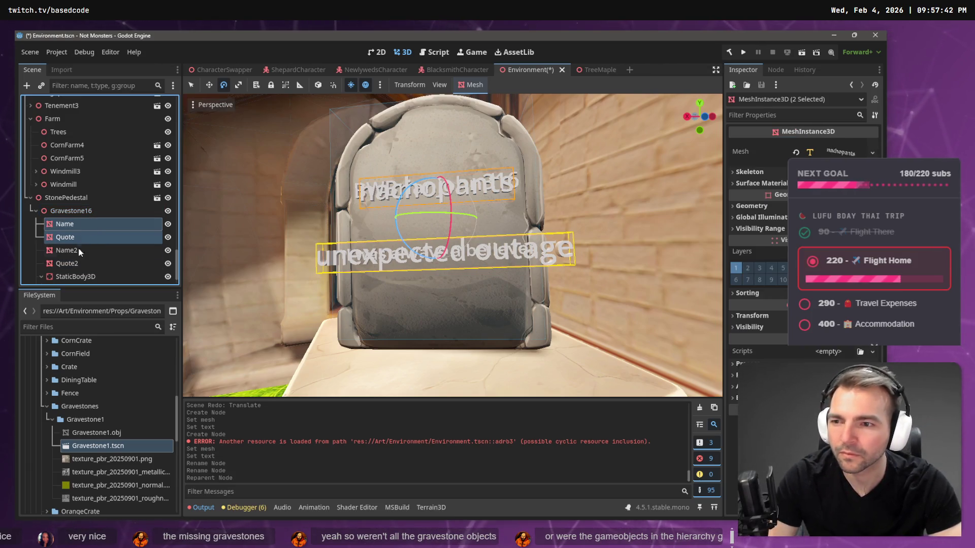
# Delete the old Name2 and Quote2 nodes
pyautogui.click(79, 250)
pyautogui.keyDown('ctrl'); pyautogui.click(75, 264); pyautogui.keyUp('ctrl')
pyautogui.press('Delete')
pyautogui.press('Return')
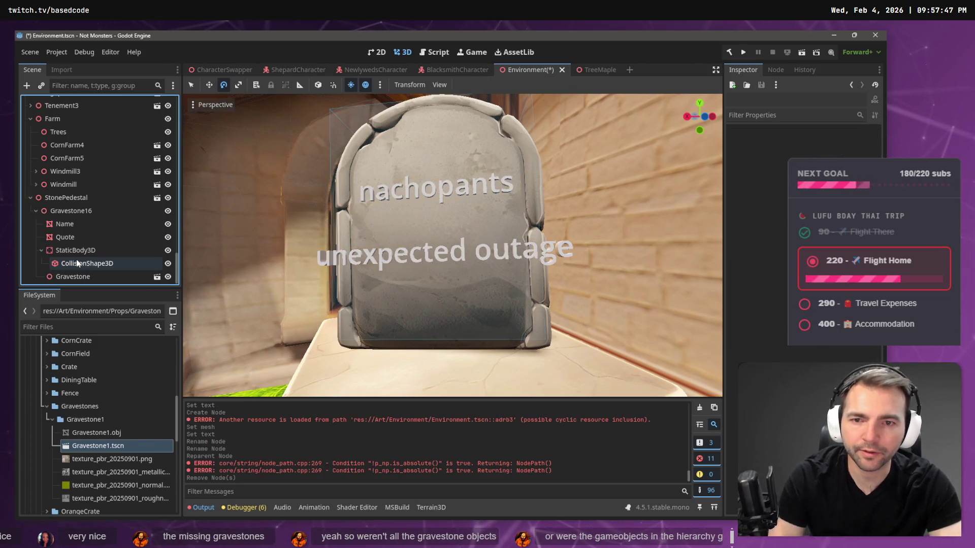
# Shrink the Quote text's font size and wrap it in quotation marks: "unexpected outage"
pyautogui.click(65, 237)
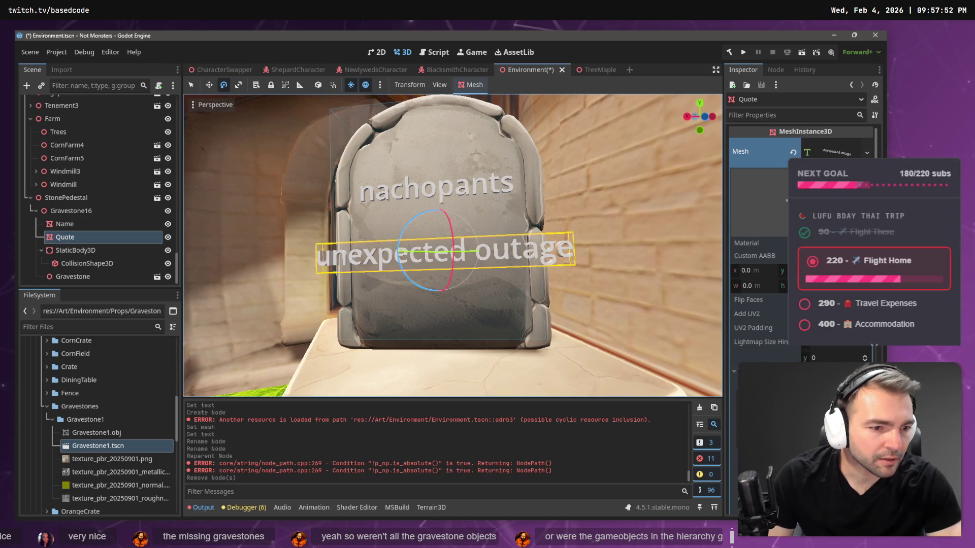
pyautogui.press('Return')
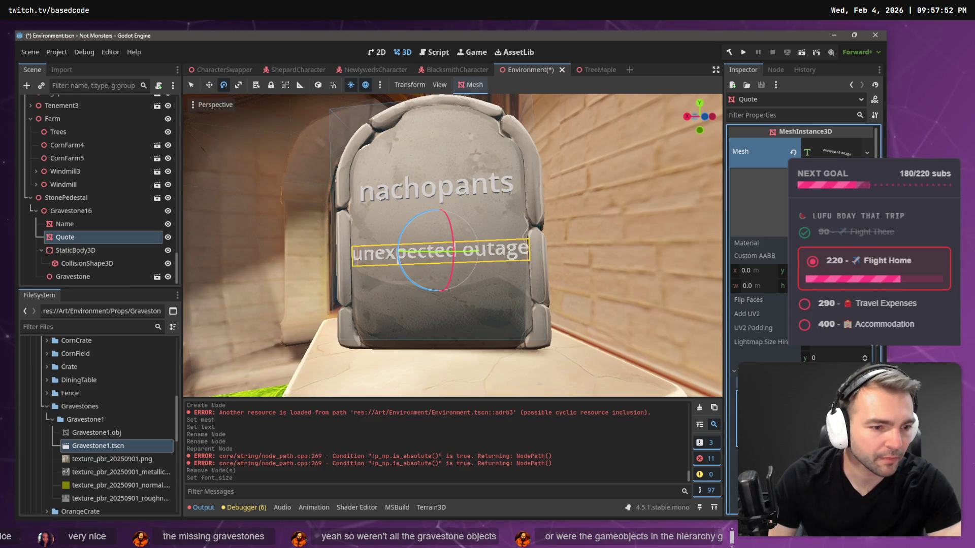
pyautogui.press('Return')
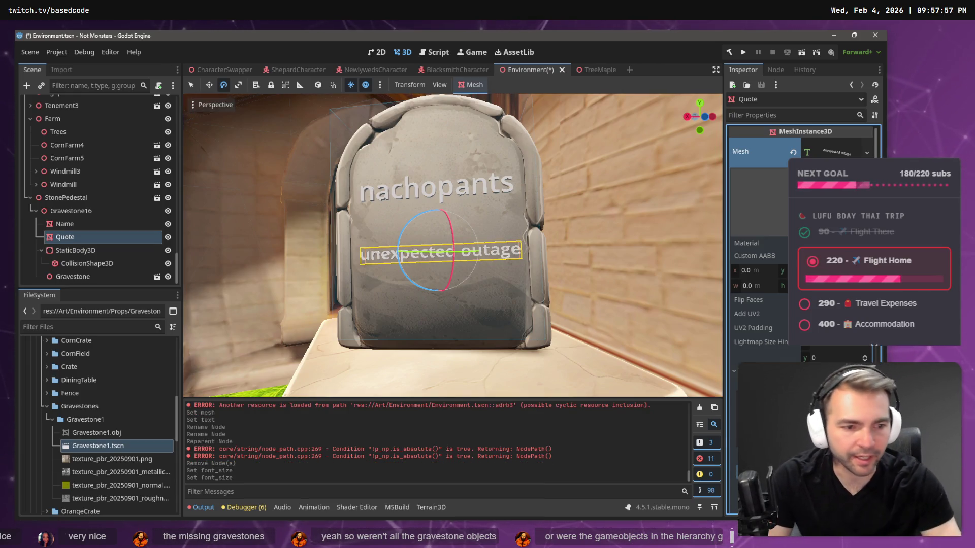
pyautogui.write('"')
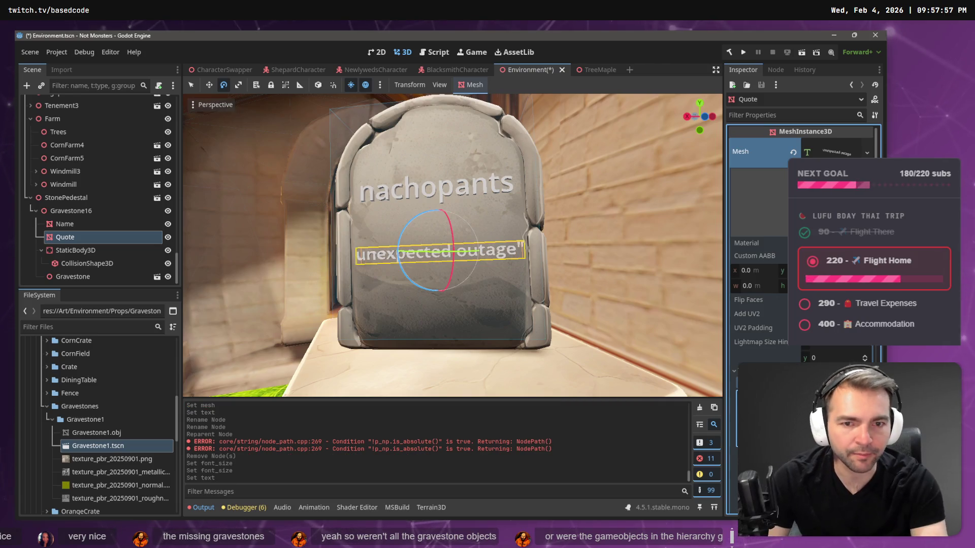
pyautogui.write('"')
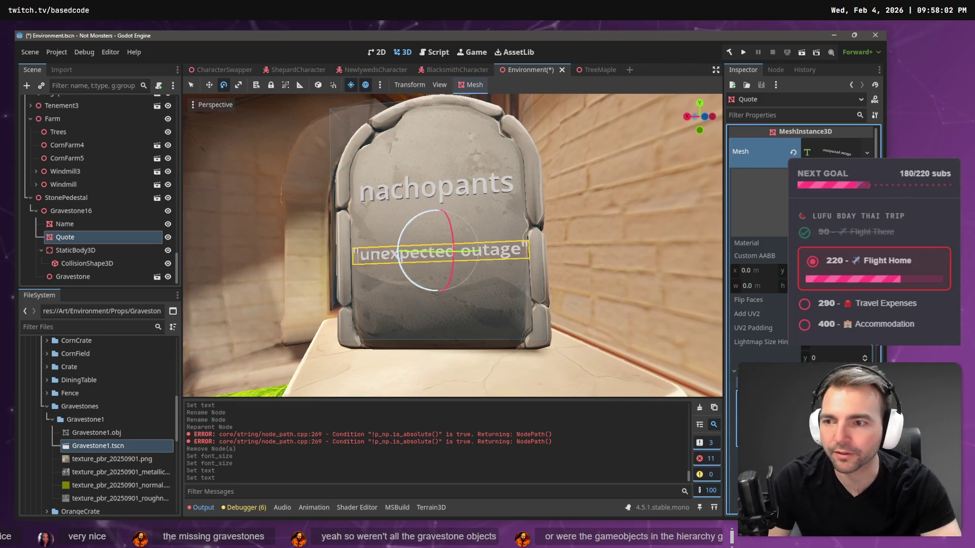
pyautogui.click(431, 193)
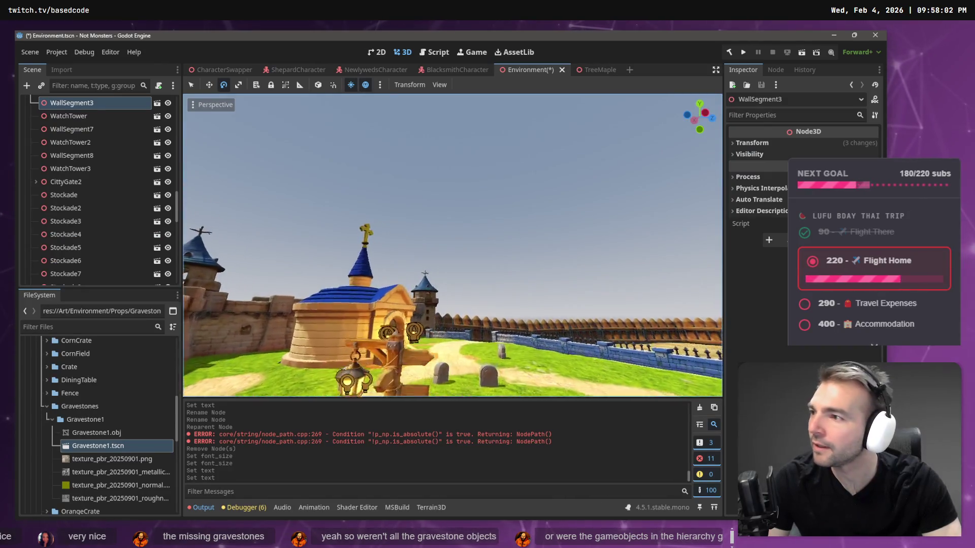
# Fly around the village graveyard, check a gravestone, and frame the area around WallSegment3
pyautogui.scroll(2, 436, 193)
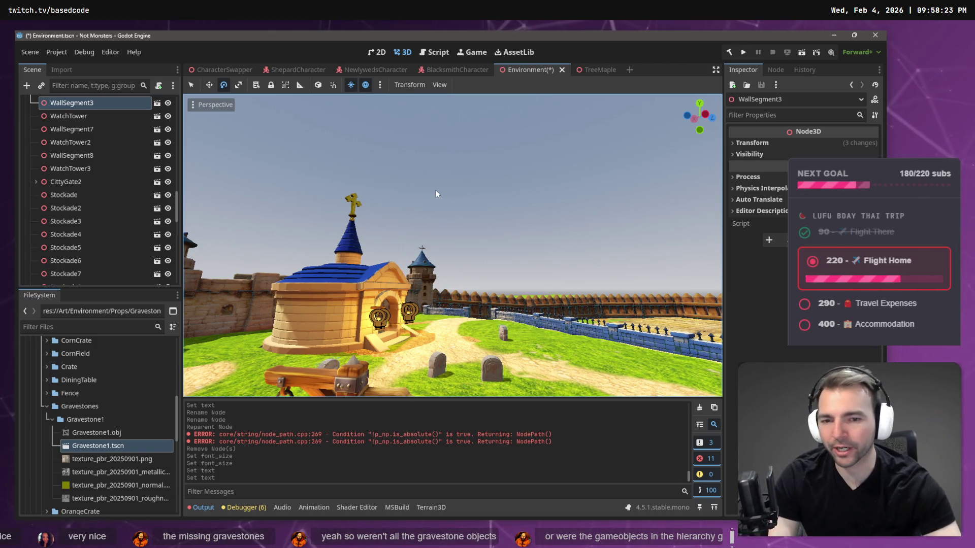
pyautogui.moveTo(434, 190); pyautogui.dragTo(434, 190)
pyautogui.moveTo(384, 289); pyautogui.dragTo(400, 270)
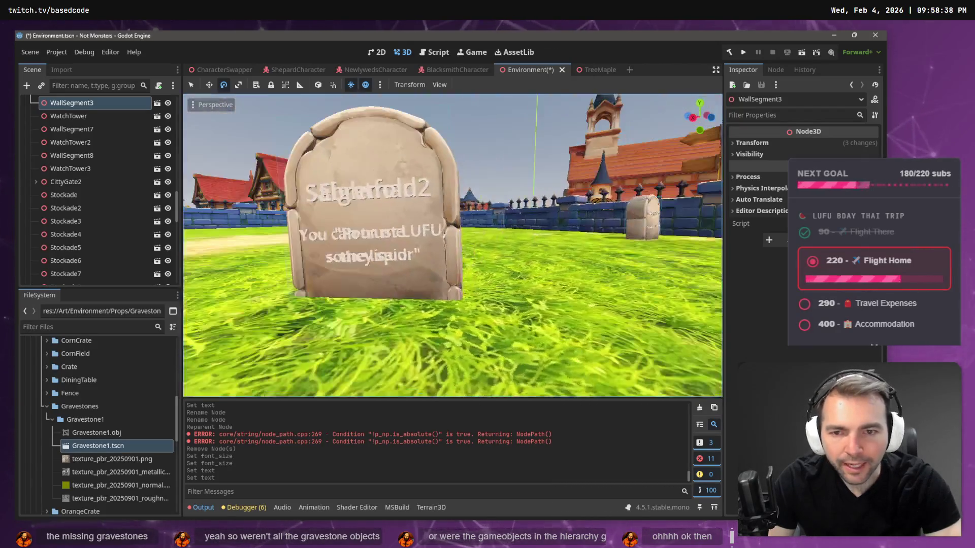
pyautogui.click(312, 238)
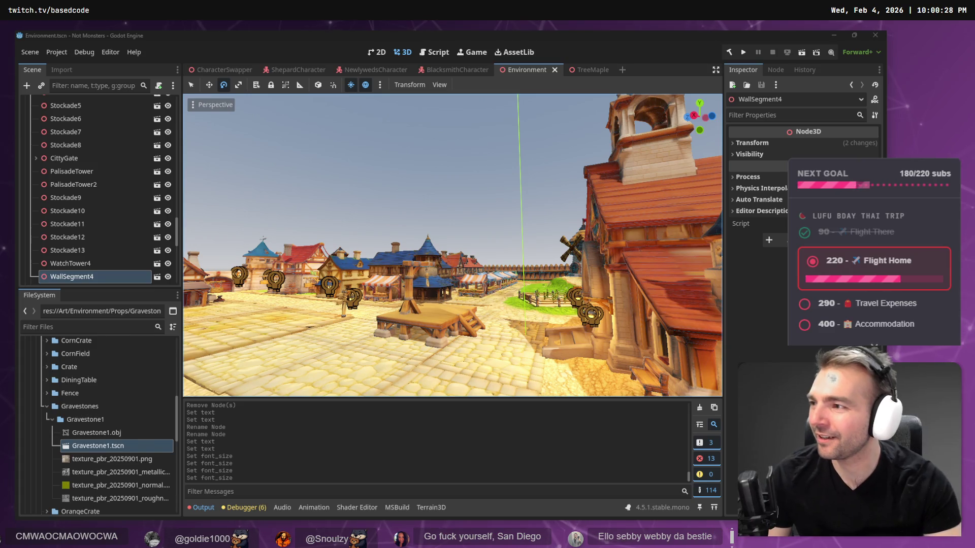
pyautogui.click(371, 352)
pyautogui.press('f')
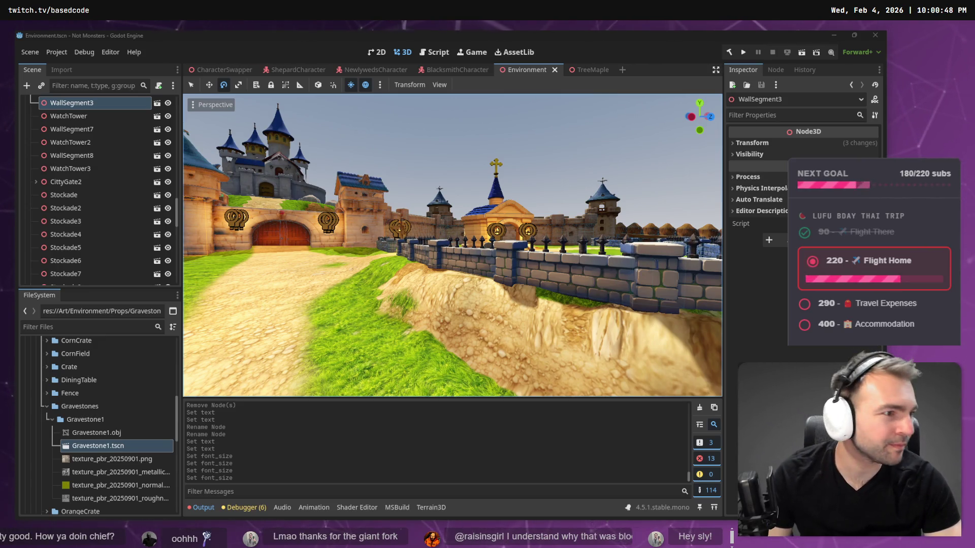
pyautogui.hotkey('alt', 'Tab')
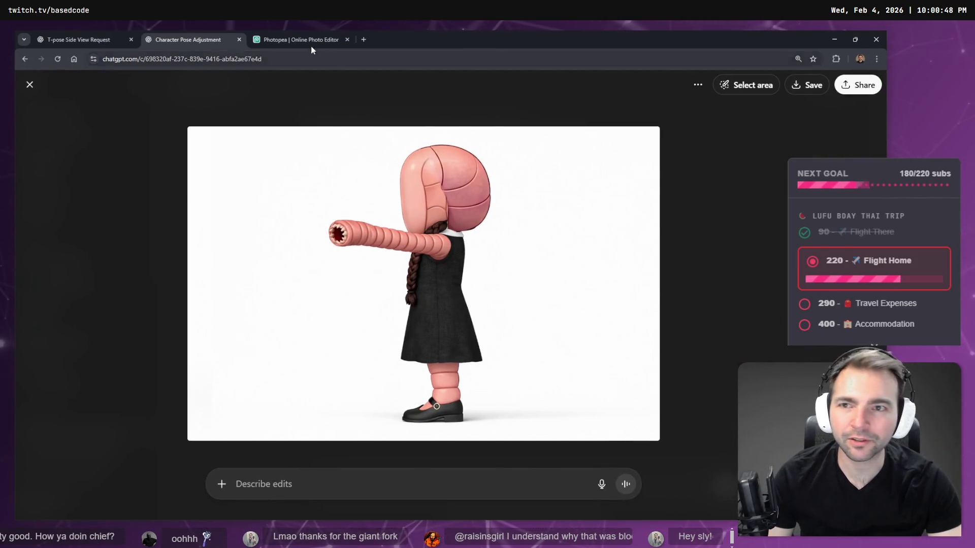
# Undo the last eraser stroke and add a white-filled Layer 2 beneath Layer 1
pyautogui.click(274, 39)
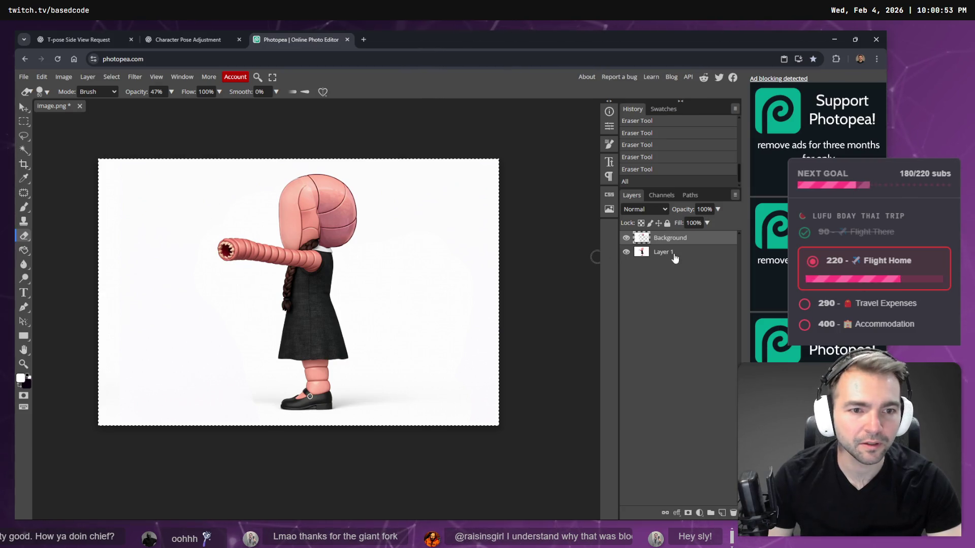
pyautogui.click(646, 254)
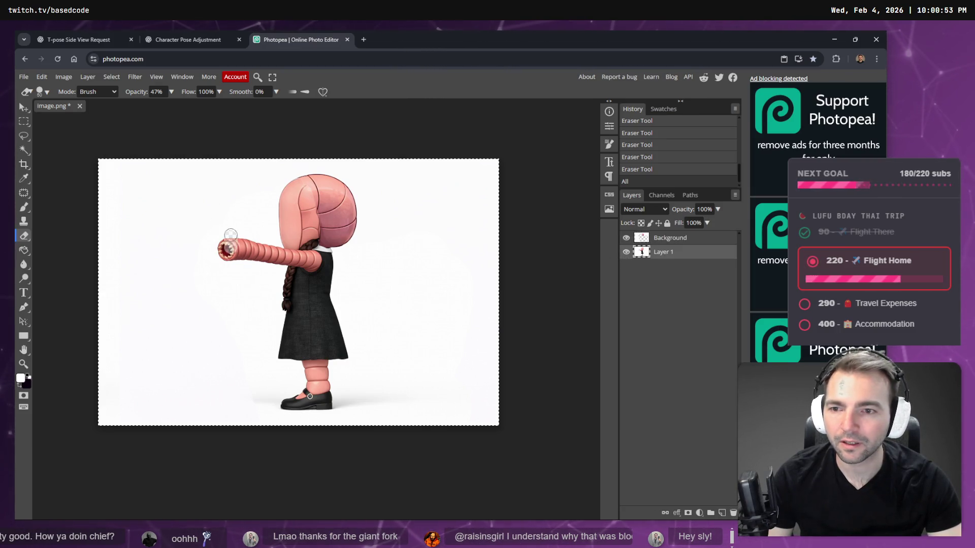
pyautogui.hotkey('ctrl', 'z')
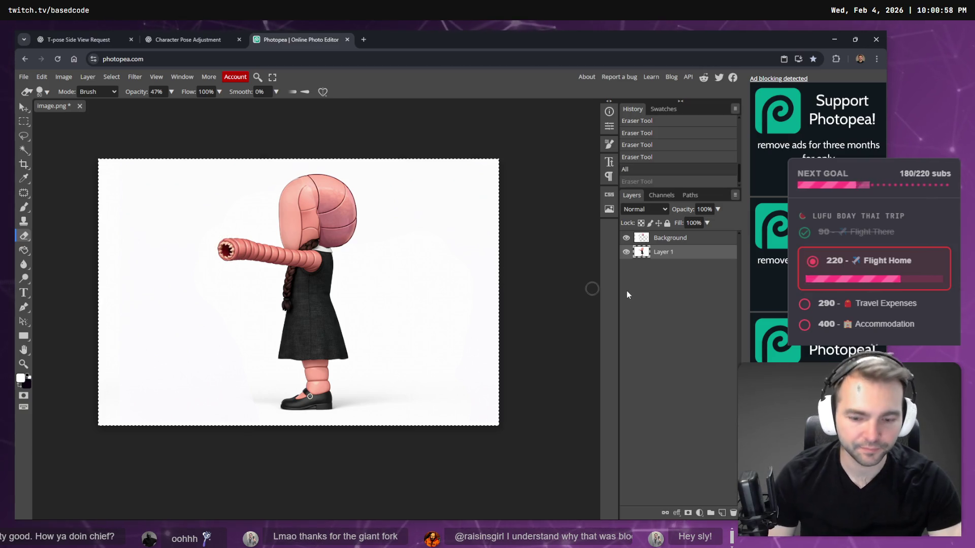
pyautogui.click(722, 513)
pyautogui.moveTo(674, 259); pyautogui.dragTo(674, 271)
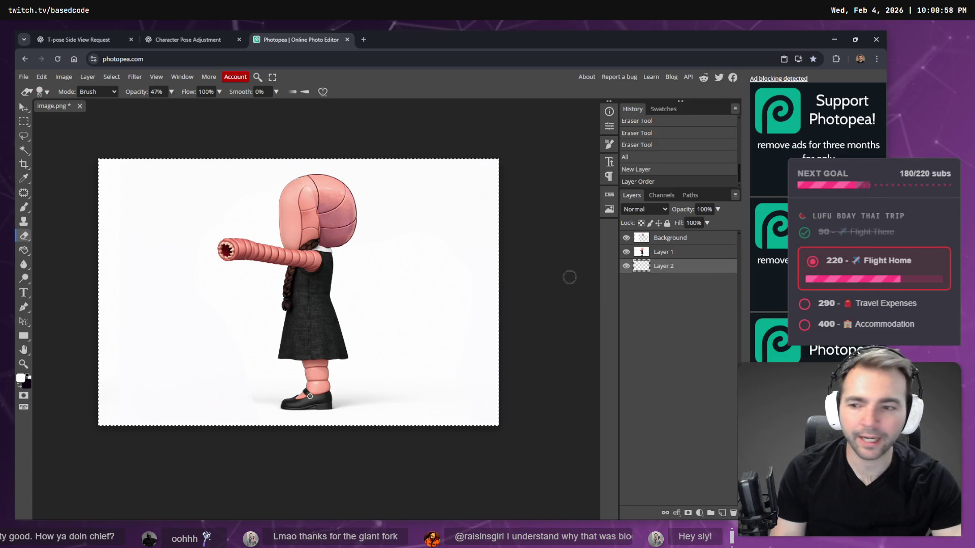
pyautogui.press('g')
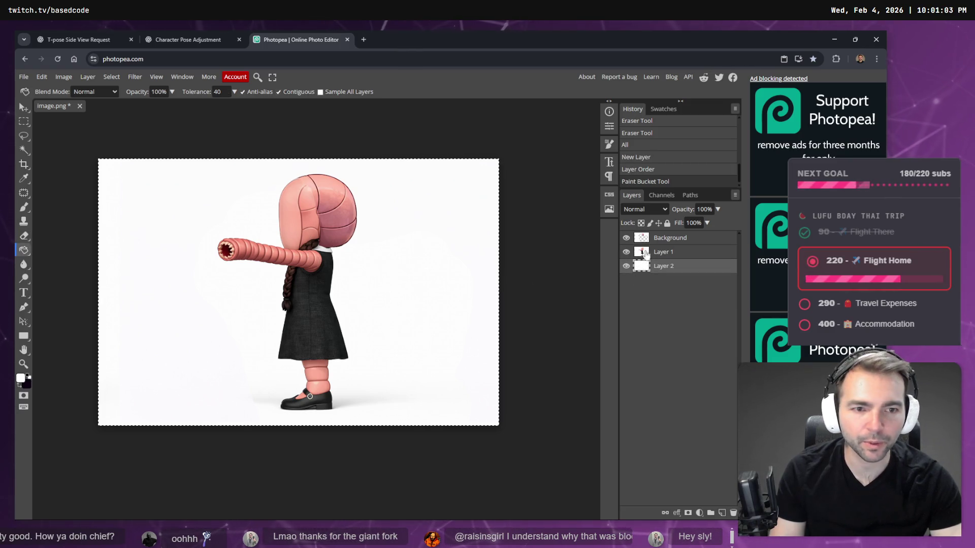
pyautogui.click(224, 208)
# Erase the mouth end of the outstretched arm with the eraser at 100% opacity
pyautogui.hotkey('alt', ']')
pyautogui.press('e')
pyautogui.moveTo(230, 248); pyautogui.dragTo(231, 248)
pyautogui.hotkey('ctrl', 'z')
pyautogui.click(171, 92)
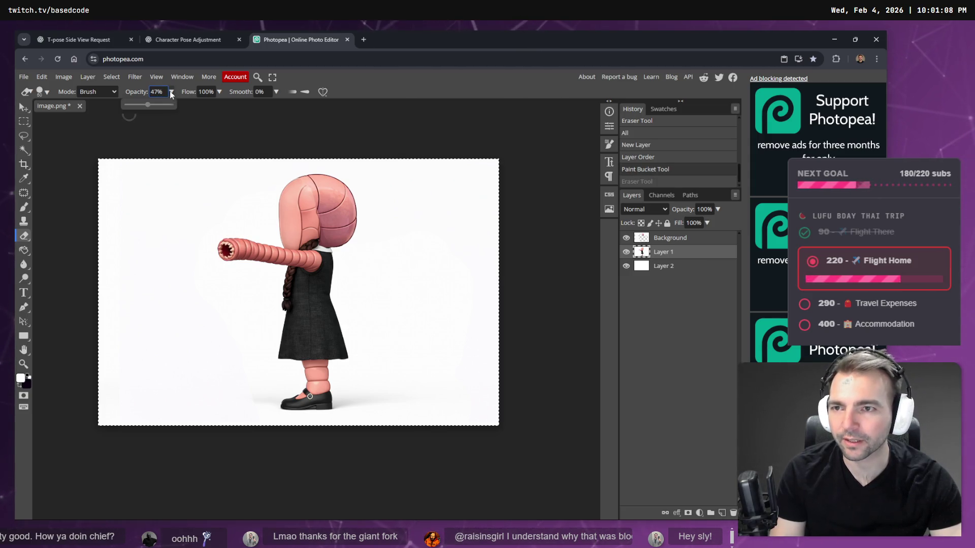
pyautogui.moveTo(150, 104); pyautogui.dragTo(173, 104)
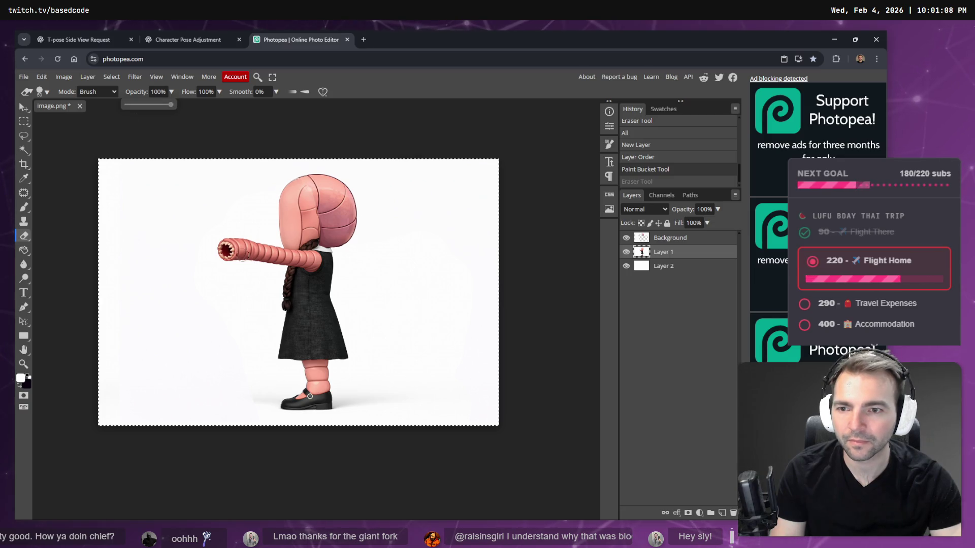
pyautogui.moveTo(217, 257)
pyautogui.mouseDown()
pyautogui.moveTo(225, 235)
pyautogui.moveTo(276, 253)
pyautogui.mouseUp()
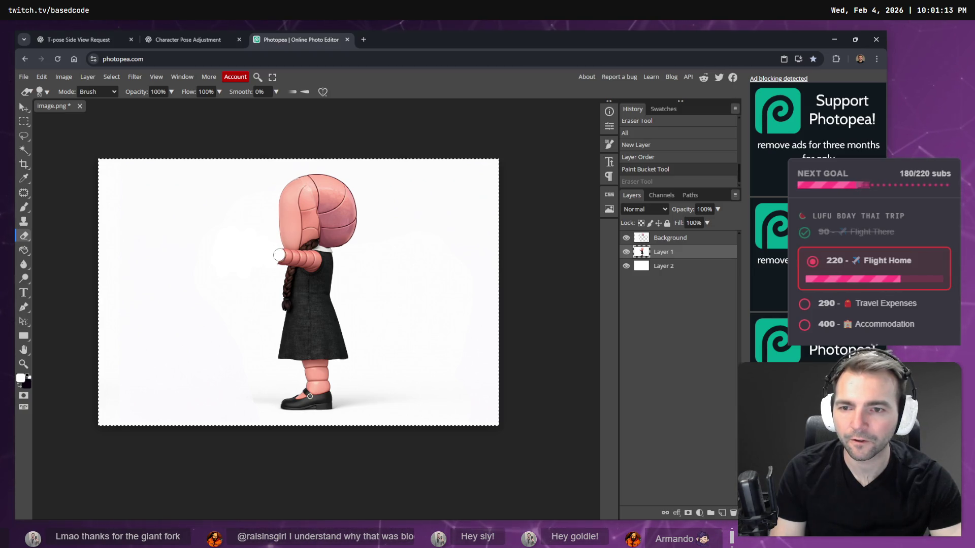
pyautogui.moveTo(281, 253); pyautogui.dragTo(282, 263)
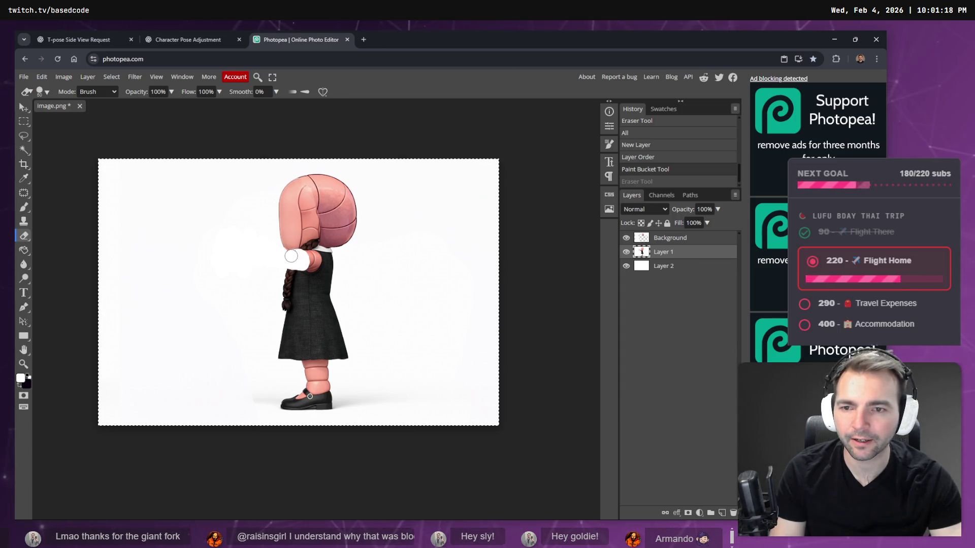
pyautogui.click(284, 256)
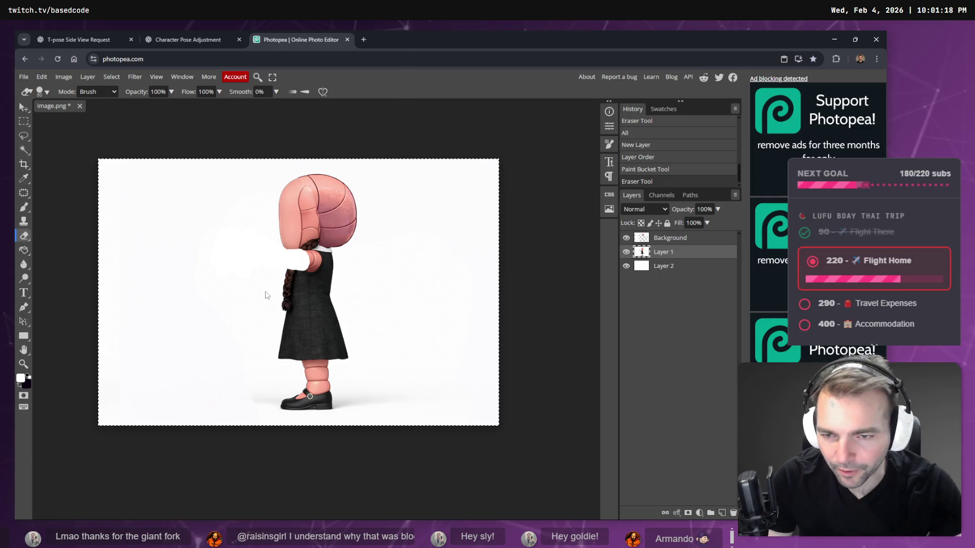
pyautogui.hotkey('ctrl', 'z')
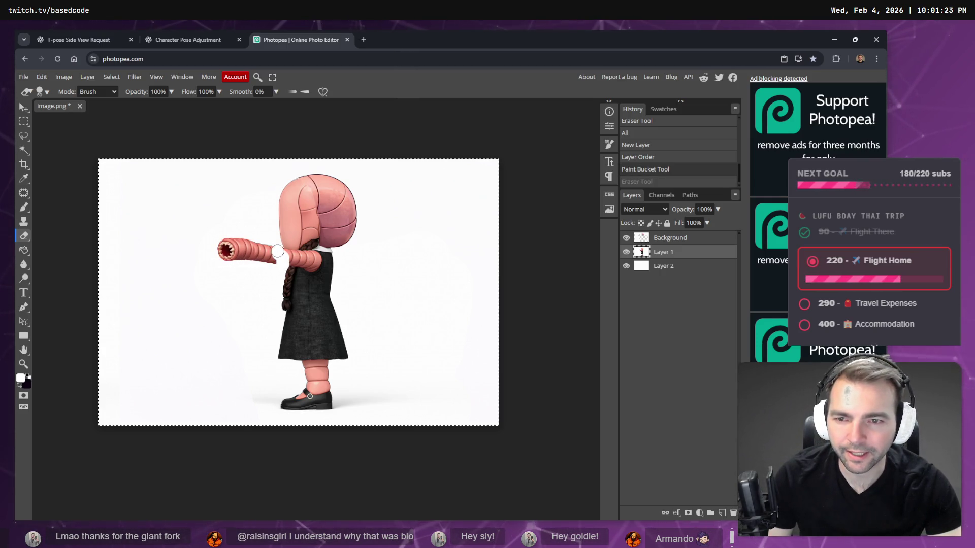
pyautogui.moveTo(277, 250)
pyautogui.mouseDown()
pyautogui.moveTo(222, 238)
pyautogui.moveTo(271, 262)
pyautogui.moveTo(253, 261)
pyautogui.mouseUp()
pyautogui.scroll(2, 283, 268)
pyautogui.scroll(3, 283, 267)
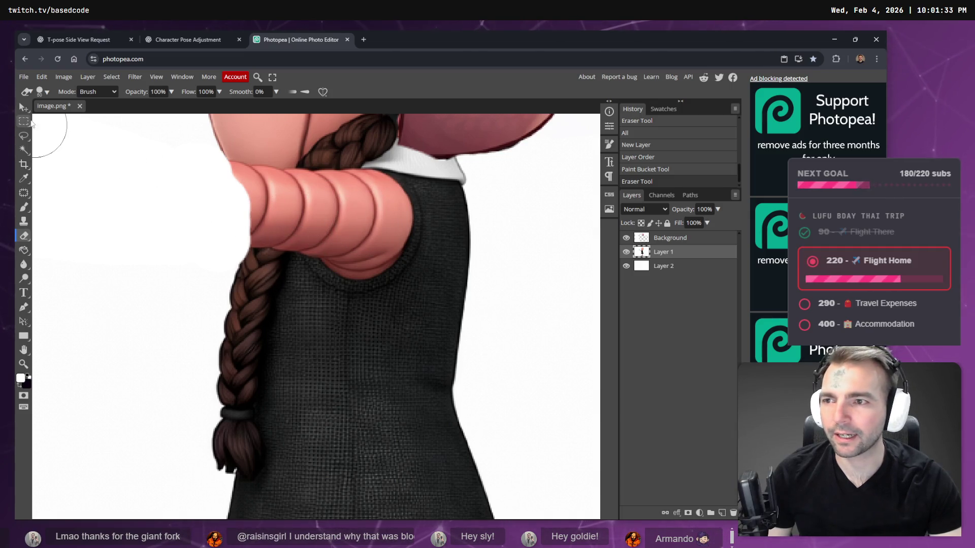
# Lasso the shoulder where the arm meets the dress and paste it as a new layer
pyautogui.click(23, 120)
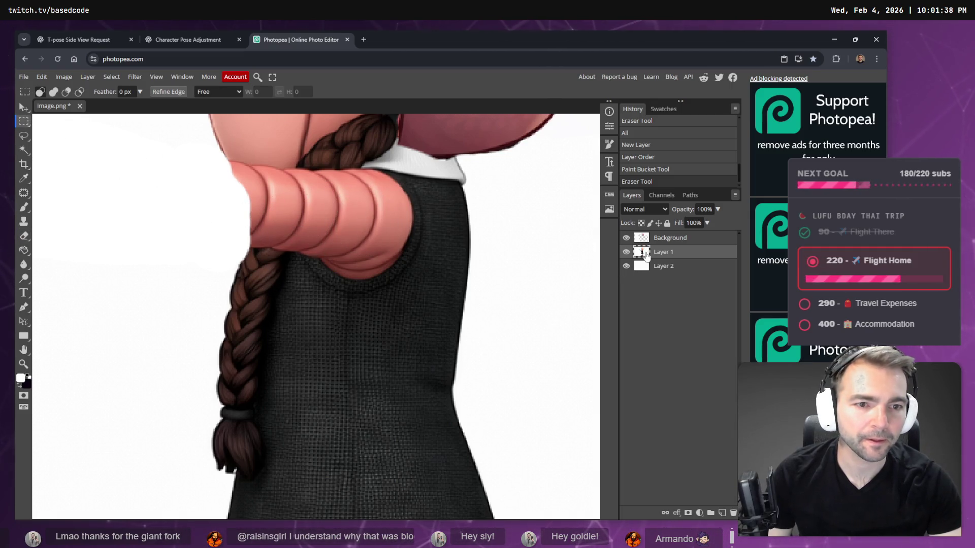
pyautogui.click(364, 173)
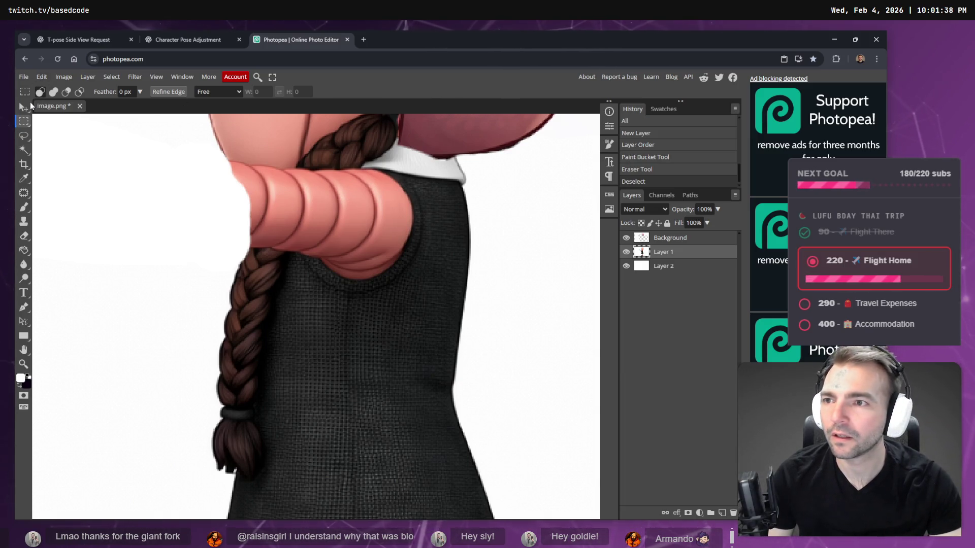
pyautogui.click(24, 149)
pyautogui.rightClick(25, 136)
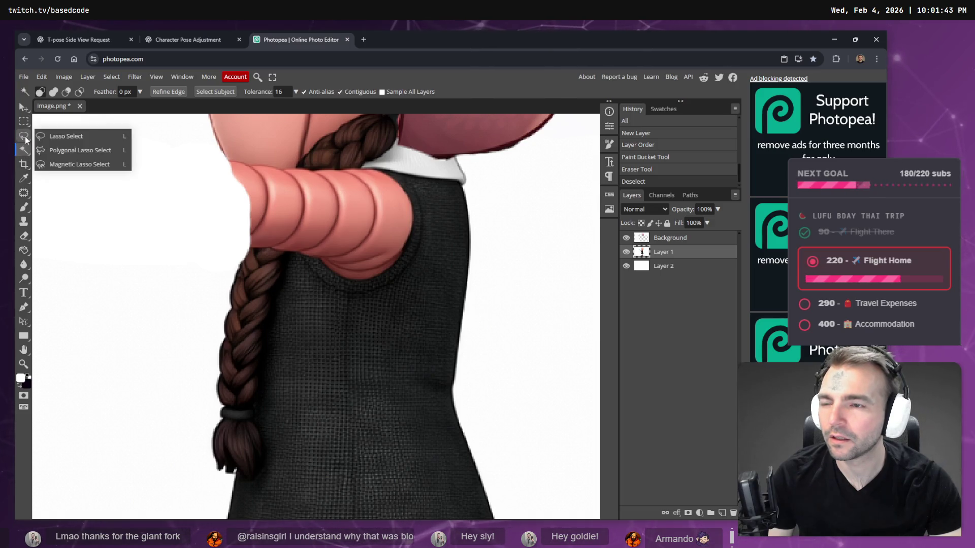
pyautogui.click(60, 135)
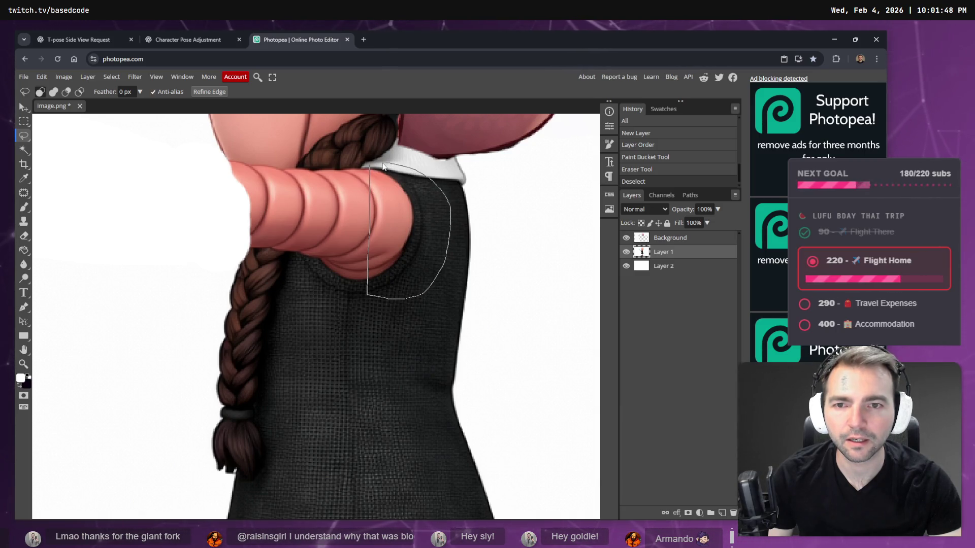
pyautogui.moveTo(371, 166); pyautogui.dragTo(369, 163)
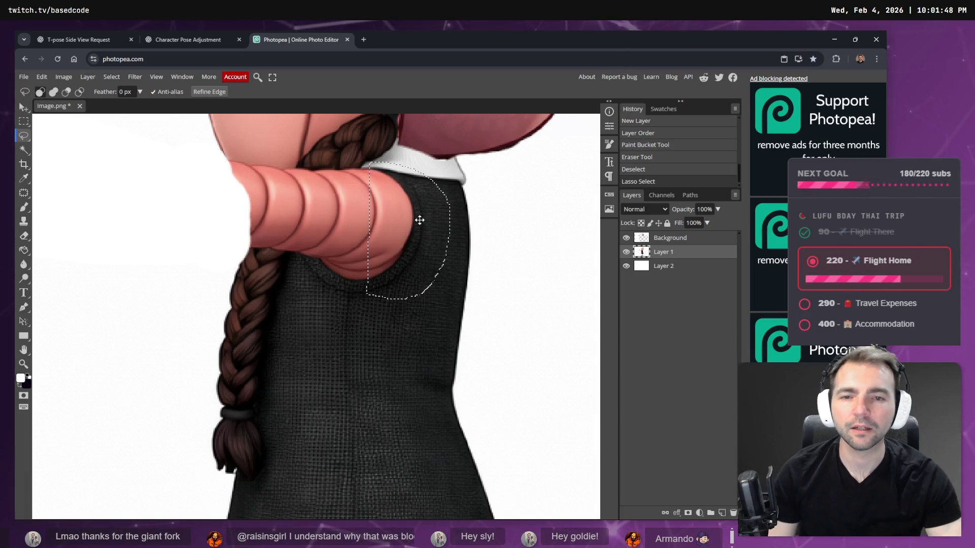
pyautogui.hotkey('ctrl', 'c')
pyautogui.hotkey('ctrl', 'v')
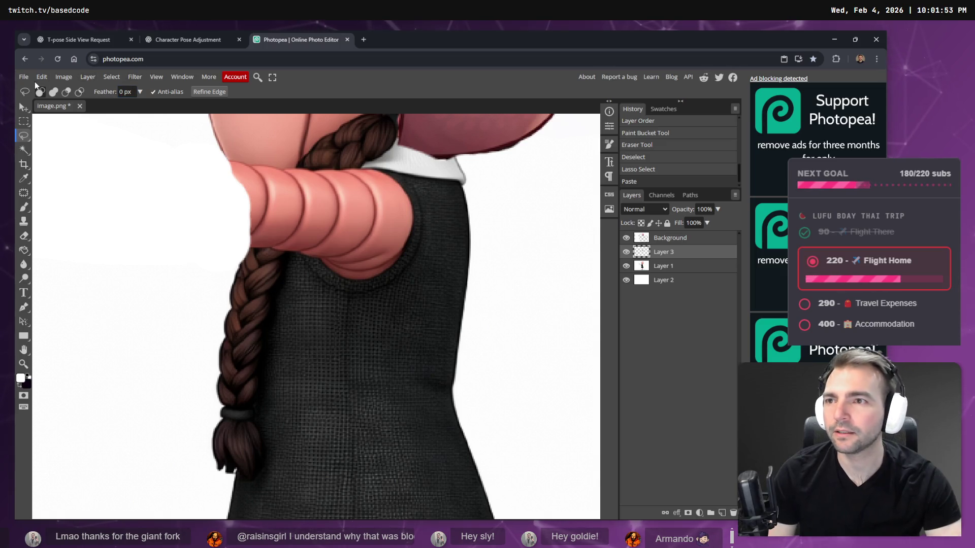
# Try a 90° counter-clockwise image rotation, undo it, and select the pasted piece's pixels
pyautogui.click(65, 77)
pyautogui.moveTo(147, 245)
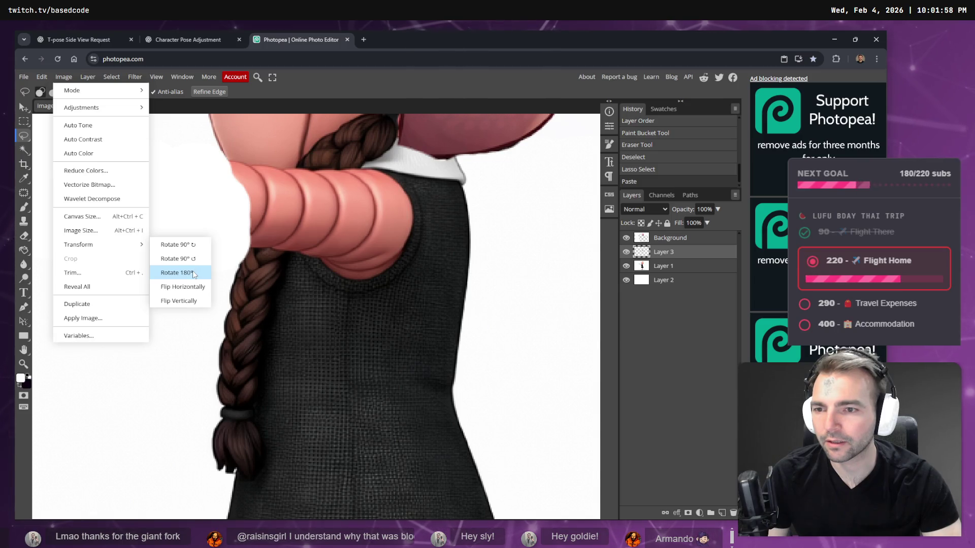
pyautogui.click(200, 259)
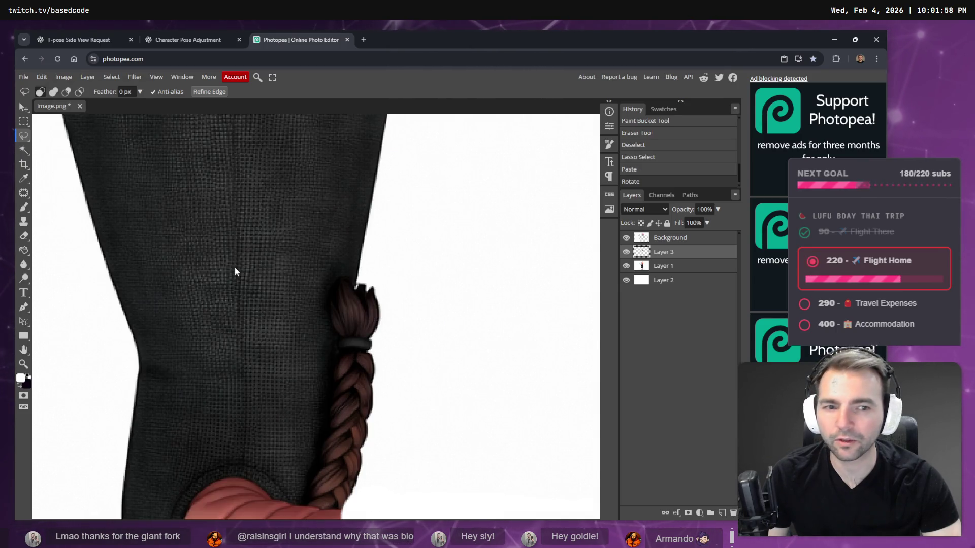
pyautogui.hotkey('ctrl', 'z')
pyautogui.hotkey('ctrl', 'a')
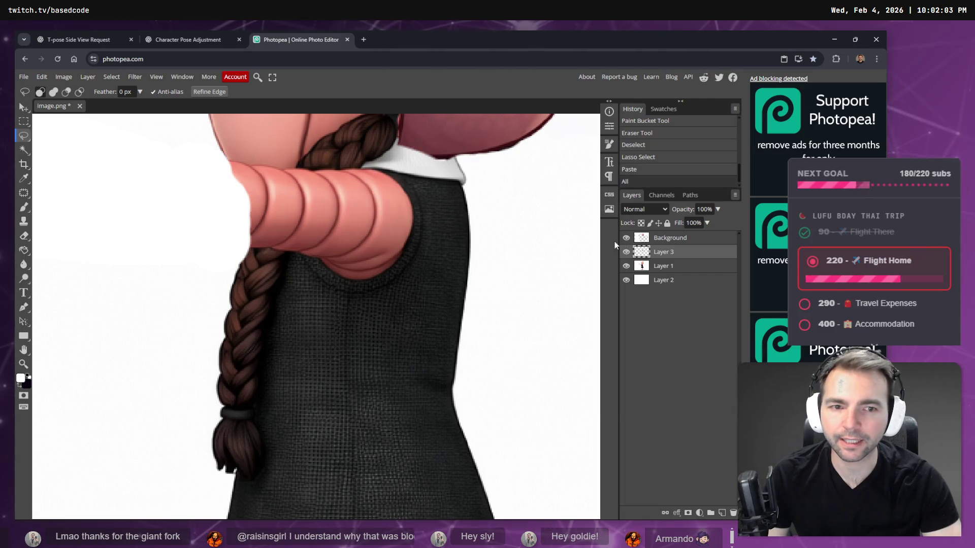
pyautogui.keyDown('ctrl'); pyautogui.click(647, 254); pyautogui.keyUp('ctrl')
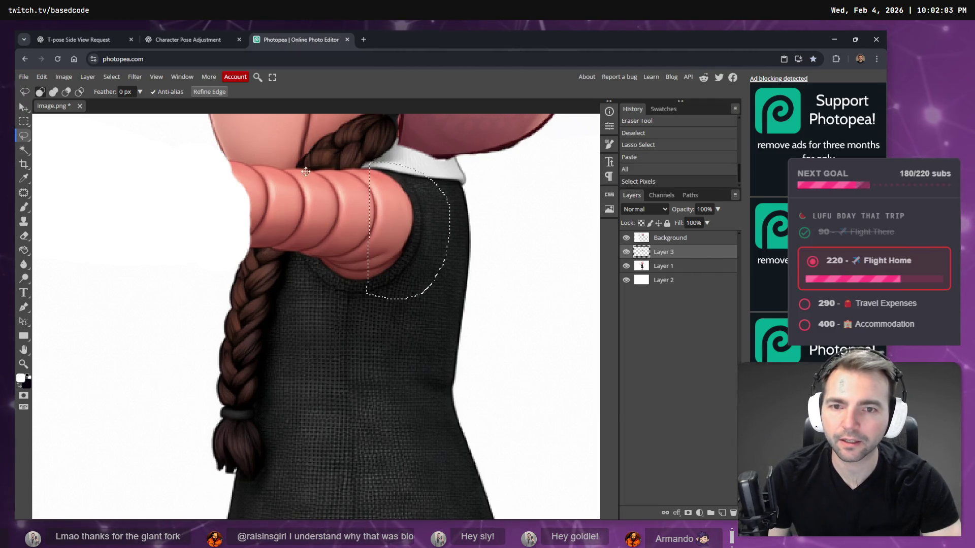
# Free-transform the fabric piece roughly upside down, fit it behind the pink sleeve, and commit
pyautogui.click(42, 77)
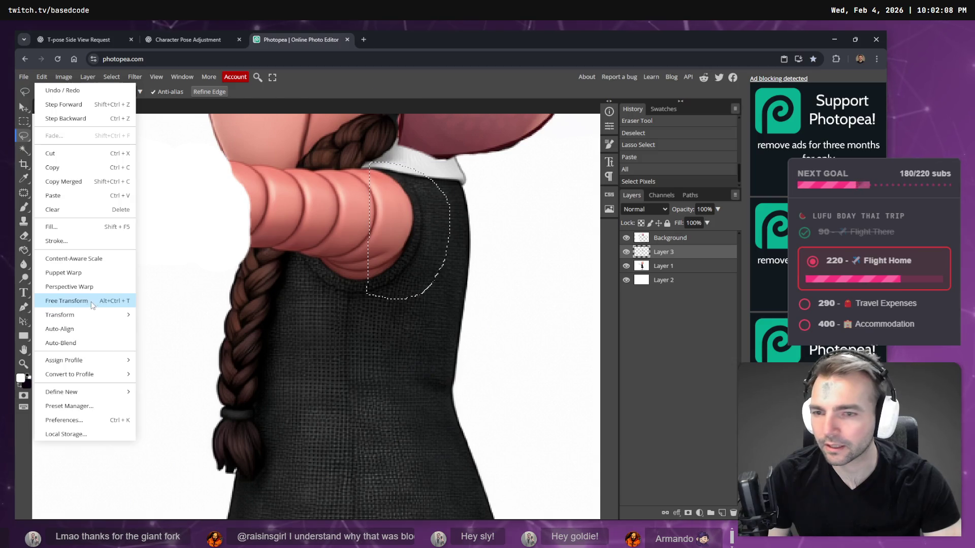
pyautogui.click(66, 298)
pyautogui.moveTo(455, 159)
pyautogui.mouseDown()
pyautogui.moveTo(474, 283)
pyautogui.moveTo(294, 342)
pyautogui.moveTo(338, 336)
pyautogui.mouseUp()
pyautogui.moveTo(437, 230)
pyautogui.mouseDown()
pyautogui.moveTo(341, 218)
pyautogui.moveTo(294, 196)
pyautogui.moveTo(340, 216)
pyautogui.moveTo(345, 235)
pyautogui.mouseUp()
pyautogui.moveTo(362, 160); pyautogui.dragTo(349, 157)
pyautogui.moveTo(349, 235); pyautogui.dragTo(339, 223)
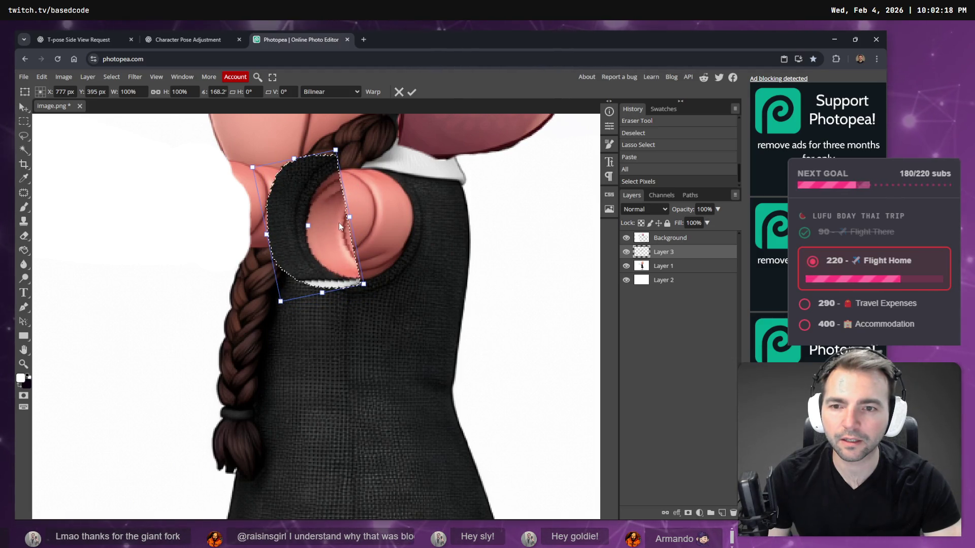
pyautogui.moveTo(339, 223); pyautogui.dragTo(342, 224)
pyautogui.press('Return')
# Switch to a smaller eraser brush and drop the current selection
pyautogui.press('e')
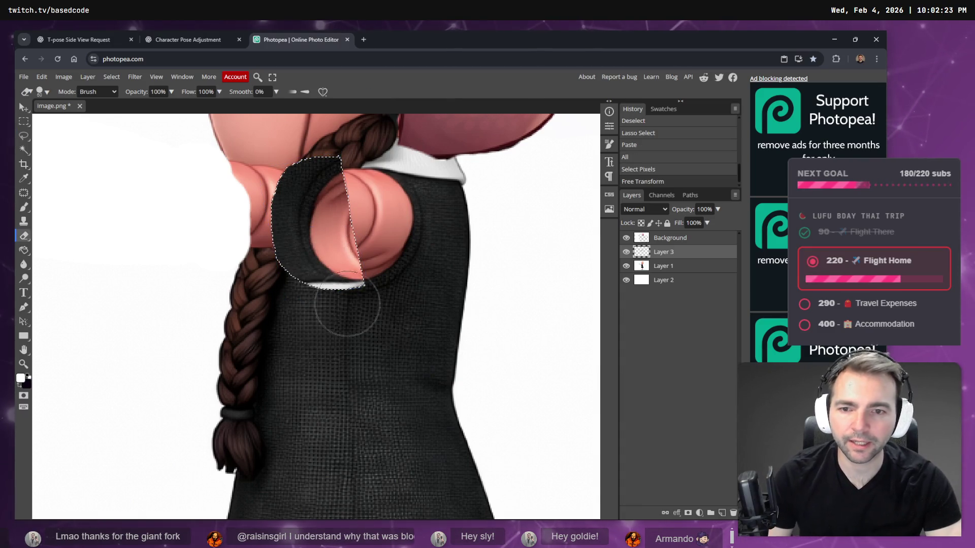
pyautogui.press('[')
pyautogui.press('[')
pyautogui.press('[')
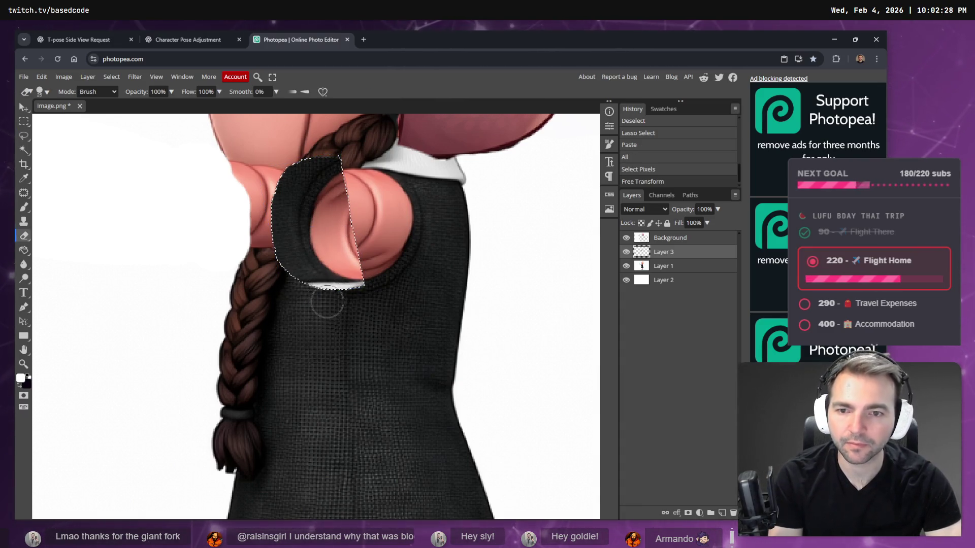
pyautogui.click(112, 77)
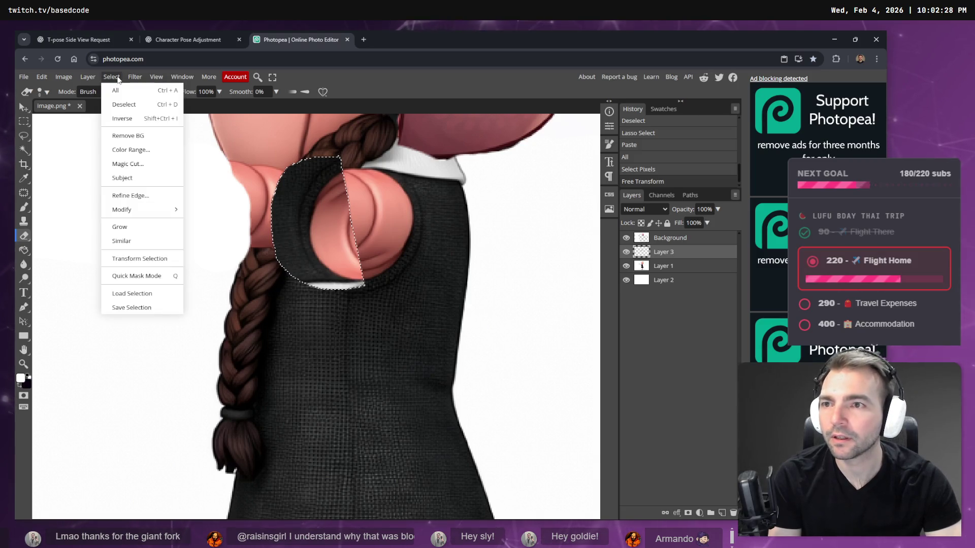
pyautogui.click(130, 104)
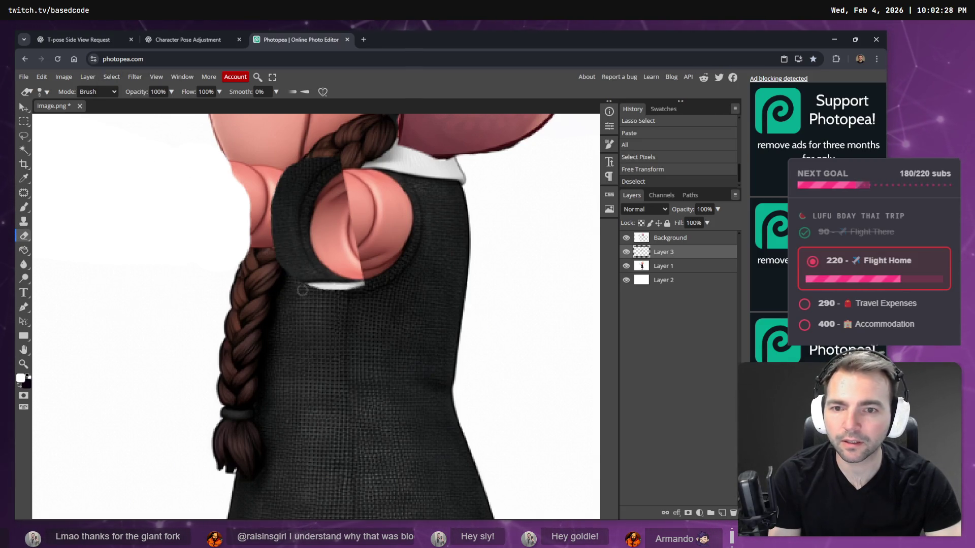
# At 65% eraser strength, soften the white line, dark fabric and braid junction beside the sleeve
pyautogui.press('6')
pyautogui.press('5')
pyautogui.moveTo(365, 289); pyautogui.dragTo(325, 287)
pyautogui.moveTo(284, 168); pyautogui.dragTo(289, 249)
pyautogui.moveTo(333, 170); pyautogui.dragTo(347, 176)
# With a larger eraser, smooth the sleeve notch and dark outline, then switch to Layer 1
pyautogui.press(']')
pyautogui.press(']')
pyautogui.click(363, 257)
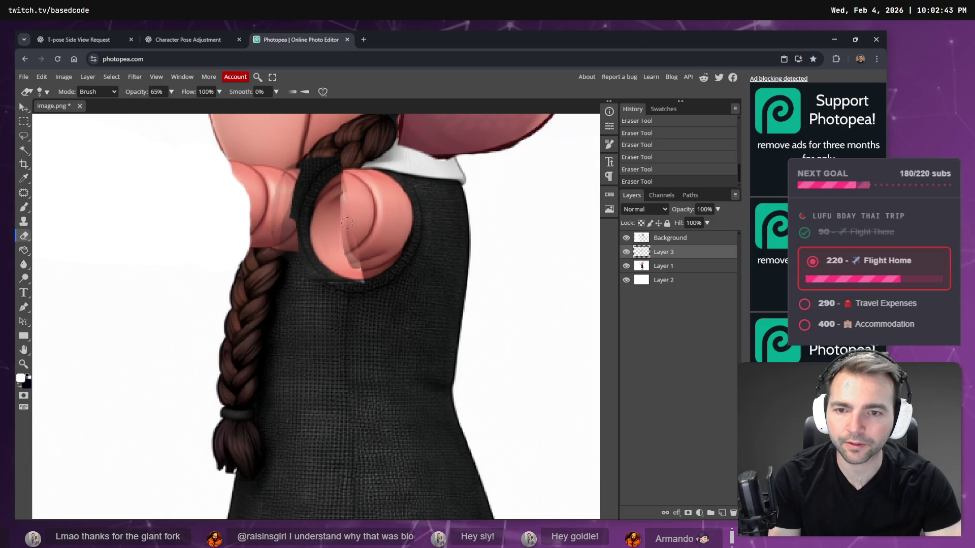
pyautogui.moveTo(363, 258)
pyautogui.mouseDown()
pyautogui.moveTo(345, 239)
pyautogui.moveTo(338, 254)
pyautogui.mouseUp()
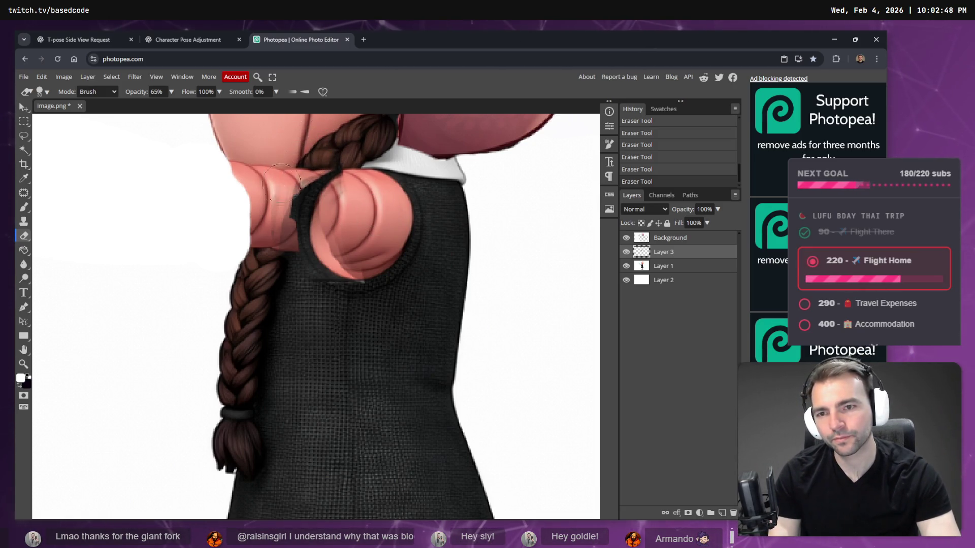
pyautogui.moveTo(268, 211); pyautogui.dragTo(334, 159)
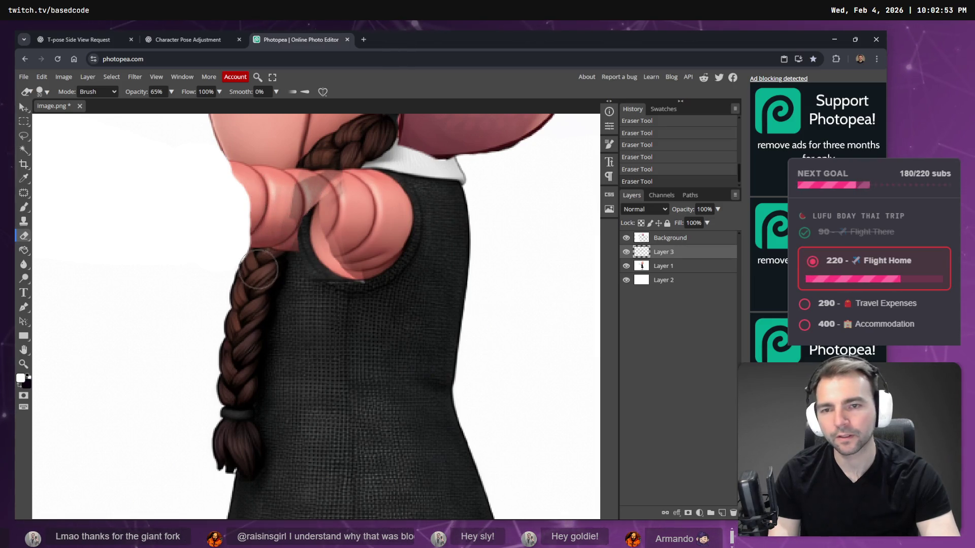
pyautogui.click(658, 271)
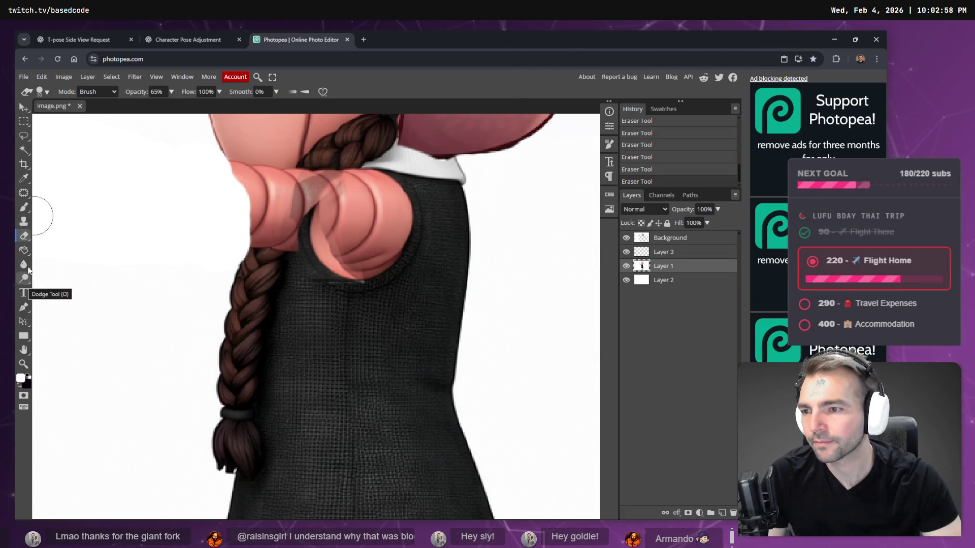
pyautogui.rightClick(24, 193)
# Heal dark braid texture onto the shoulder with the Healing Brush, undoing and redoing one stroke
pyautogui.click(77, 205)
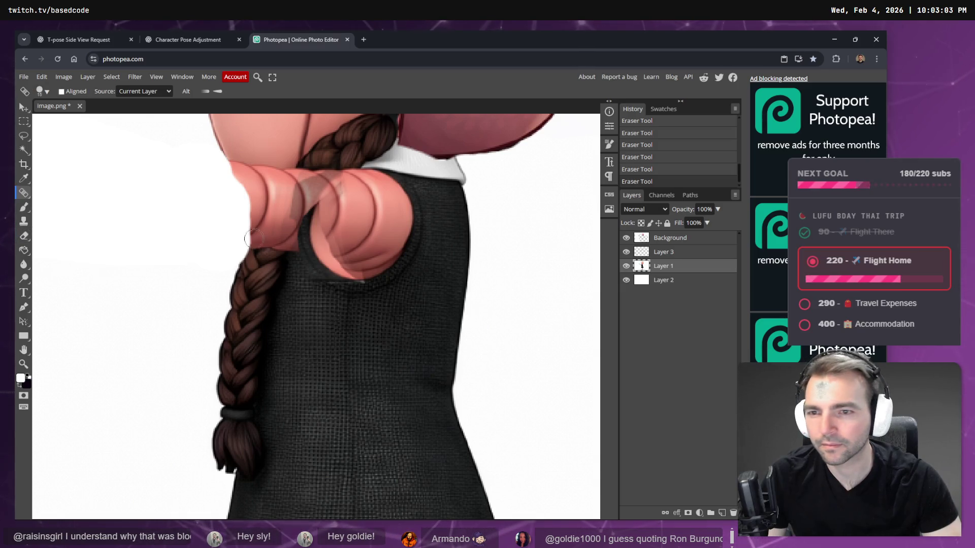
pyautogui.moveTo(256, 263); pyautogui.dragTo(265, 256)
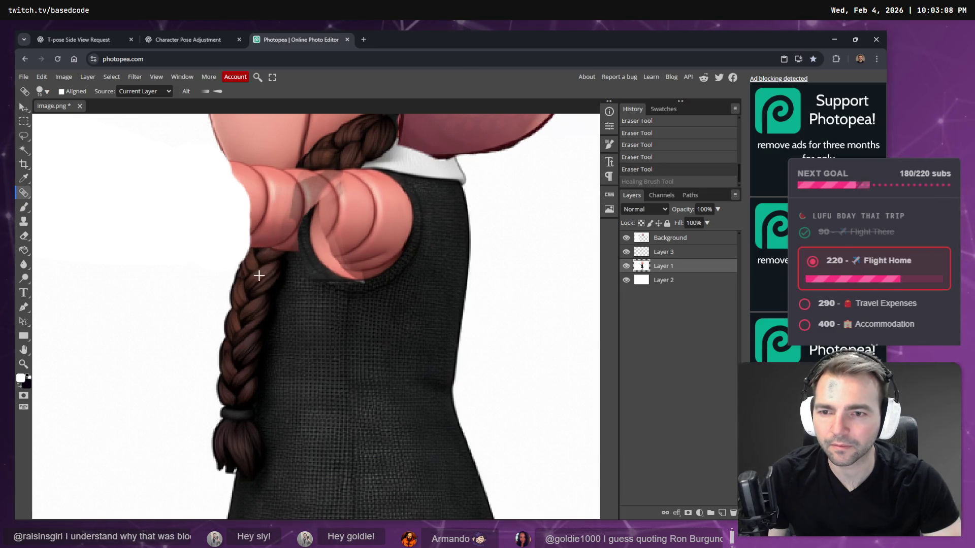
pyautogui.moveTo(269, 251)
pyautogui.mouseDown()
pyautogui.moveTo(287, 210)
pyautogui.moveTo(261, 243)
pyautogui.moveTo(264, 234)
pyautogui.moveTo(286, 221)
pyautogui.mouseUp()
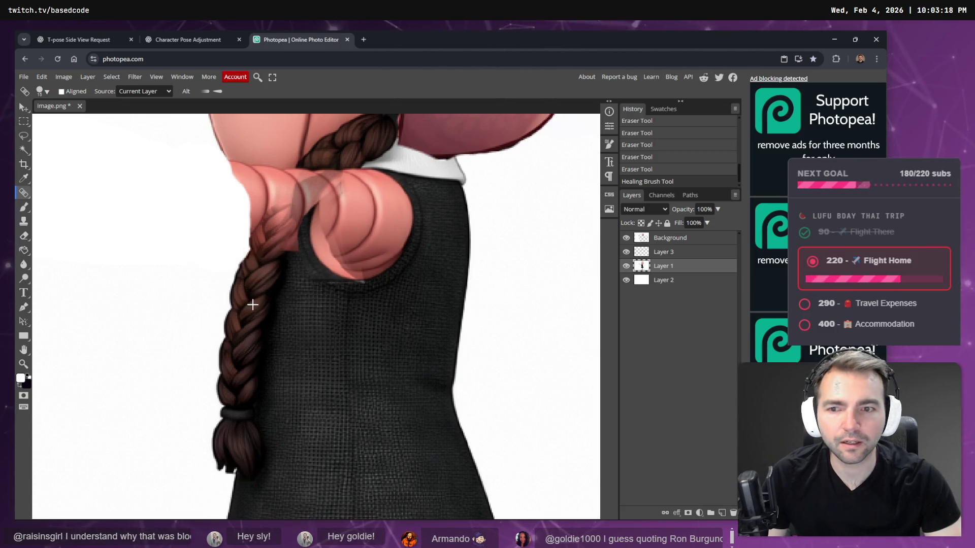
pyautogui.moveTo(263, 254); pyautogui.dragTo(277, 225)
pyautogui.hotkey('ctrl', 'z')
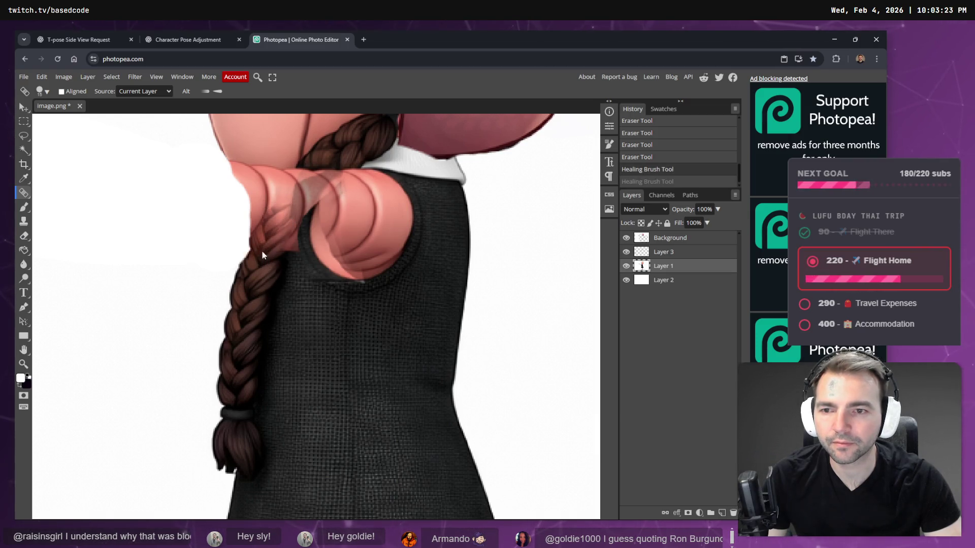
pyautogui.hotkey('ctrl', 'shift', 'z')
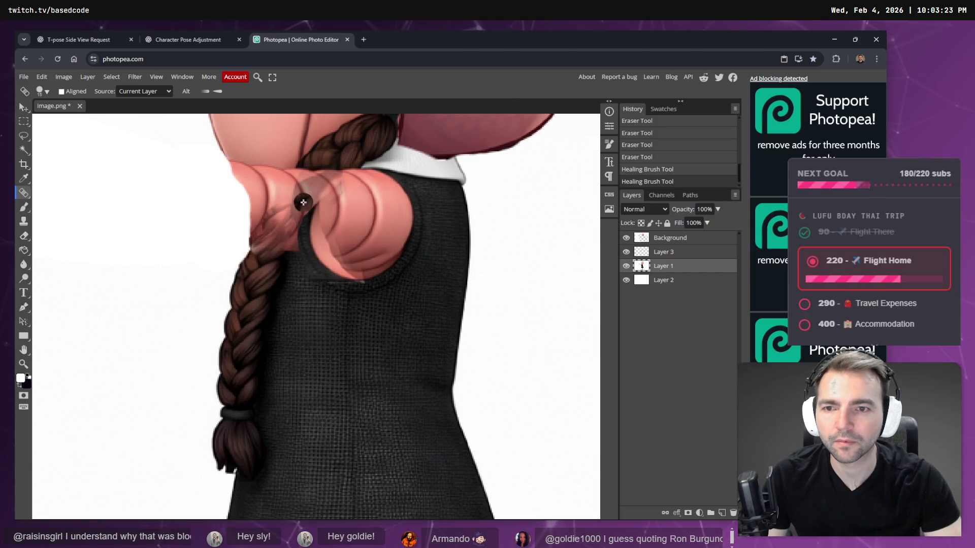
# Add more braid texture across the shoulder, undo two strokes, and extend it toward the head
pyautogui.moveTo(304, 190)
pyautogui.mouseDown()
pyautogui.moveTo(319, 187)
pyautogui.moveTo(297, 195)
pyautogui.moveTo(303, 178)
pyautogui.moveTo(311, 186)
pyautogui.moveTo(323, 175)
pyautogui.moveTo(300, 181)
pyautogui.mouseUp()
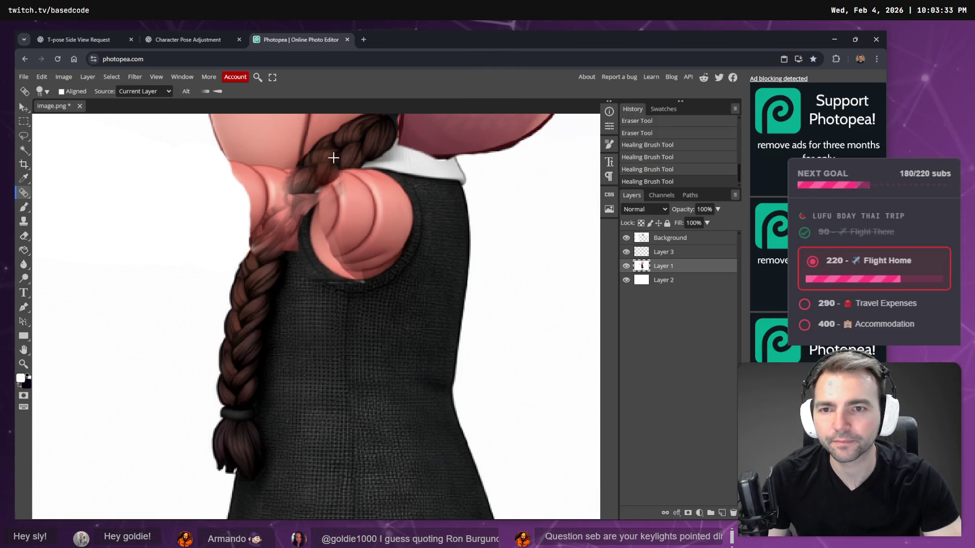
pyautogui.moveTo(283, 217)
pyautogui.mouseDown()
pyautogui.moveTo(306, 188)
pyautogui.moveTo(293, 207)
pyautogui.mouseUp()
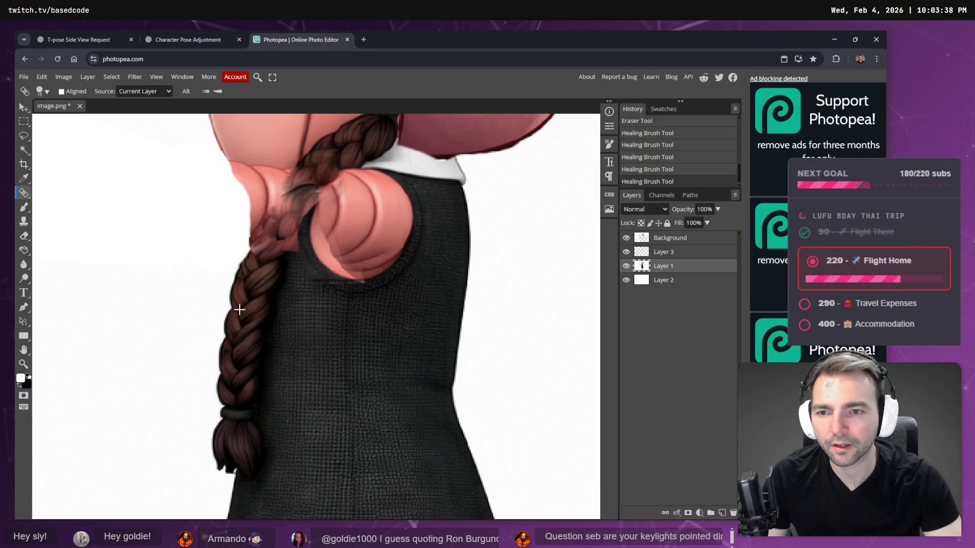
pyautogui.moveTo(266, 249); pyautogui.dragTo(267, 248)
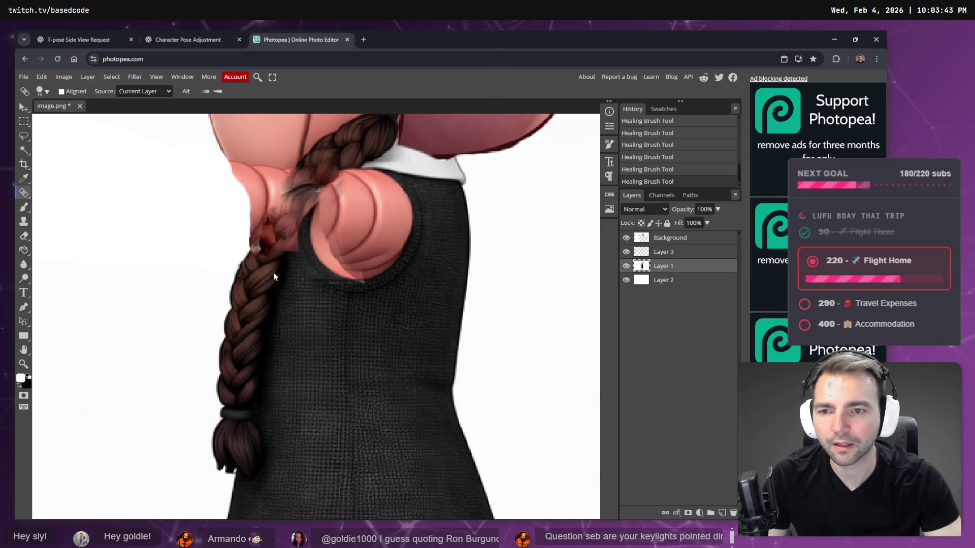
pyautogui.hotkey('ctrl', 'z')
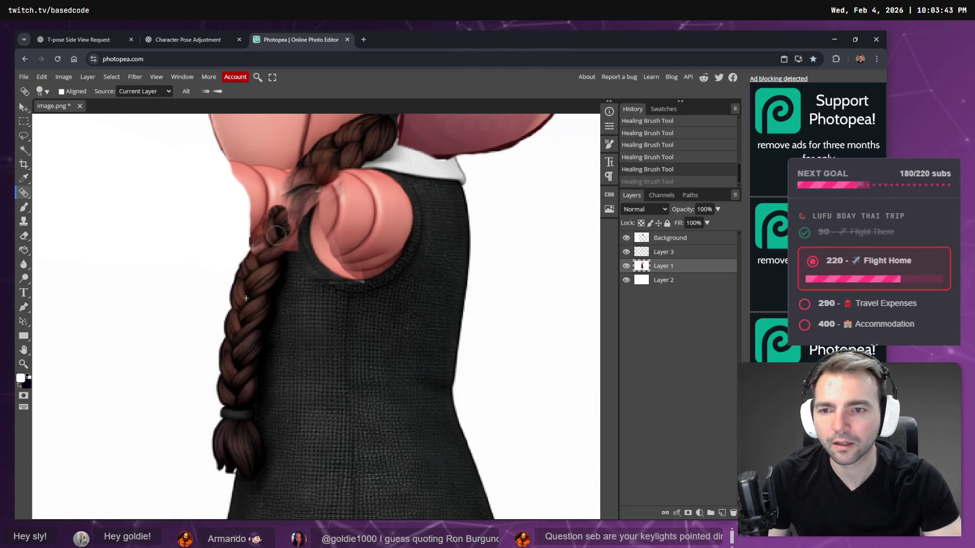
pyautogui.hotkey('ctrl', 'z')
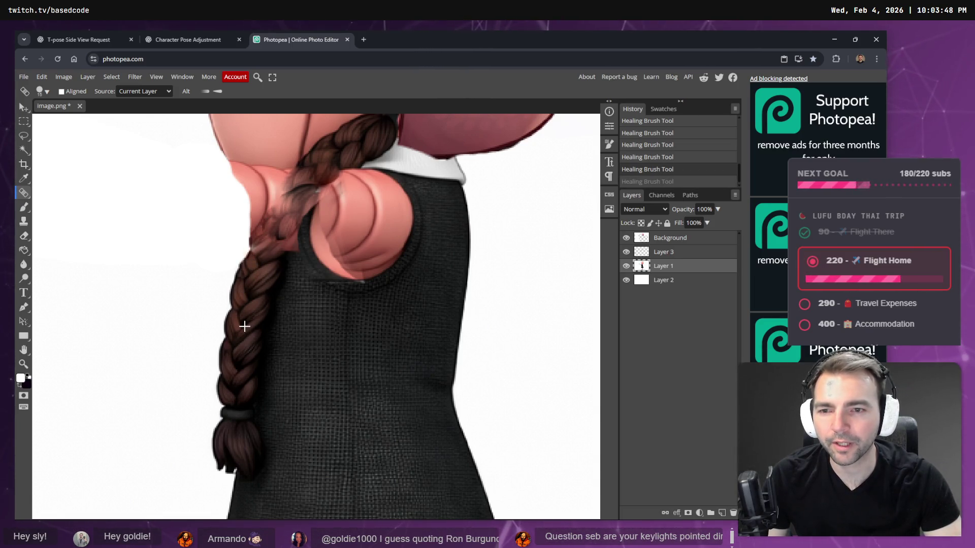
pyautogui.moveTo(276, 217)
pyautogui.mouseDown()
pyautogui.moveTo(270, 238)
pyautogui.moveTo(282, 224)
pyautogui.moveTo(279, 235)
pyautogui.mouseUp()
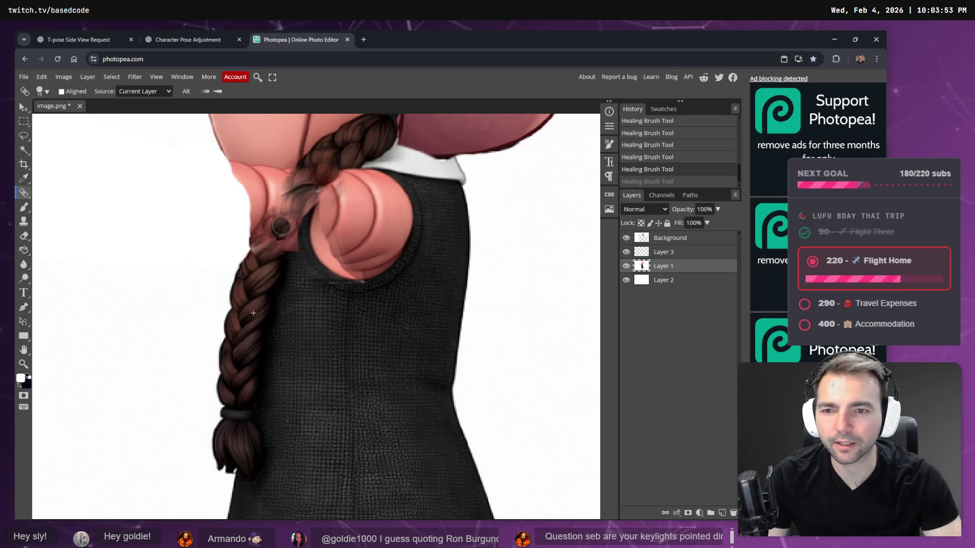
pyautogui.moveTo(280, 217); pyautogui.dragTo(297, 198)
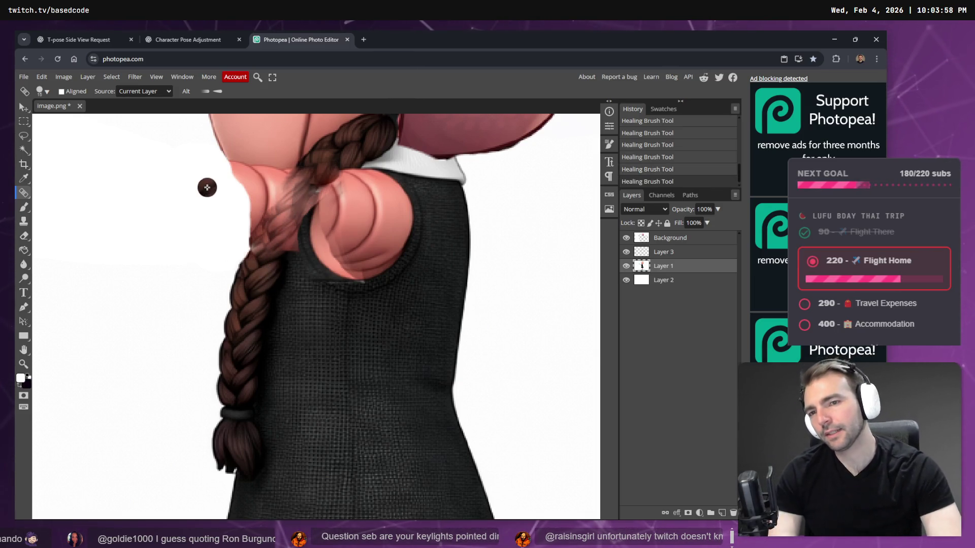
# Lasso the area between the braid and head and clear it to white
pyautogui.hscroll(5, 242, 233)
pyautogui.scroll(-6, 243, 233)
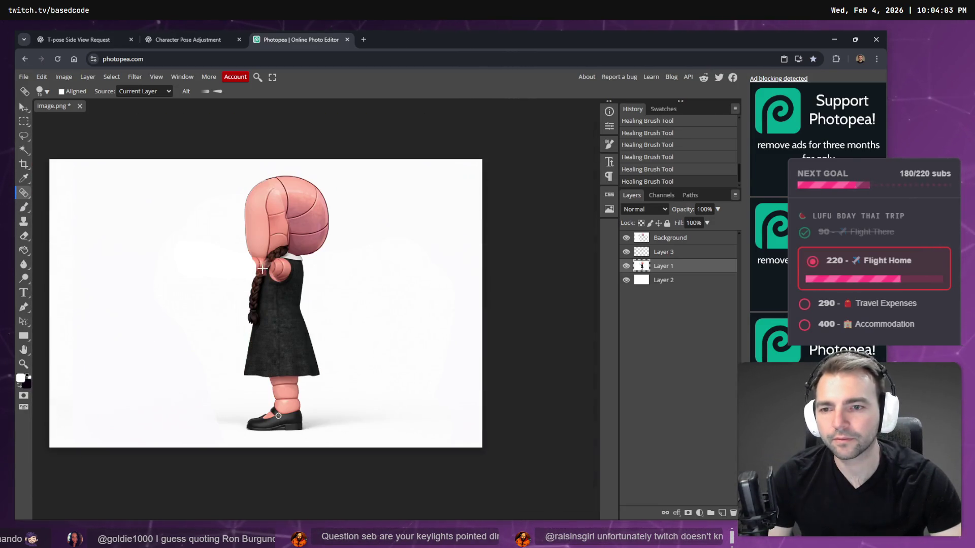
pyautogui.scroll(4, 274, 278)
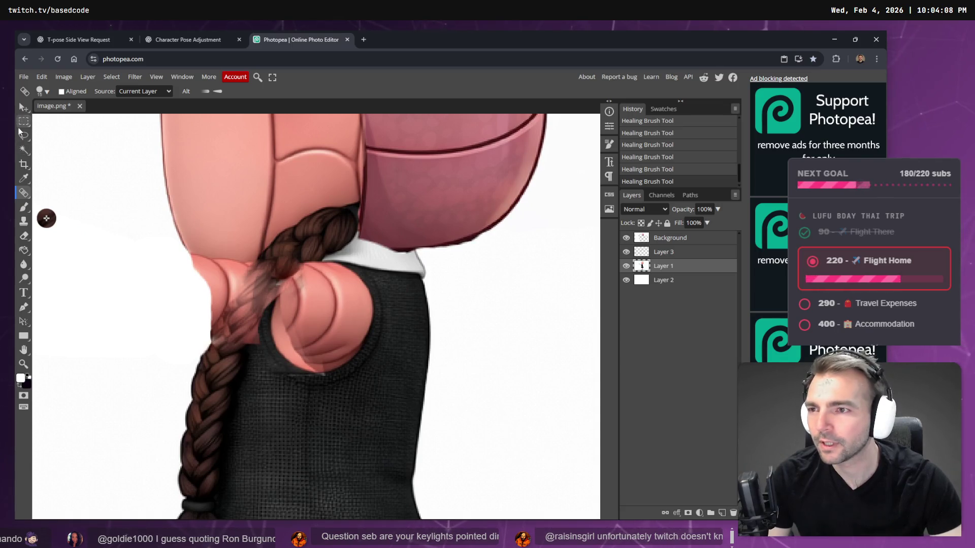
pyautogui.click(24, 136)
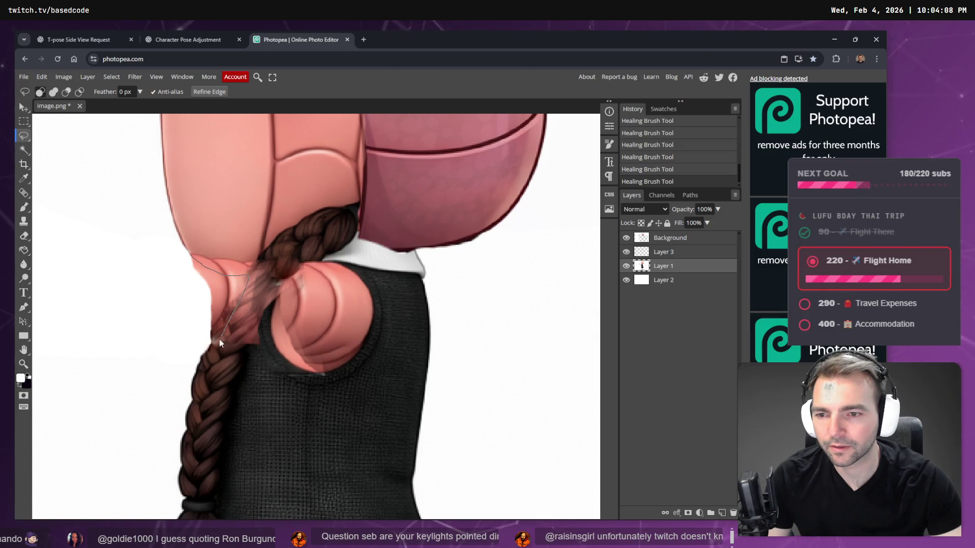
pyautogui.moveTo(211, 349); pyautogui.dragTo(212, 349)
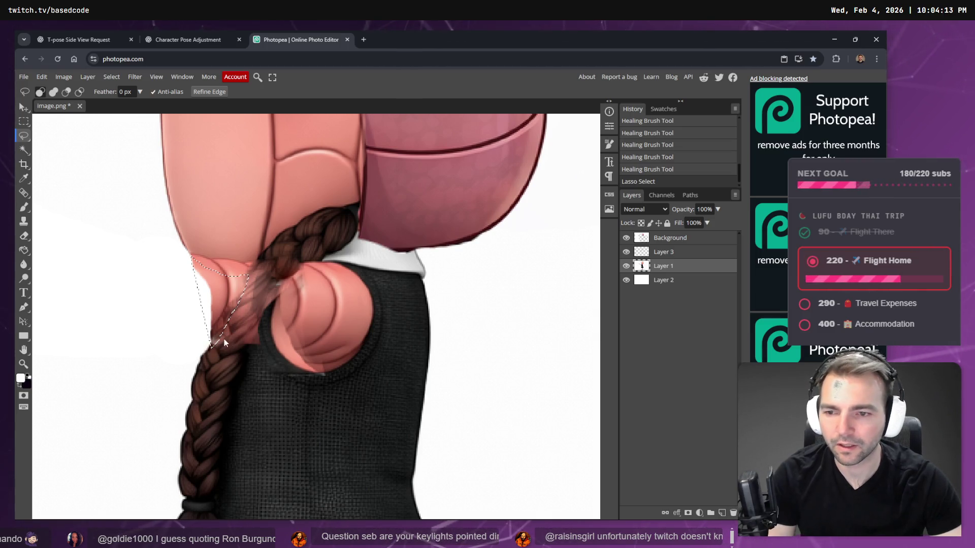
pyautogui.press('Delete')
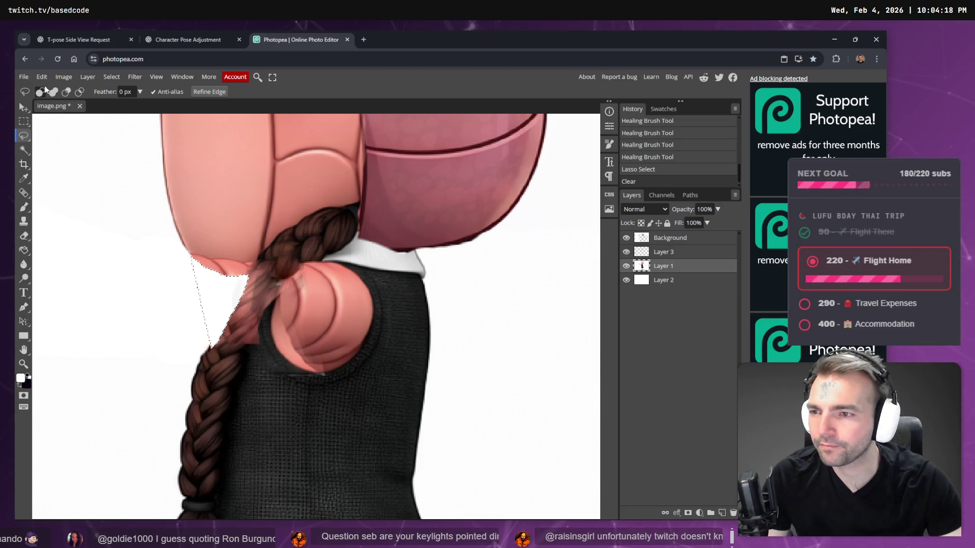
# Invert the selection and heal the hair edge with lighter pink
pyautogui.click(114, 81)
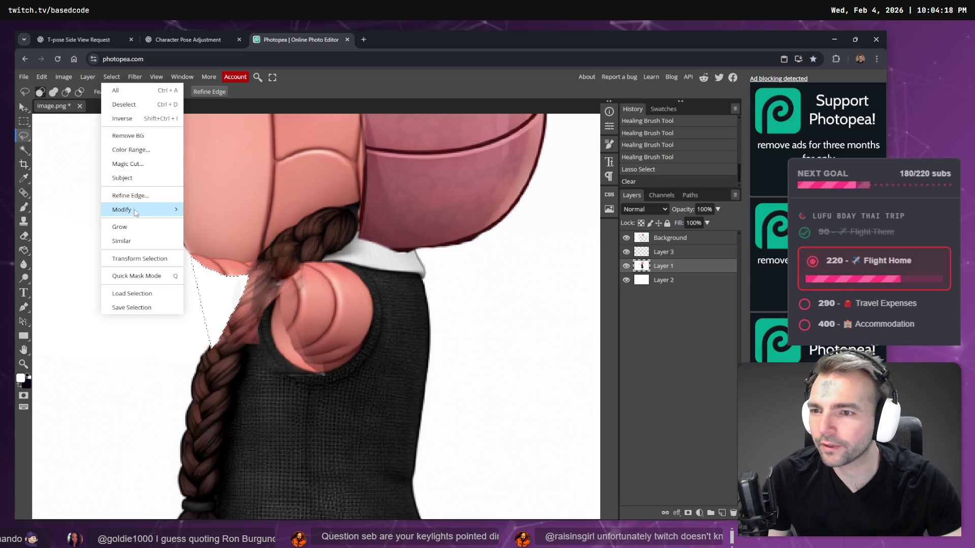
pyautogui.click(127, 118)
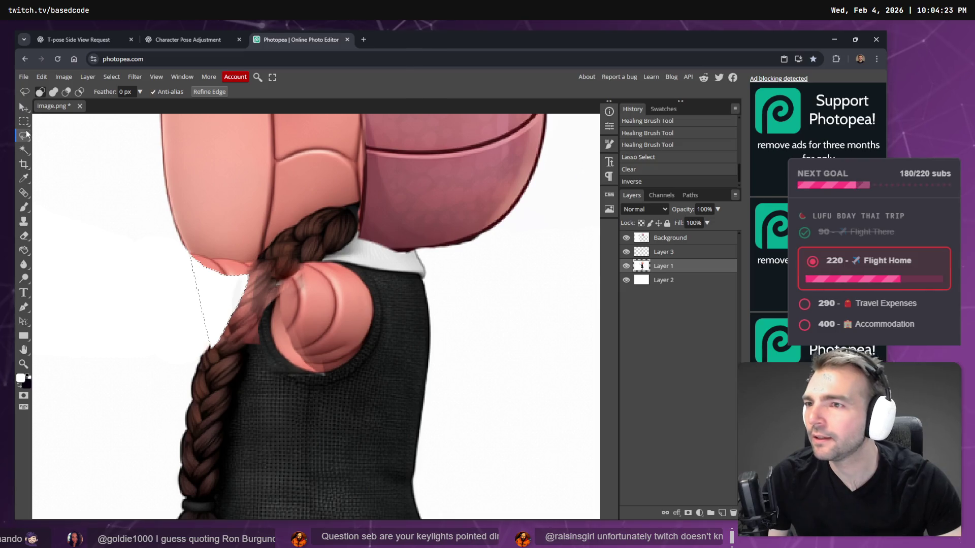
pyautogui.click(23, 192)
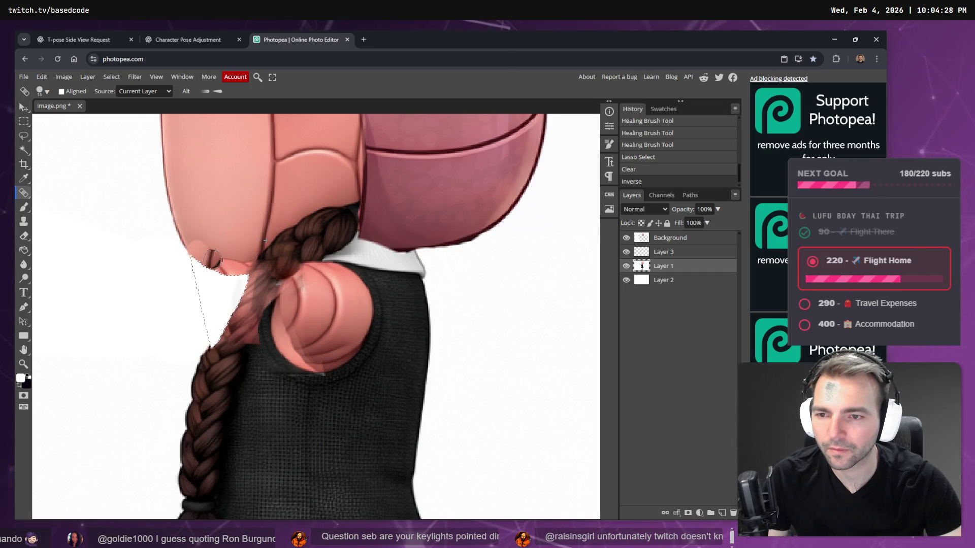
pyautogui.moveTo(201, 258); pyautogui.dragTo(223, 260)
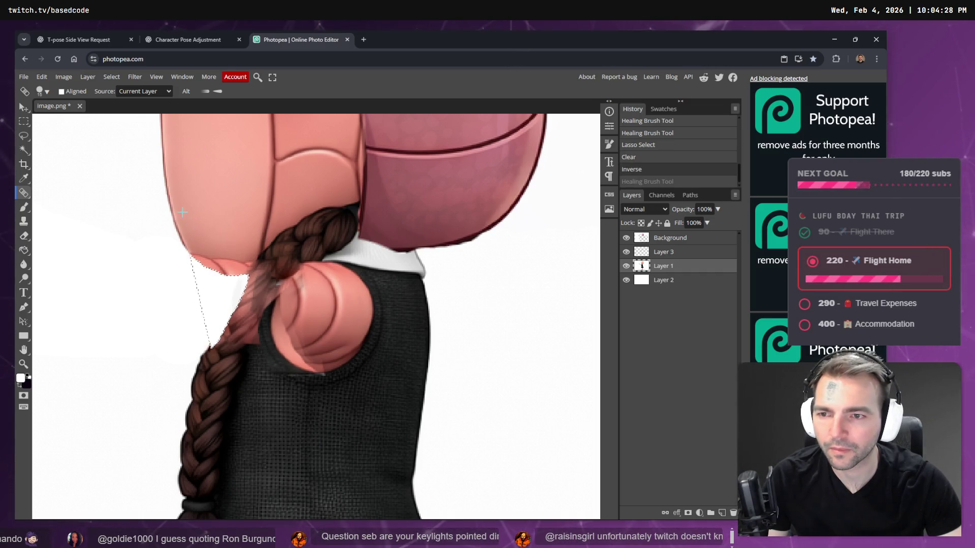
pyautogui.moveTo(208, 260); pyautogui.dragTo(246, 260)
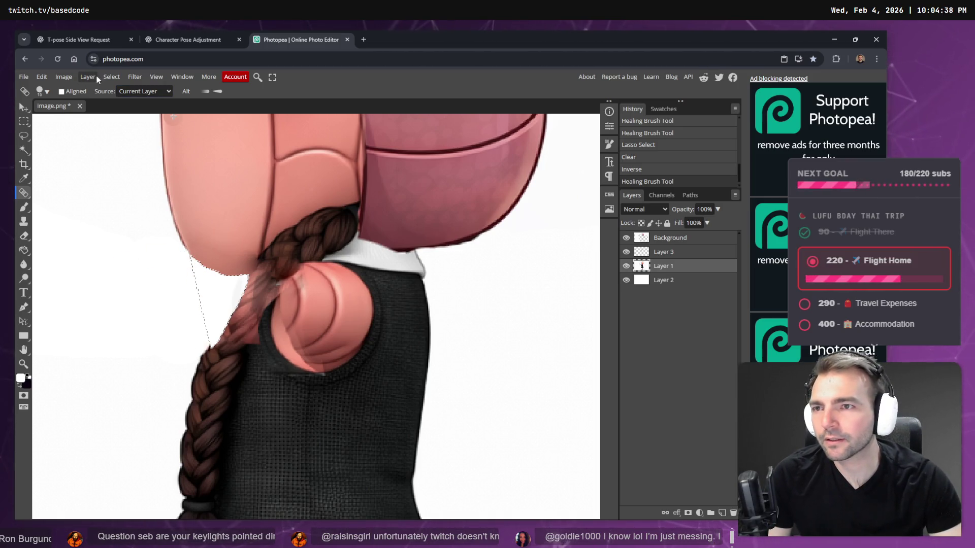
# Drop the selection and smooth the shading at the bottom of the pink shoulder ball
pyautogui.click(110, 76)
pyautogui.click(121, 100)
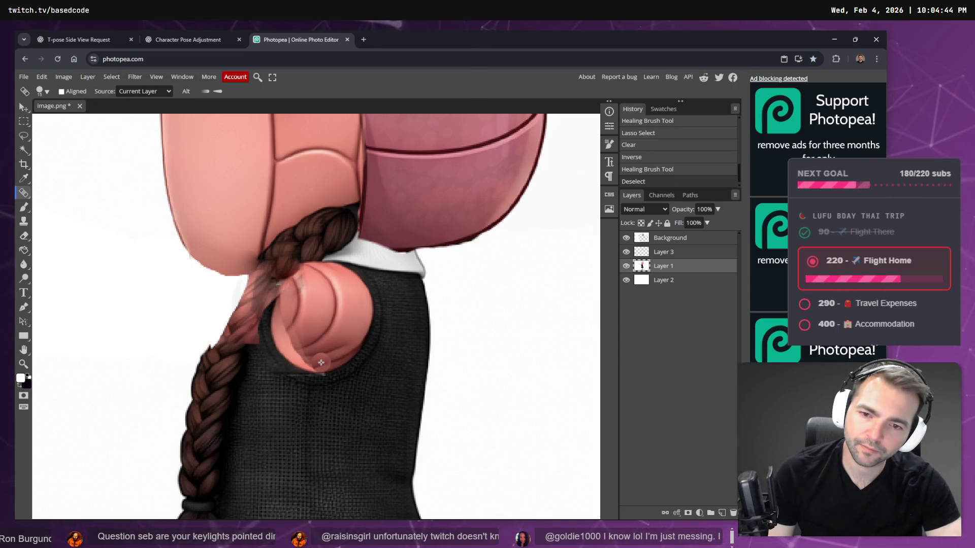
pyautogui.moveTo(321, 362)
pyautogui.mouseDown()
pyautogui.moveTo(307, 359)
pyautogui.moveTo(328, 350)
pyautogui.mouseUp()
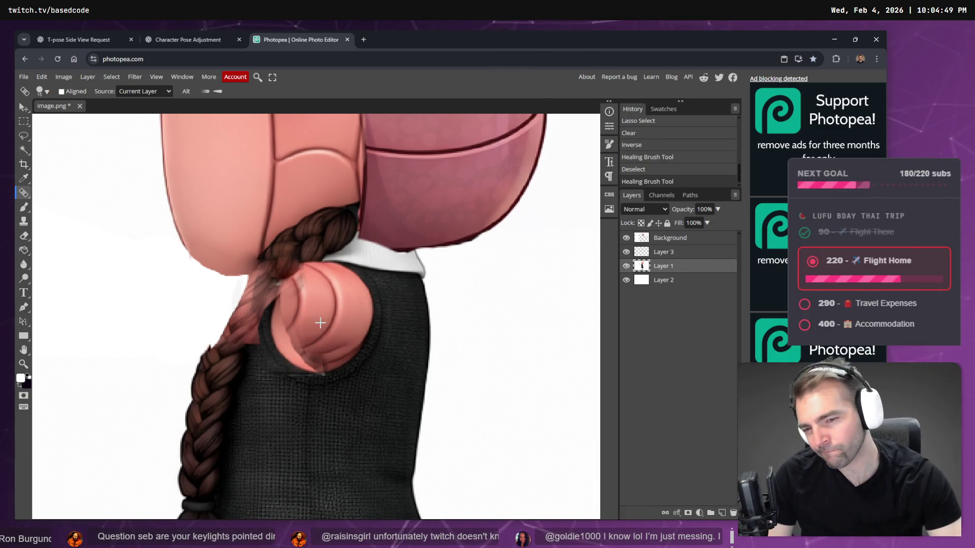
pyautogui.scroll(-5, 329, 311)
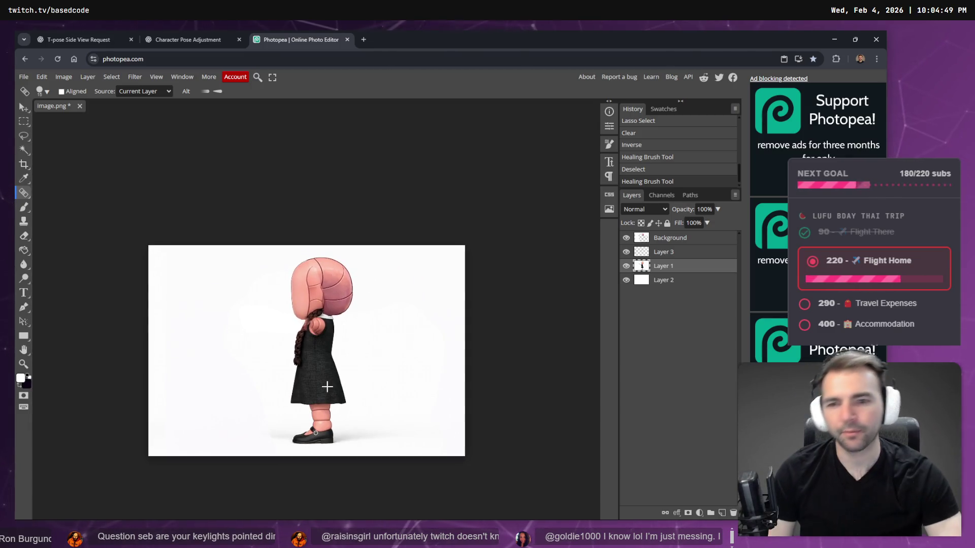
# Zoom to the braid and pick the Lasso tool for a freehand selection
pyautogui.scroll(5, 283, 326)
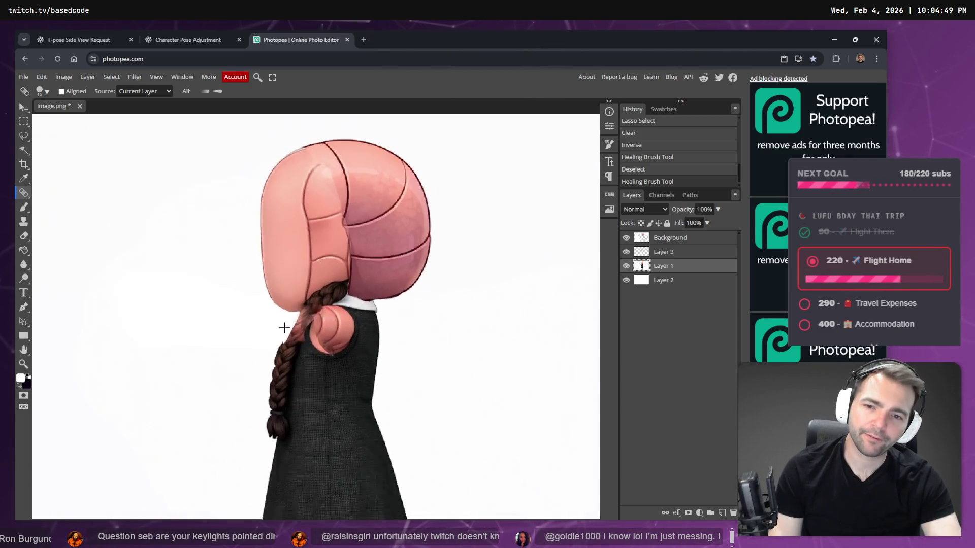
pyautogui.scroll(-3, 237, 434)
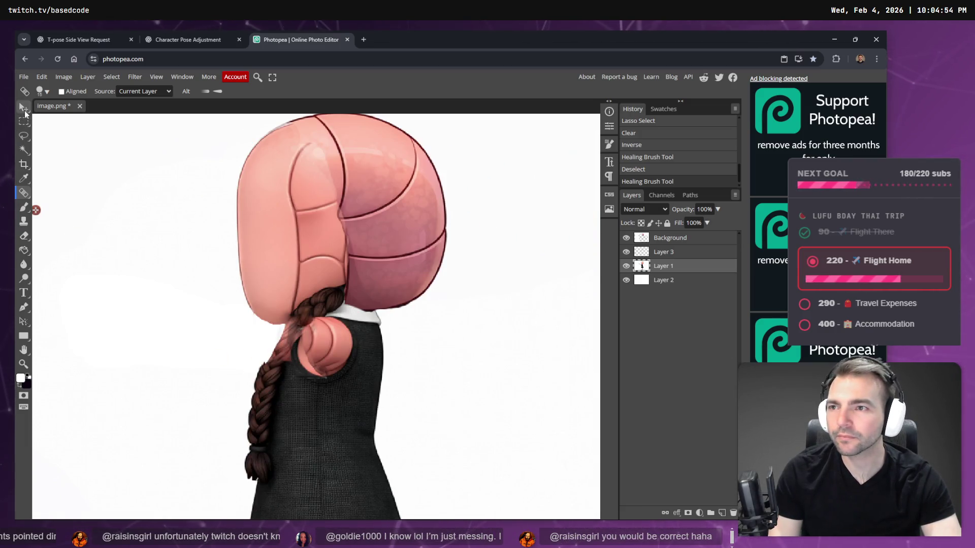
pyautogui.click(24, 108)
pyautogui.click(23, 136)
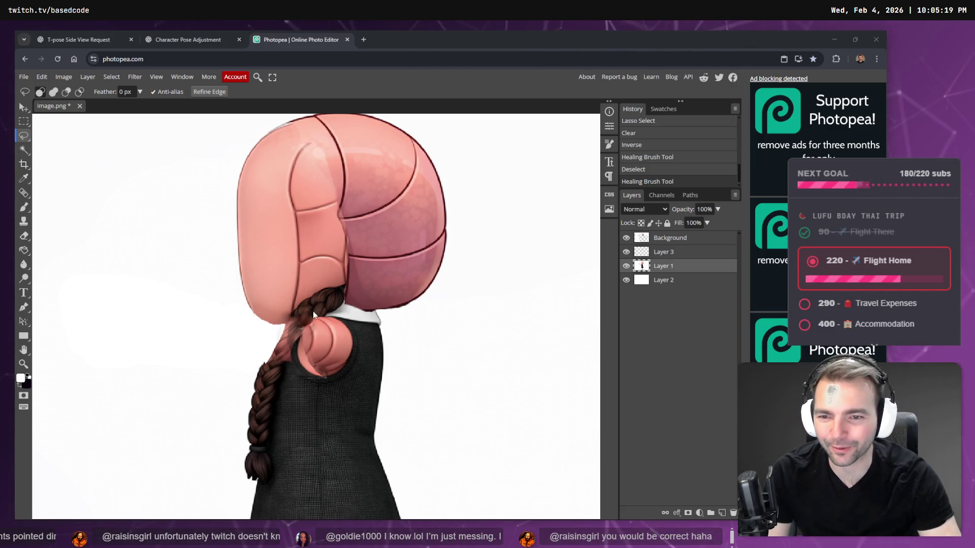
pyautogui.scroll(-2, 277, 358)
# Lasso a braid section, paste it to a new layer, and move it up toward the head
pyautogui.moveTo(278, 336)
pyautogui.mouseDown()
pyautogui.moveTo(274, 378)
pyautogui.moveTo(250, 356)
pyautogui.moveTo(260, 317)
pyautogui.moveTo(274, 332)
pyautogui.mouseUp()
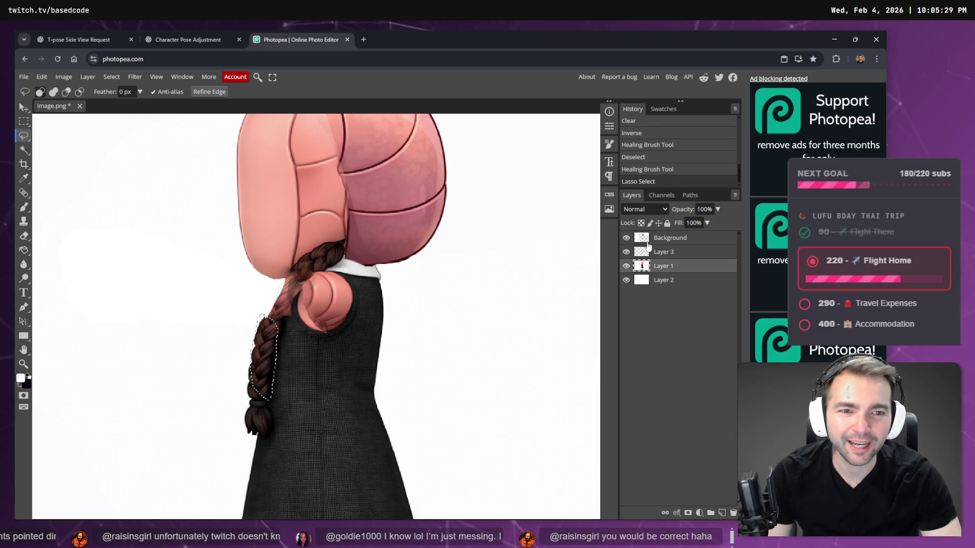
pyautogui.hotkey('ctrl', 'c')
pyautogui.hotkey('ctrl', 'v')
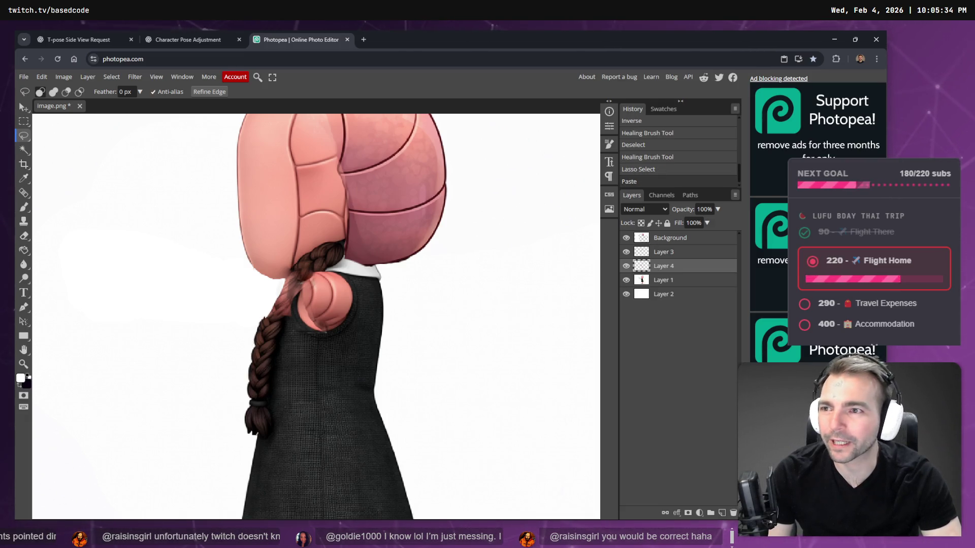
pyautogui.click(23, 107)
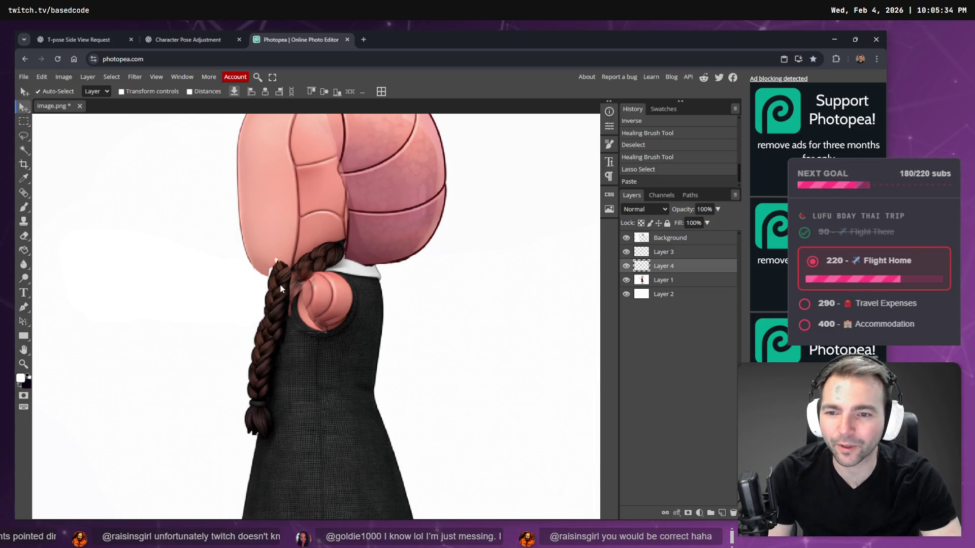
pyautogui.moveTo(278, 283); pyautogui.dragTo(287, 266)
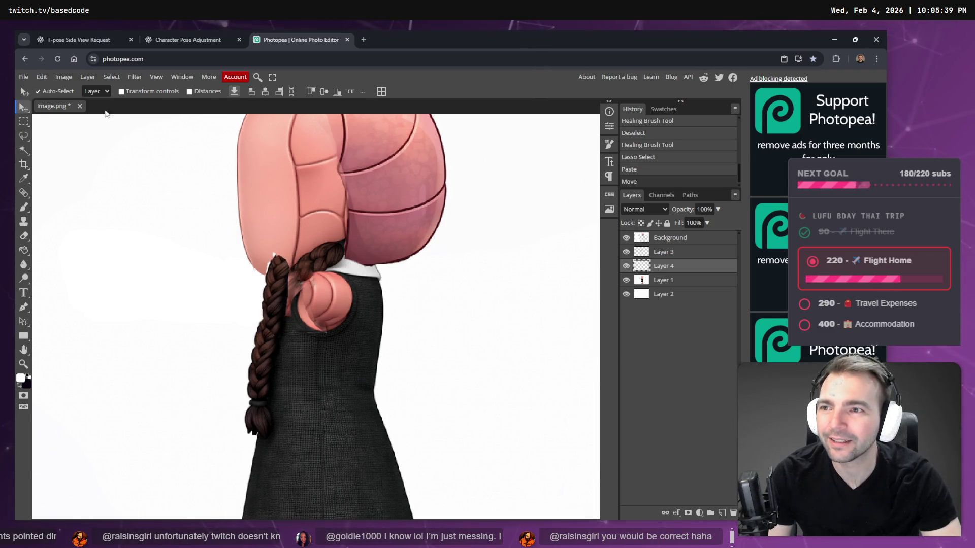
# Rotate the braid copy roughly 22° clockwise, nudge it right, and commit the transform
pyautogui.click(42, 77)
pyautogui.click(72, 301)
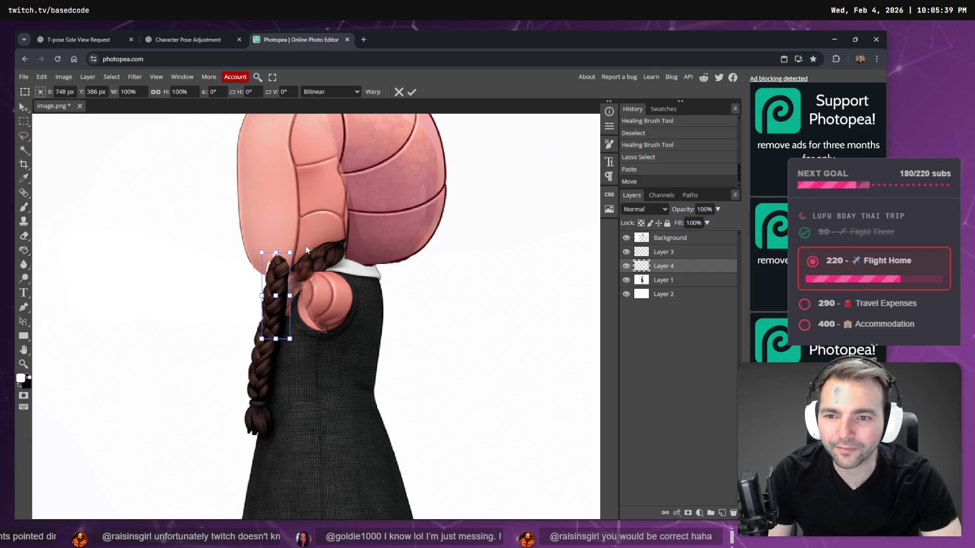
pyautogui.moveTo(307, 249)
pyautogui.mouseDown()
pyautogui.moveTo(294, 293)
pyautogui.moveTo(322, 261)
pyautogui.mouseUp()
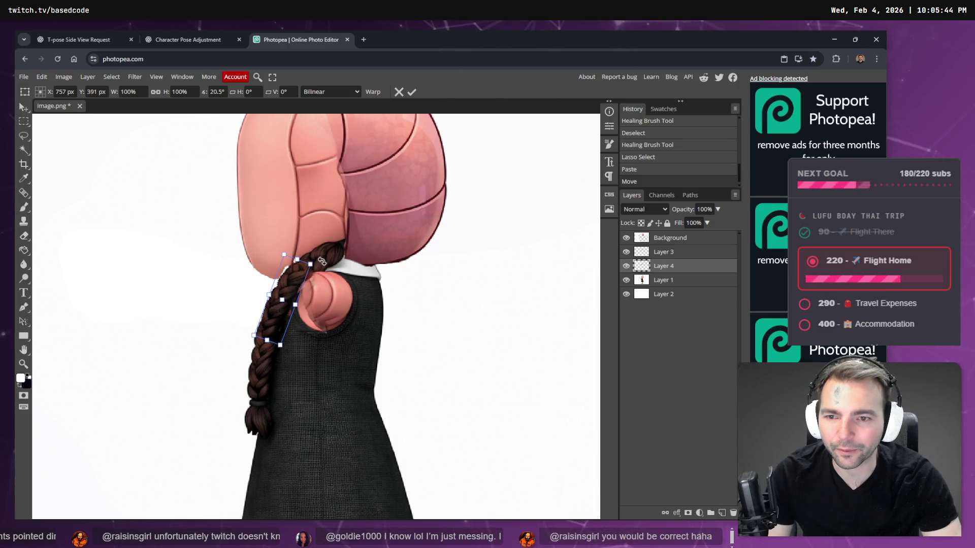
pyautogui.moveTo(282, 296); pyautogui.dragTo(285, 297)
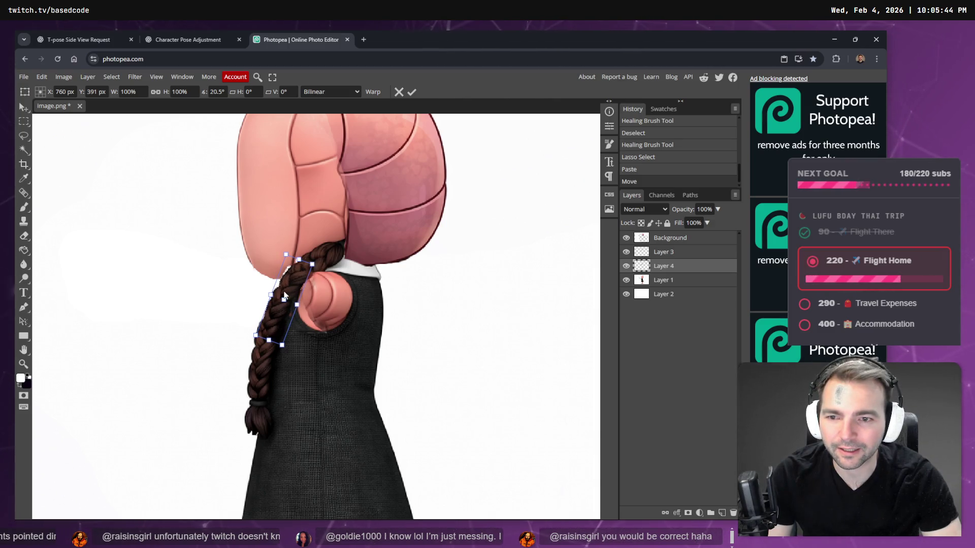
pyautogui.moveTo(316, 261); pyautogui.dragTo(318, 261)
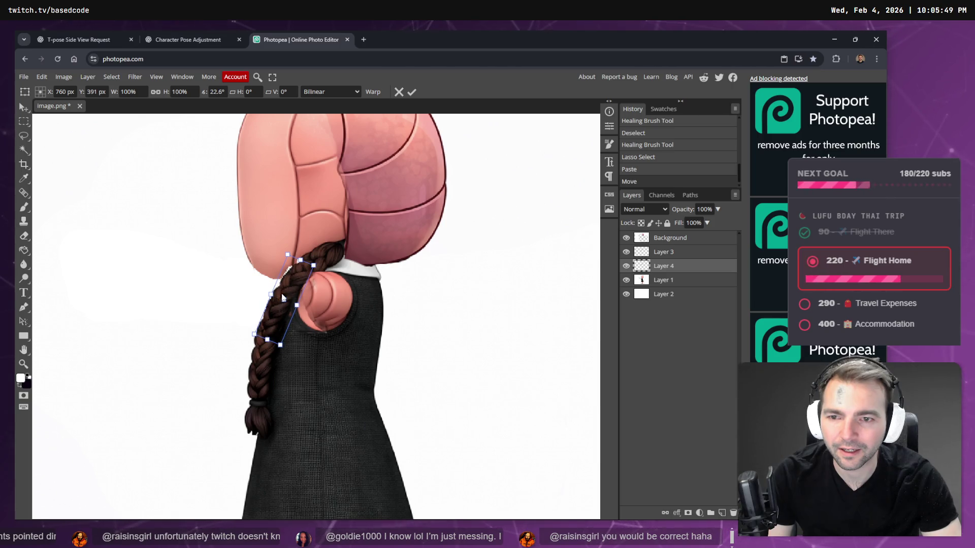
pyautogui.press('Return')
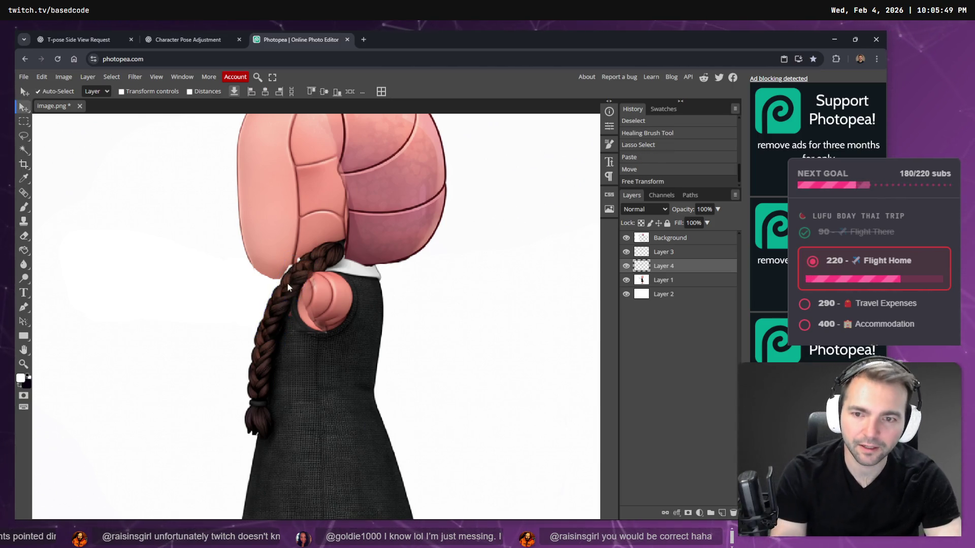
# Erase the hard edges where the braid copy meets the head, then select Layer 1
pyautogui.press('e')
pyautogui.click(290, 255)
pyautogui.click(287, 257)
pyautogui.click(287, 258)
pyautogui.click(285, 260)
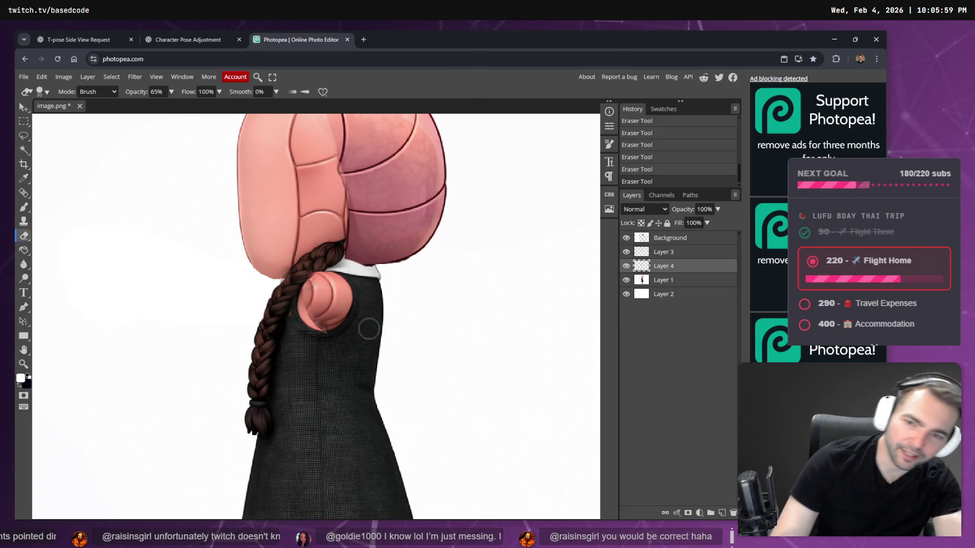
pyautogui.click(656, 282)
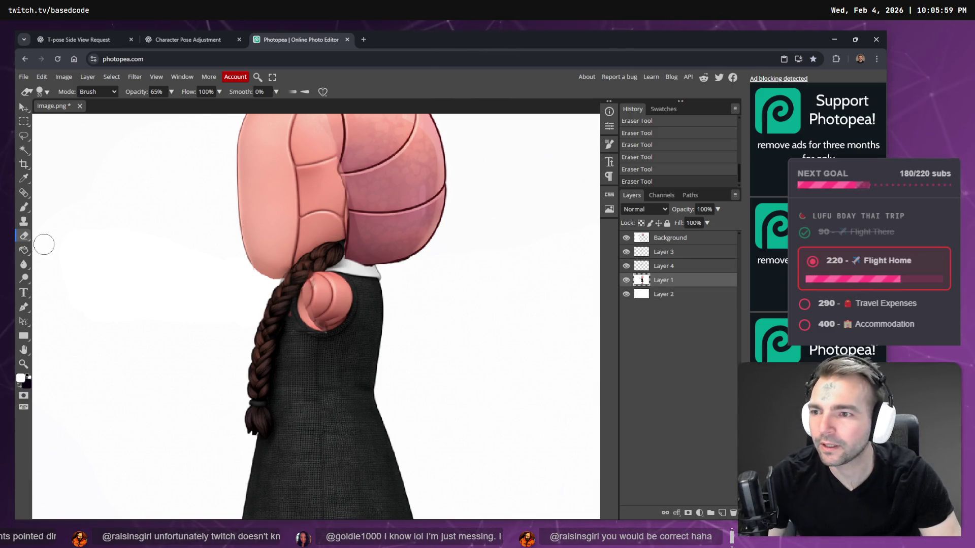
# Lasso a smooth patch of the pink head and paste it as a new layer
pyautogui.click(25, 135)
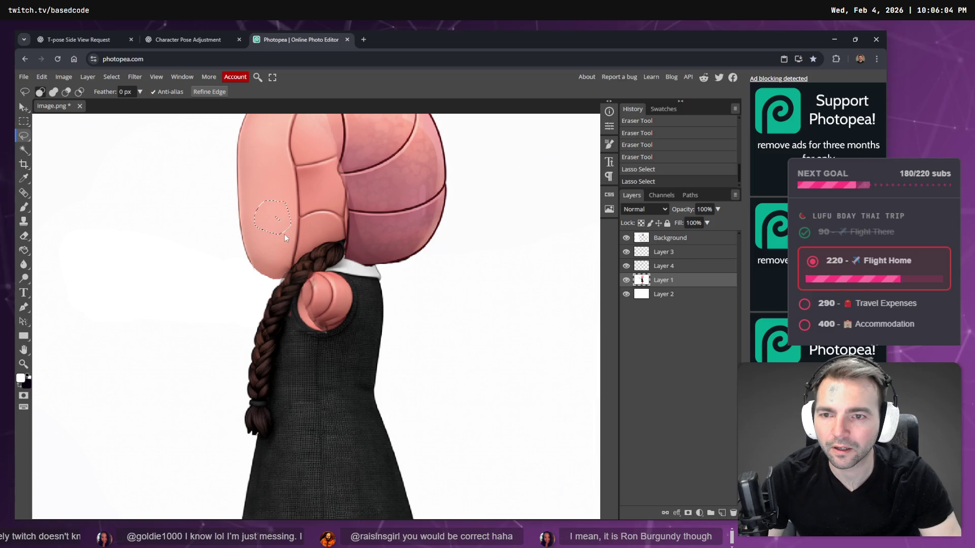
pyautogui.click(283, 230)
pyautogui.hotkey('ctrl', 'z')
pyautogui.hotkey('ctrl', 'v')
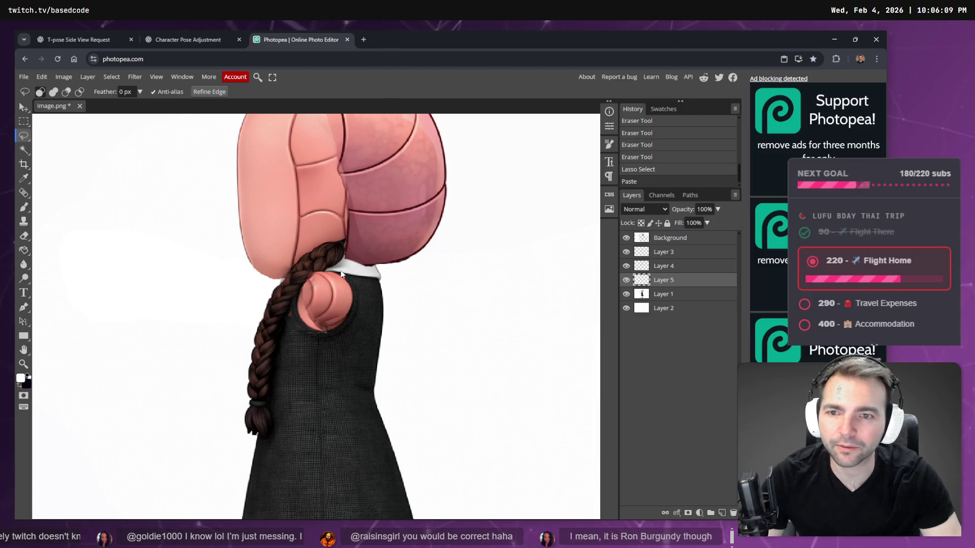
pyautogui.click(26, 106)
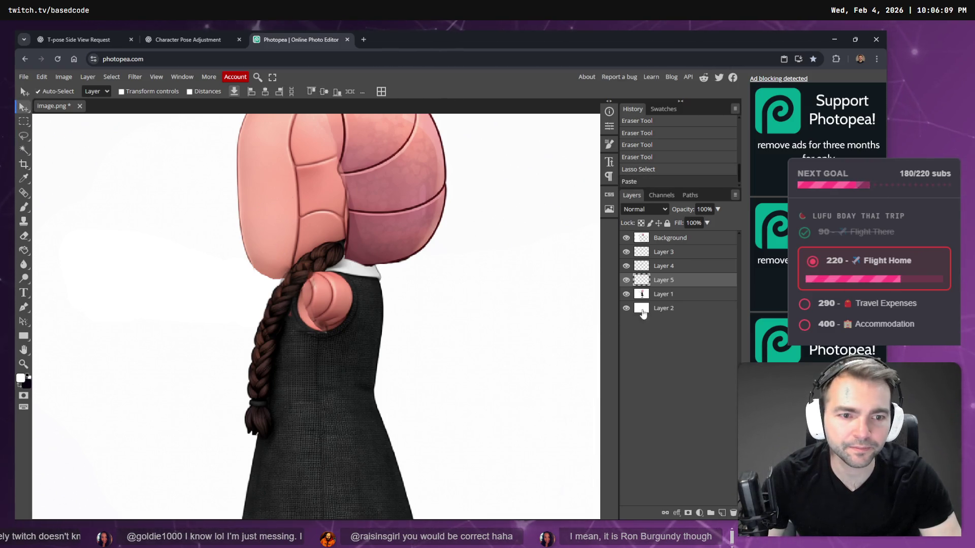
pyautogui.click(643, 311)
pyautogui.click(644, 243)
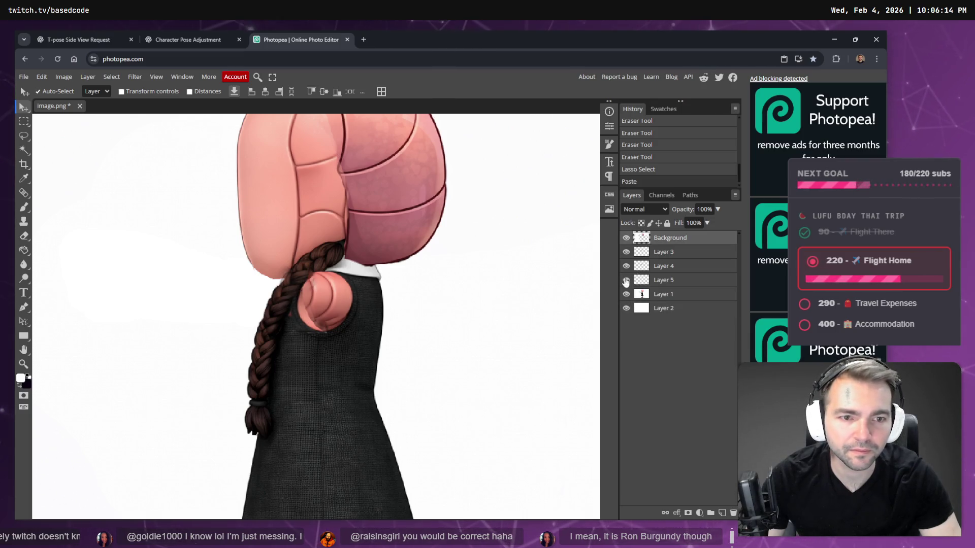
pyautogui.click(344, 261)
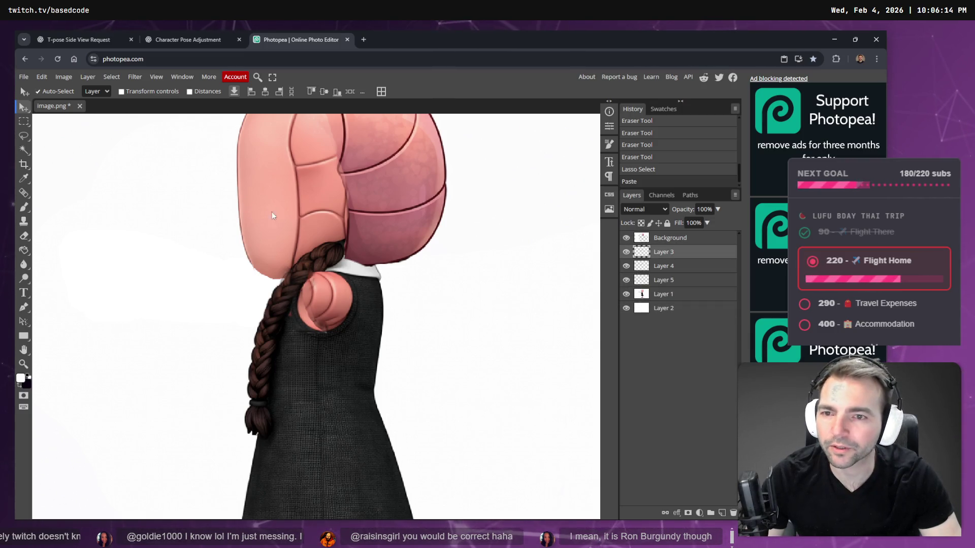
# Move the pink patch onto the shoulder ball and enlarge it to about 167%
pyautogui.moveTo(319, 300); pyautogui.dragTo(323, 299)
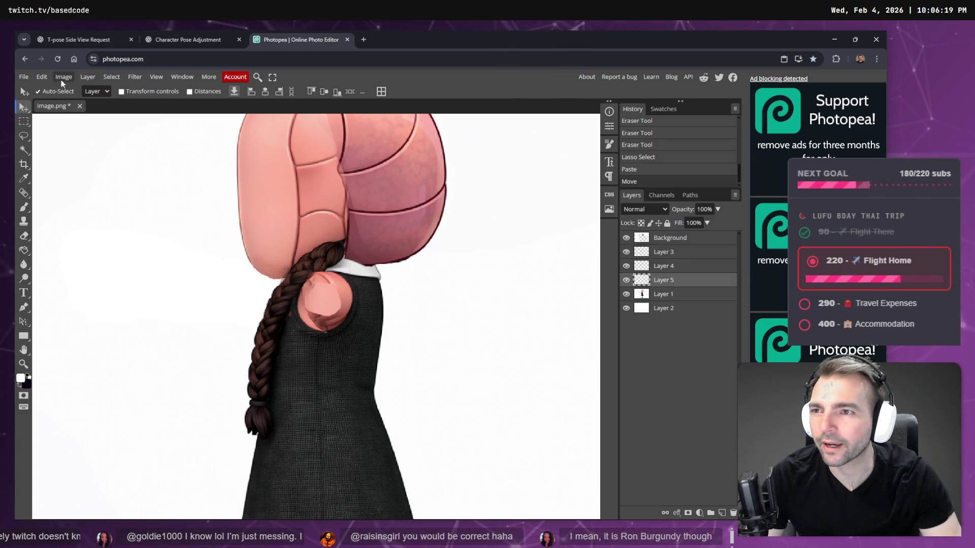
pyautogui.click(41, 77)
pyautogui.click(56, 303)
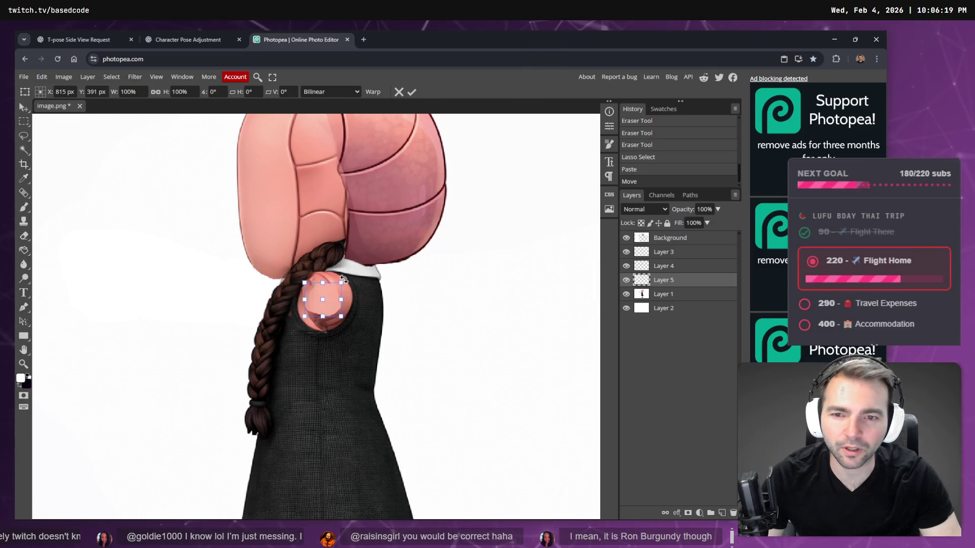
pyautogui.moveTo(341, 281)
pyautogui.mouseDown()
pyautogui.moveTo(355, 270)
pyautogui.moveTo(351, 278)
pyautogui.mouseUp()
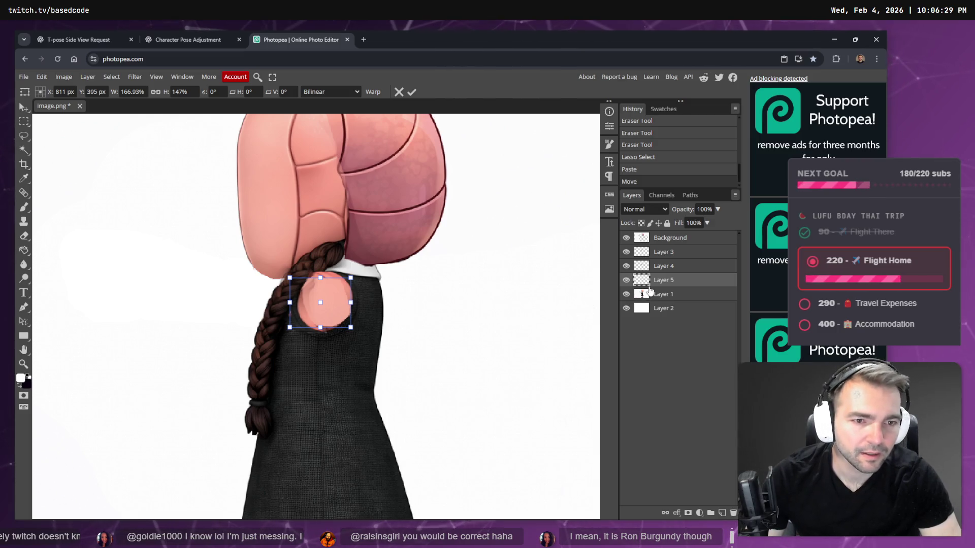
pyautogui.click(665, 238)
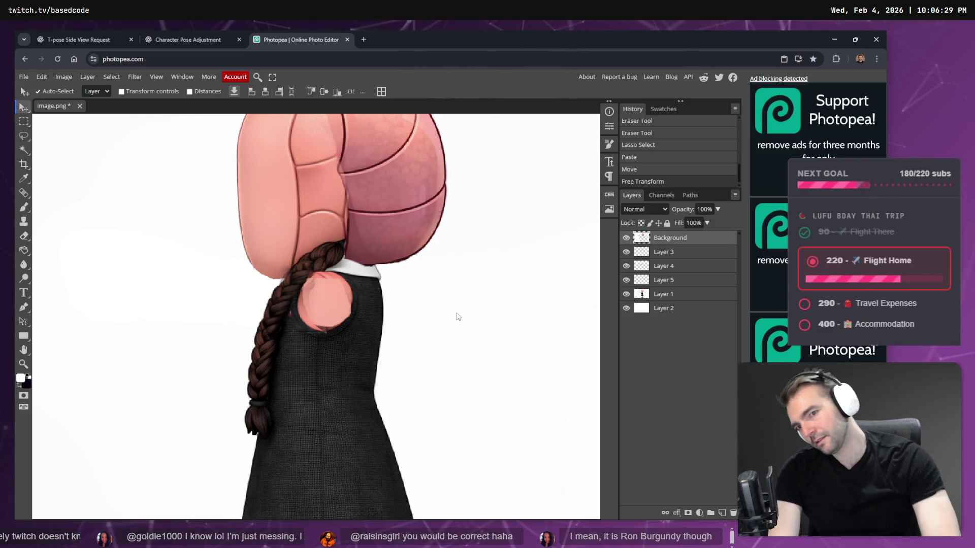
# Zoom out to the full character and export it as a PNG, saved as image (4).png
pyautogui.scroll(-3, 457, 316)
pyautogui.hscroll(5, 445, 304)
pyautogui.scroll(3, 266, 344)
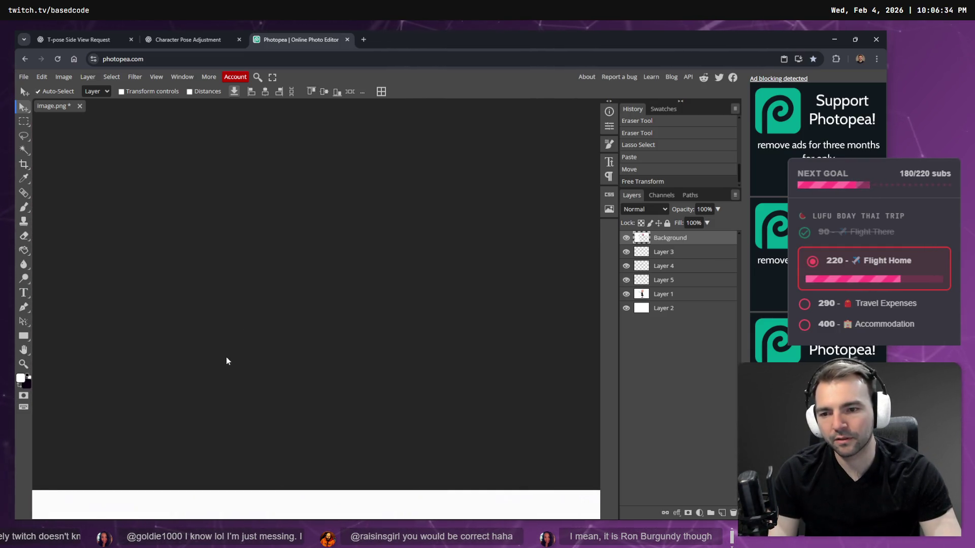
pyautogui.scroll(-5, 247, 350)
pyautogui.hscroll(-3, 262, 333)
pyautogui.scroll(-5, 262, 333)
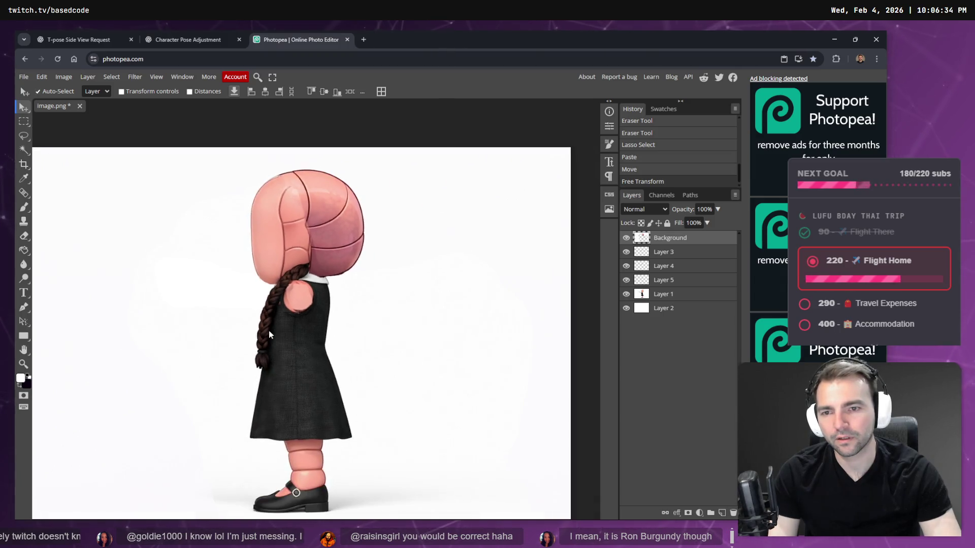
pyautogui.click(16, 76)
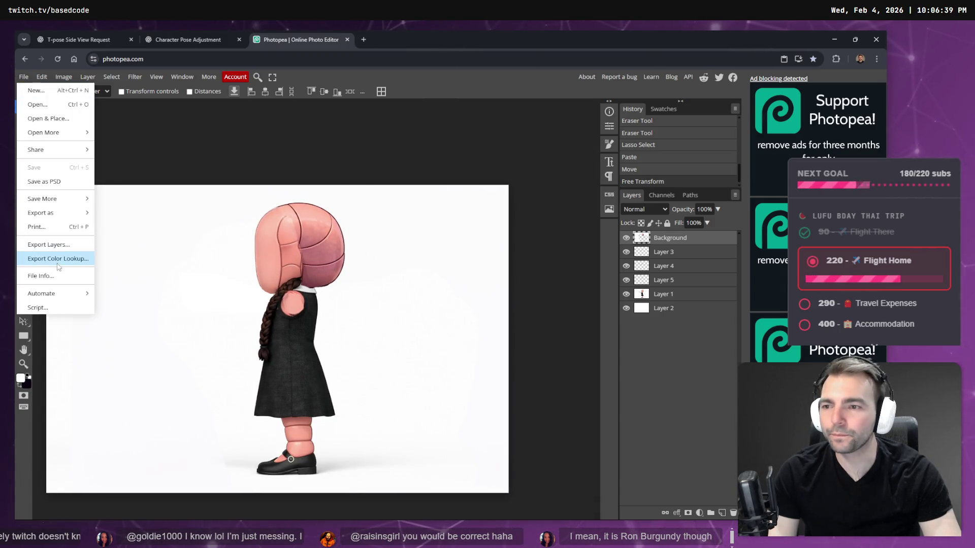
pyautogui.moveTo(61, 213)
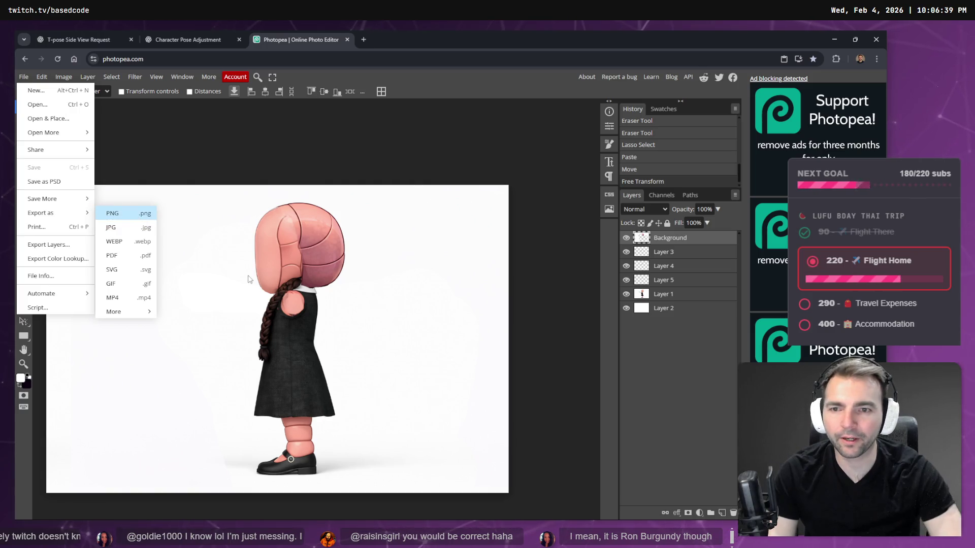
pyautogui.click(368, 272)
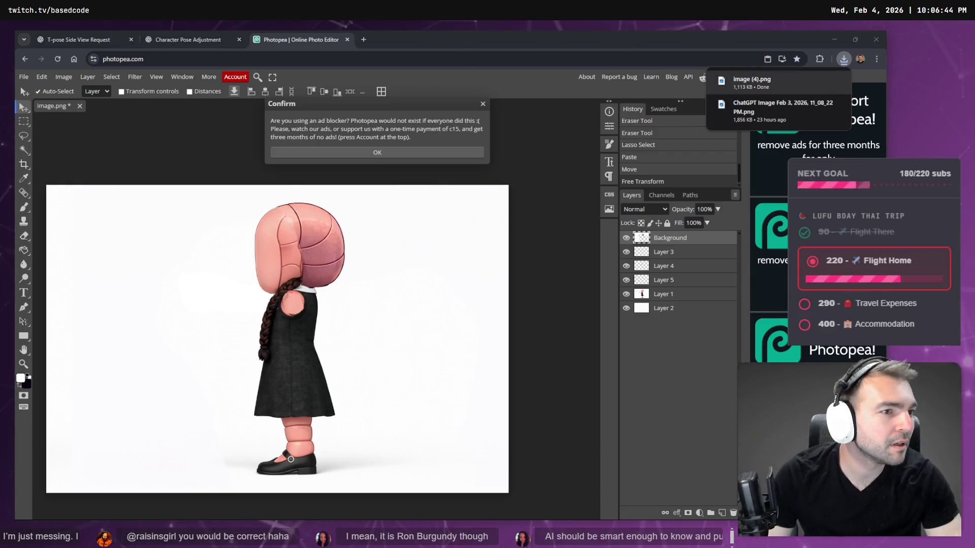
# Return to Godot and fly the viewport around the chapel, checking the gravestone whiteboard
pyautogui.click(187, 40)
pyautogui.click(834, 40)
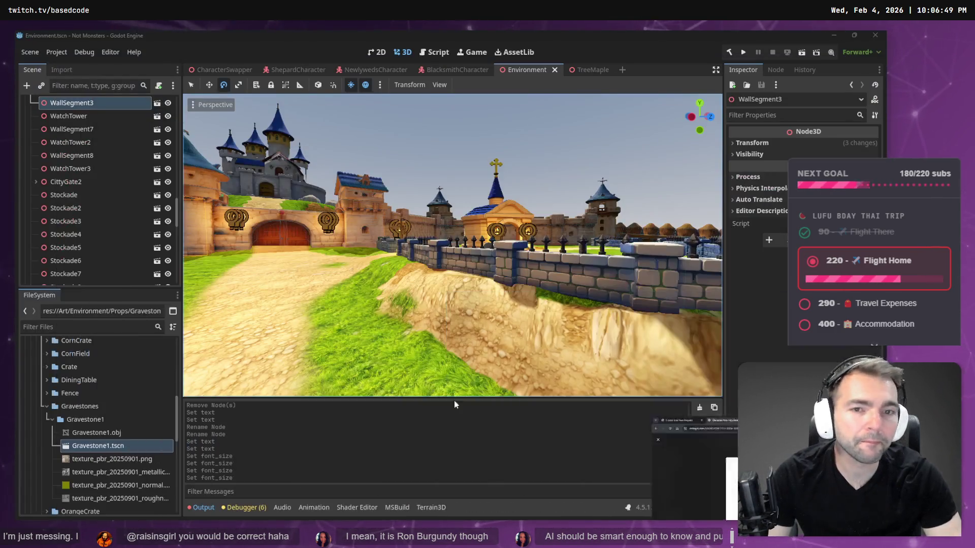
pyautogui.press('w')
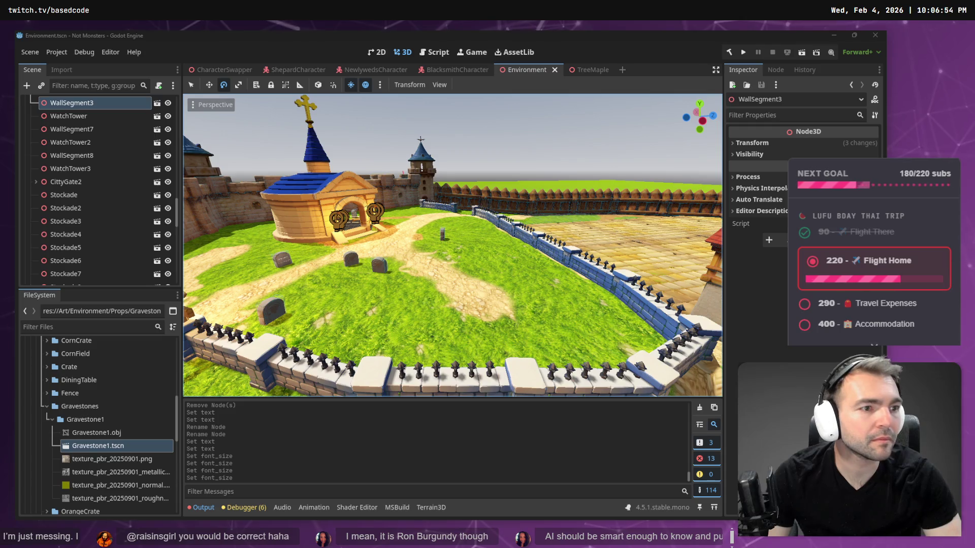
pyautogui.rightClick(526, 217)
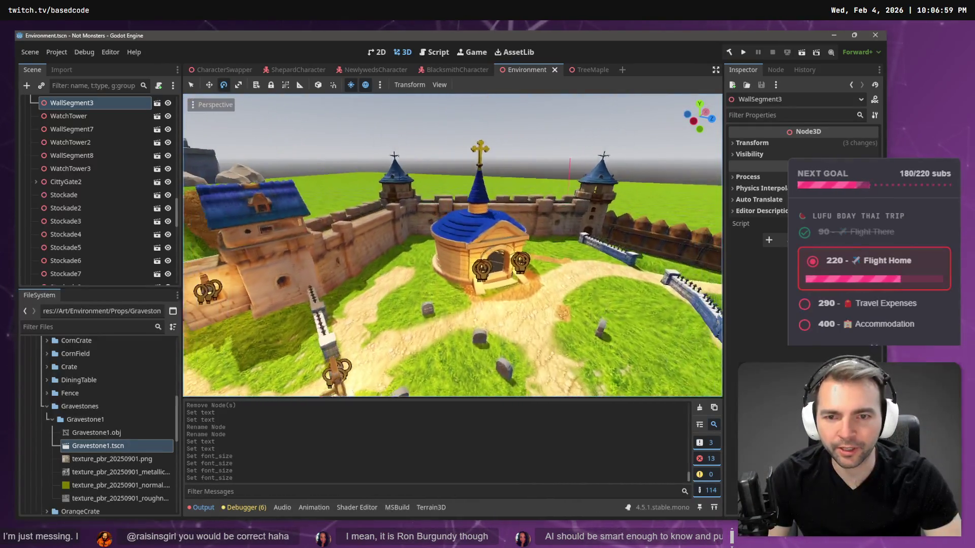
pyautogui.press('s')
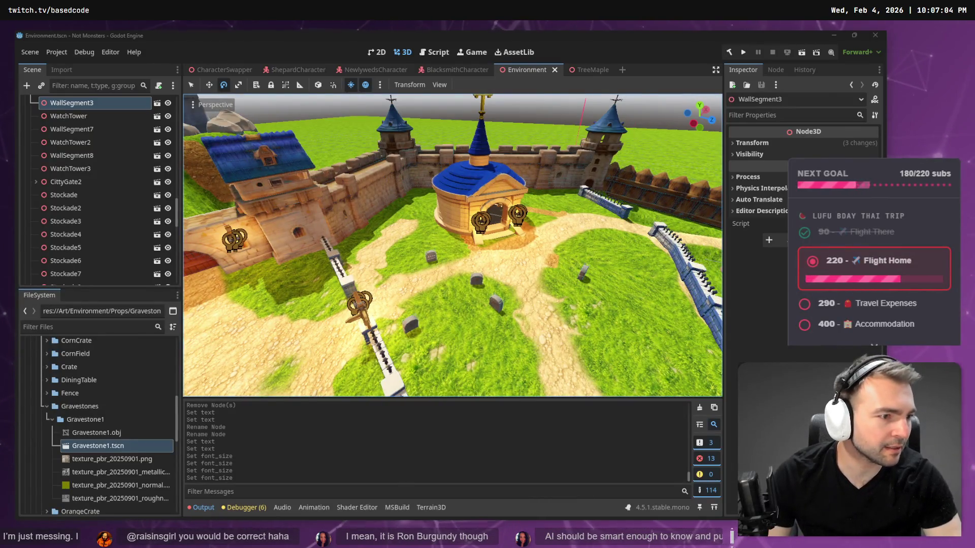
pyautogui.hotkey('alt', 'Tab')
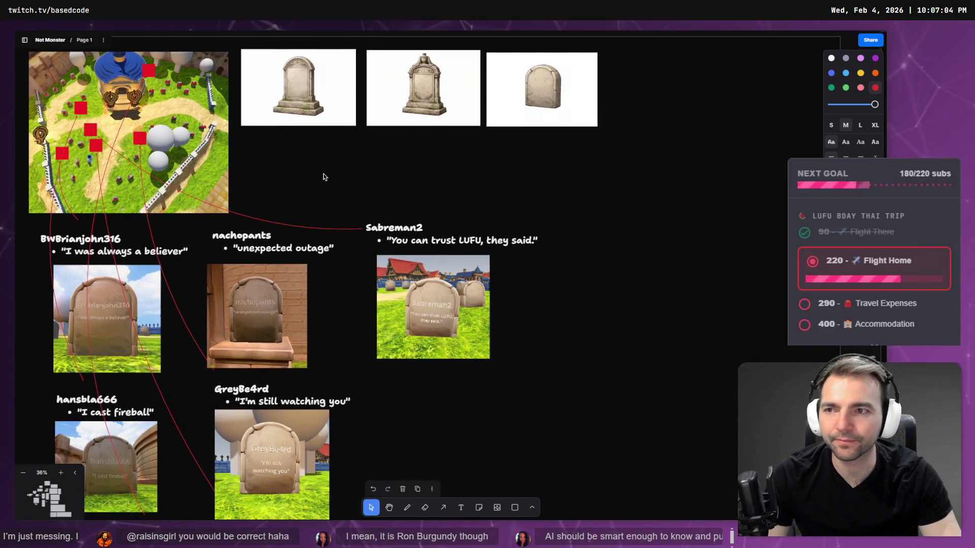
pyautogui.hotkey('alt', 'Tab')
pyautogui.press('w')
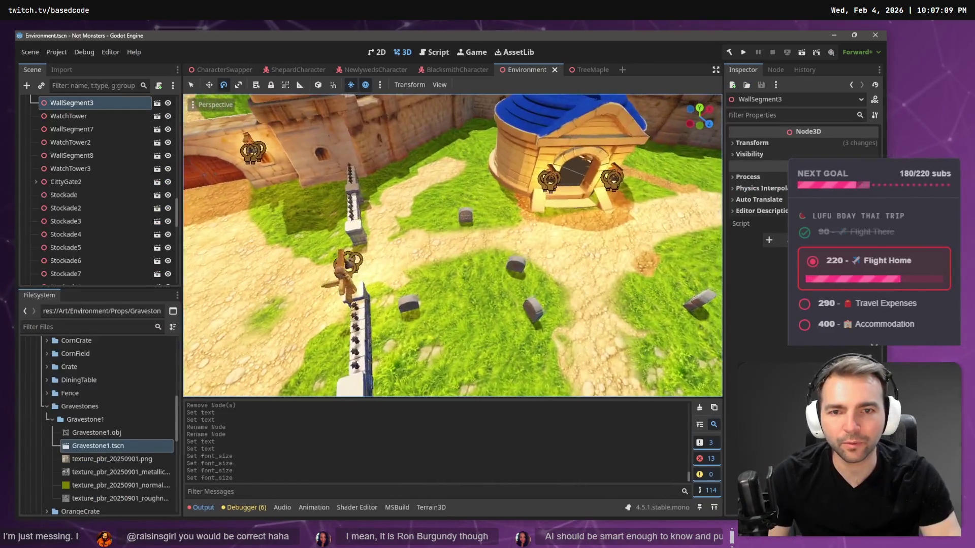
pyautogui.press('s')
# Pick a gravestone and select the Gravestone15 group in the Scene dock
pyautogui.click(435, 259)
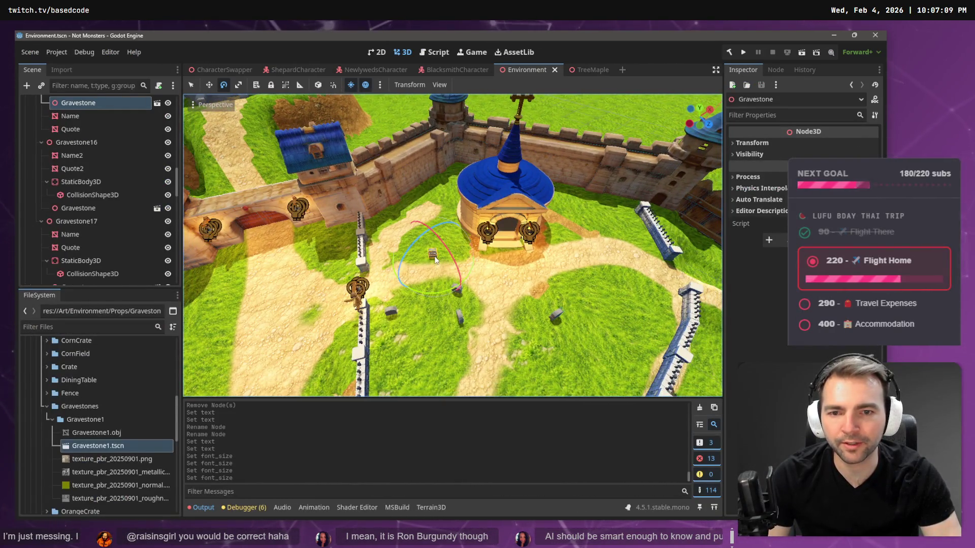
pyautogui.scroll(2, 88, 126)
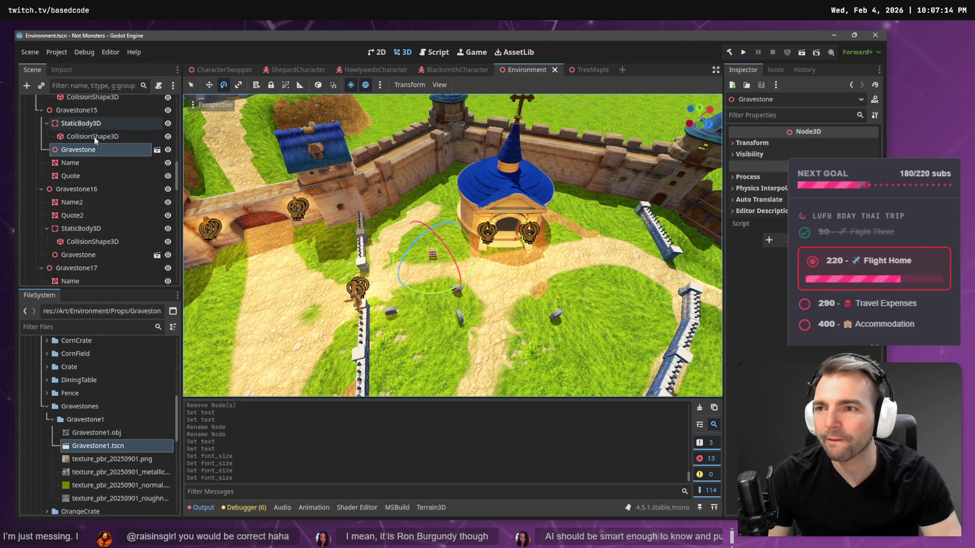
pyautogui.click(80, 110)
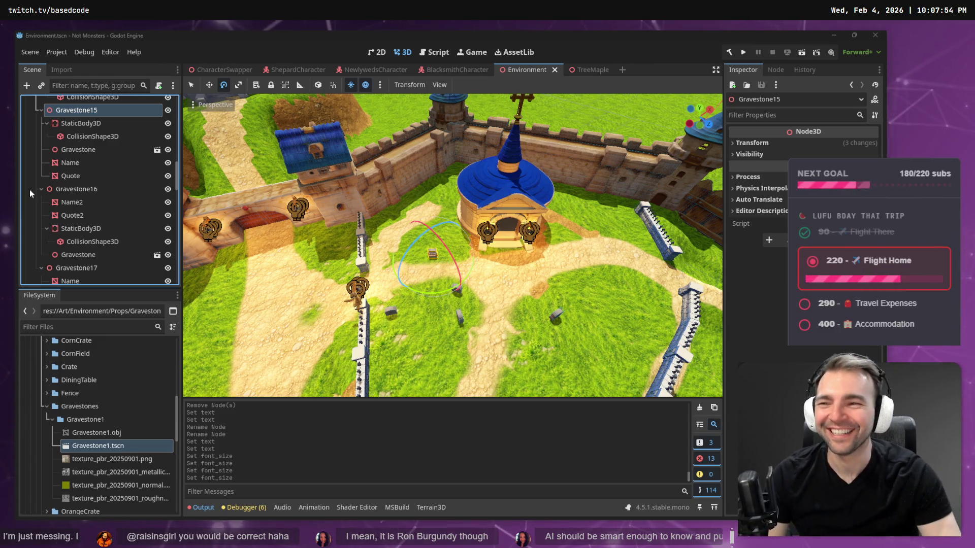
# Collapse the expanded gravestone groups in the Scene dock
pyautogui.click(41, 111)
pyautogui.click(41, 133)
pyautogui.click(41, 147)
pyautogui.scroll(2, 59, 150)
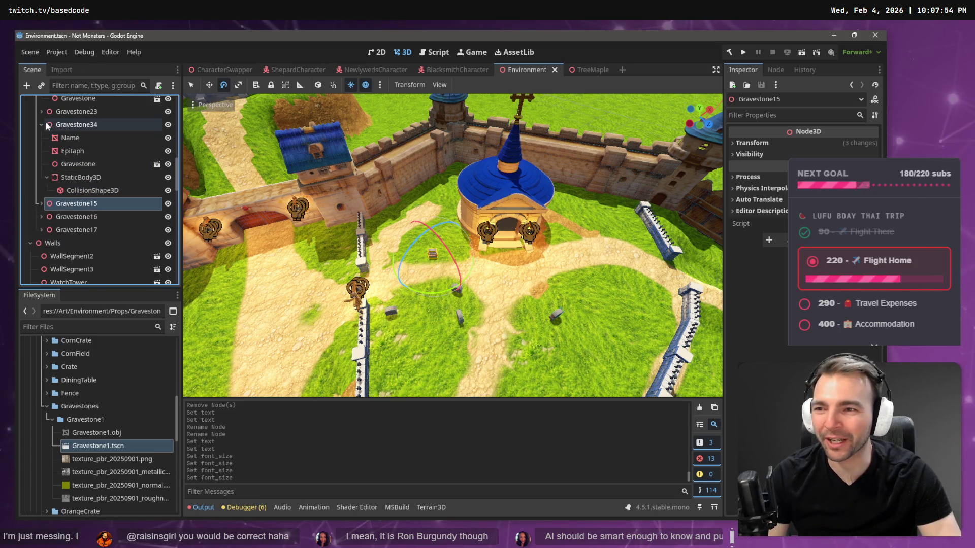
pyautogui.click(43, 123)
pyautogui.scroll(2, 62, 131)
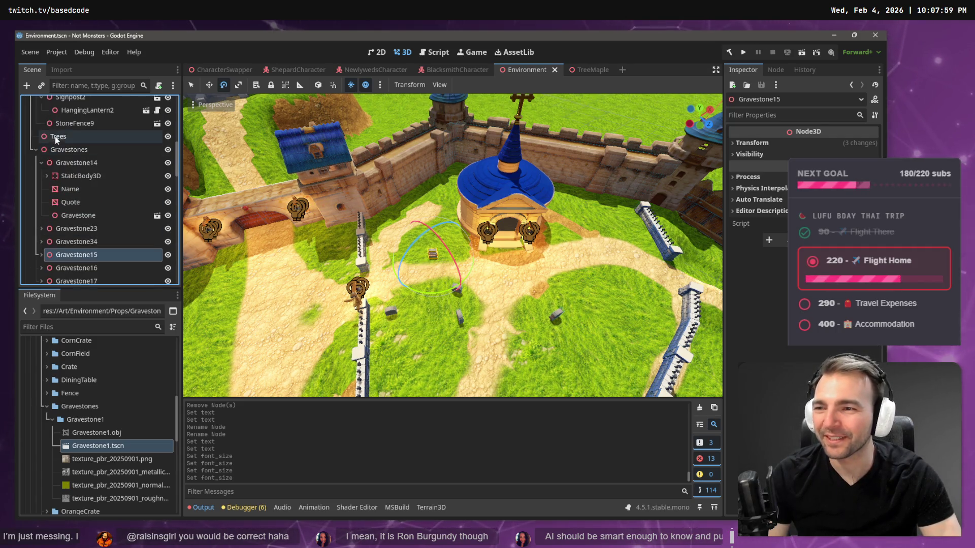
pyautogui.click(42, 176)
# Select Gravestone15 and copy-paste it to create Gravestone18 under Gravestones
pyautogui.click(77, 229)
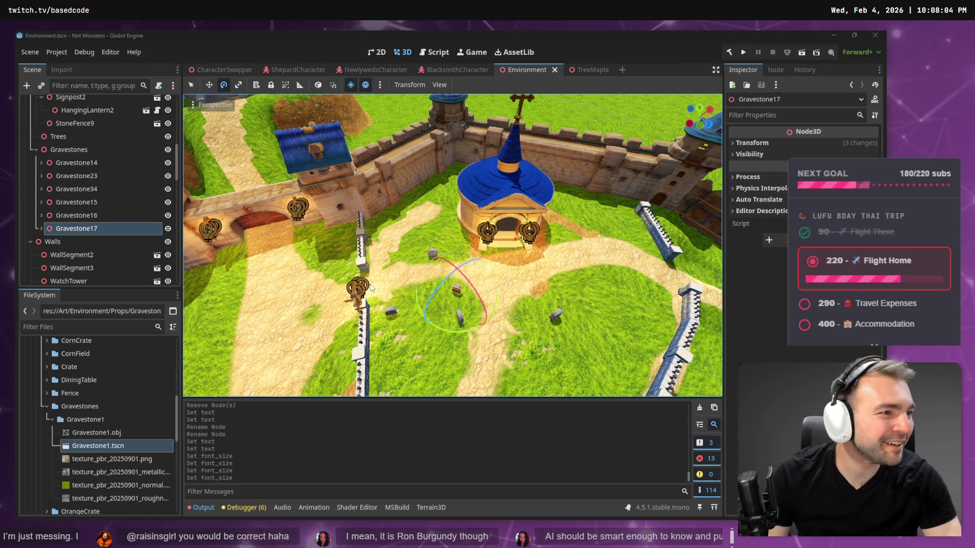
pyautogui.hotkey('alt', 'Tab')
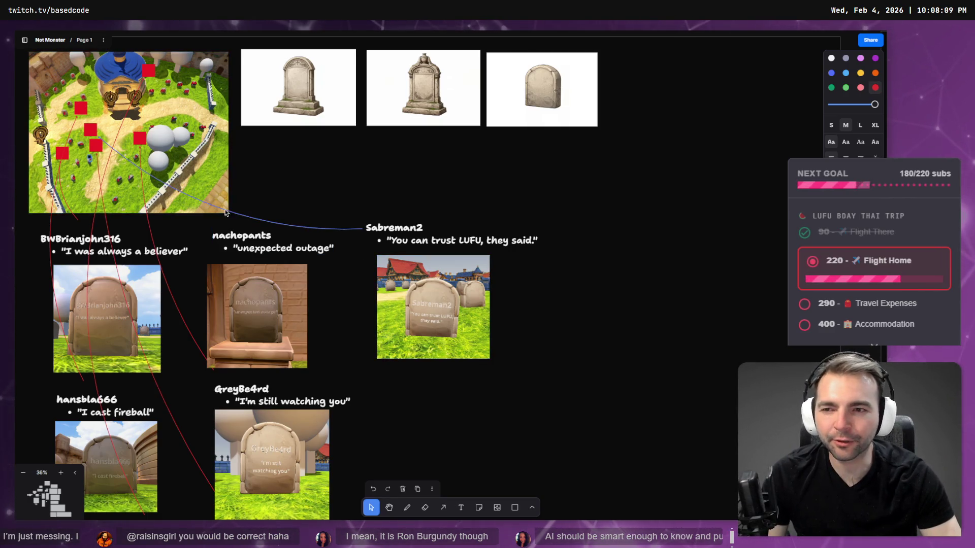
pyautogui.hotkey('alt', 'Tab')
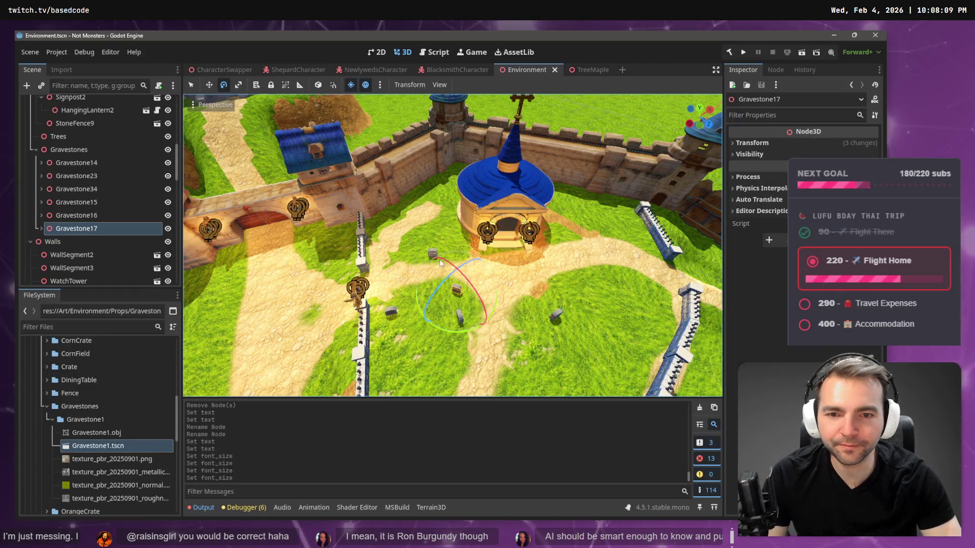
pyautogui.click(431, 253)
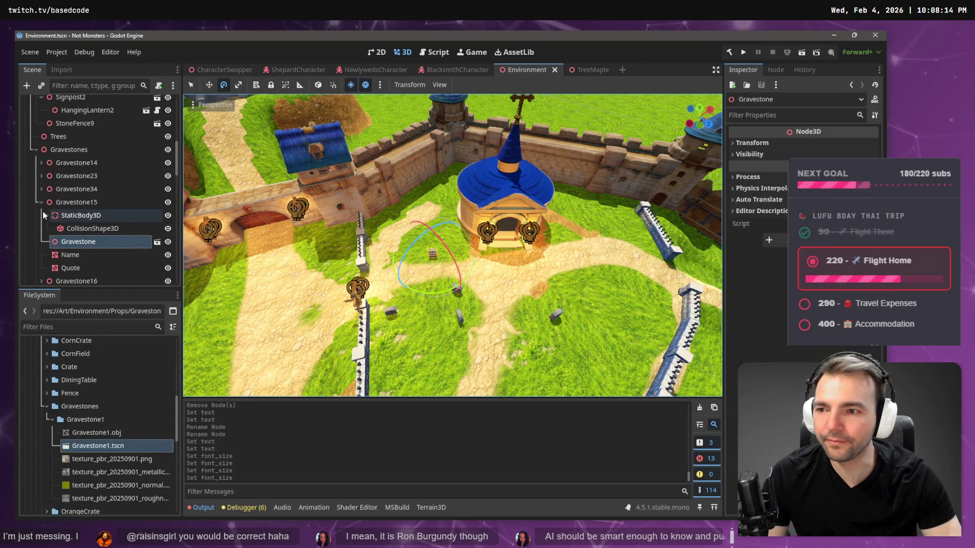
pyautogui.click(63, 202)
pyautogui.press('Left')
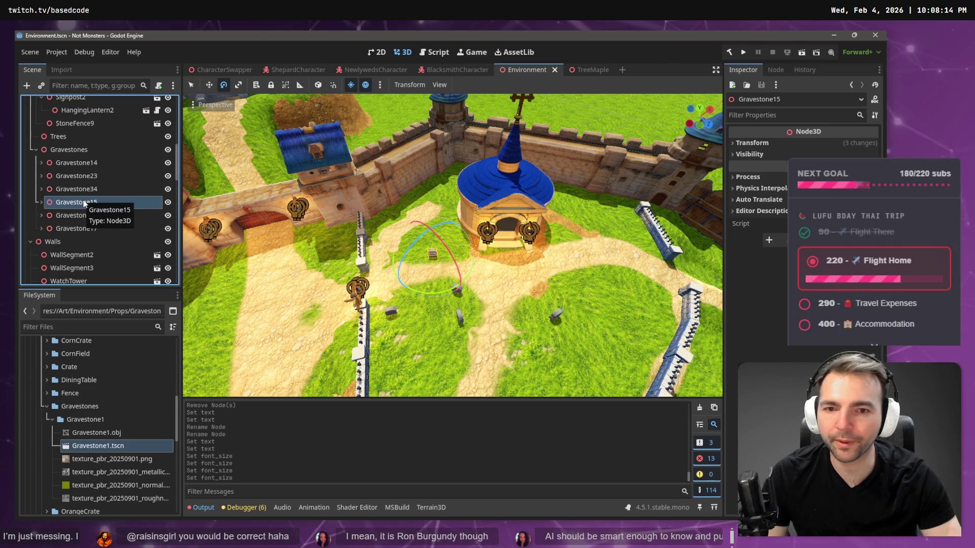
pyautogui.hotkey('ctrl', 'c')
pyautogui.hotkey('ctrl', 'v')
# Move Gravestone18 up near the chapel and rotate it about -135 degrees
pyautogui.press('w')
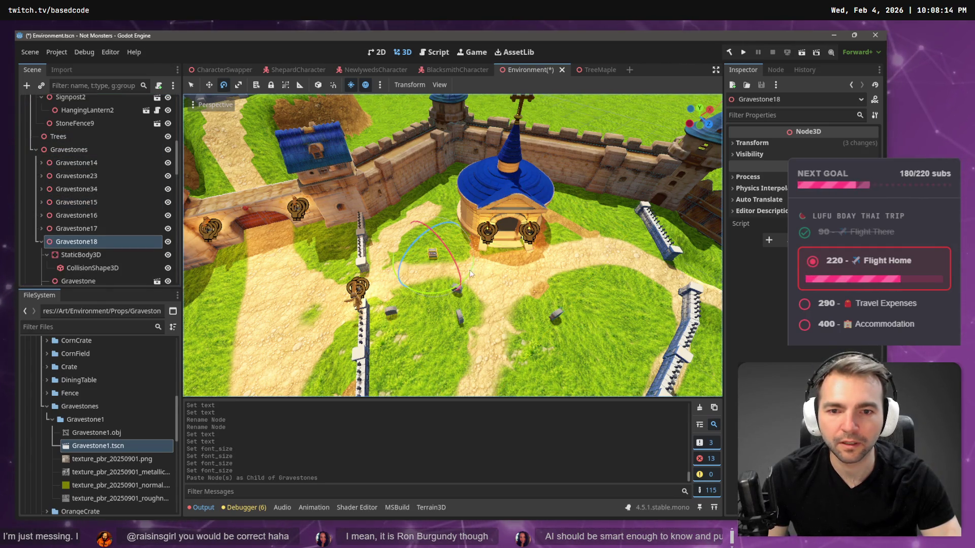
pyautogui.moveTo(453, 261); pyautogui.dragTo(470, 255)
pyautogui.hotkey('alt', 'Tab')
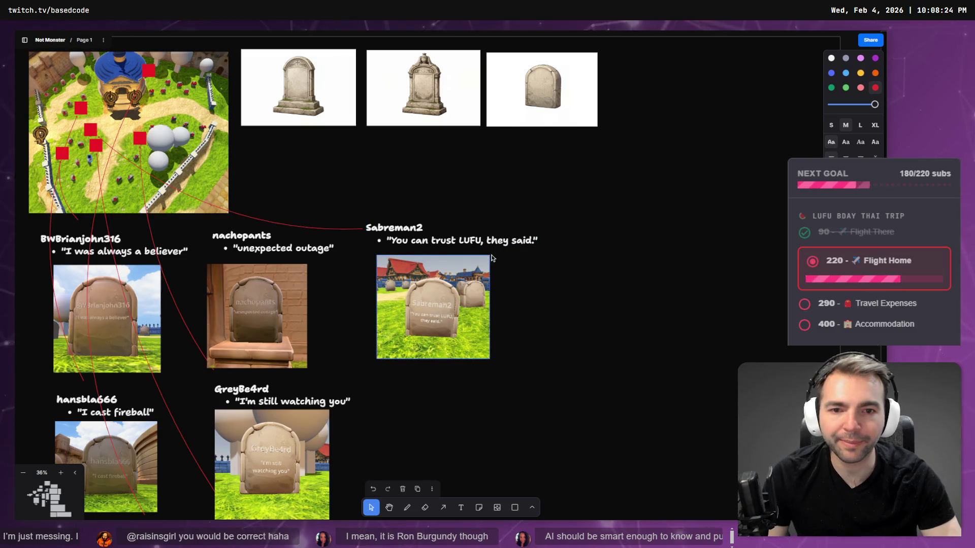
pyautogui.hotkey('alt', 'Tab')
pyautogui.moveTo(443, 254)
pyautogui.mouseDown()
pyautogui.moveTo(458, 233)
pyautogui.moveTo(335, 201)
pyautogui.mouseUp()
pyautogui.press('e')
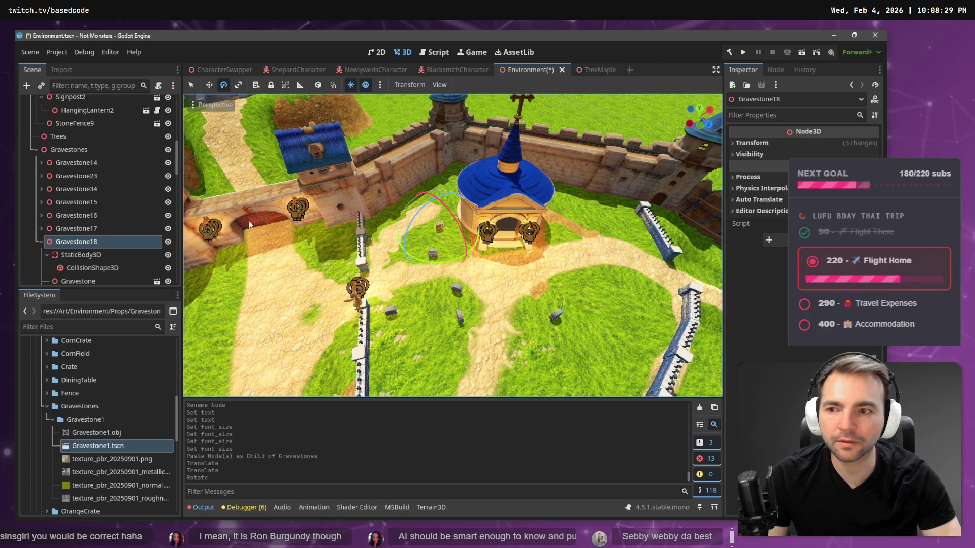
# Add a MeshInstance3D child under Gravestone18's Name node
pyautogui.scroll(-1, 93, 270)
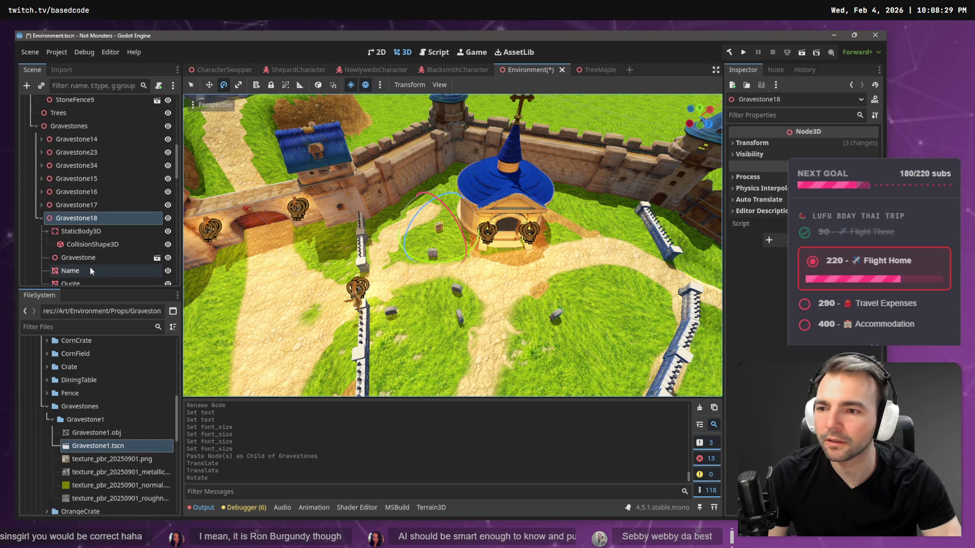
pyautogui.click(90, 270)
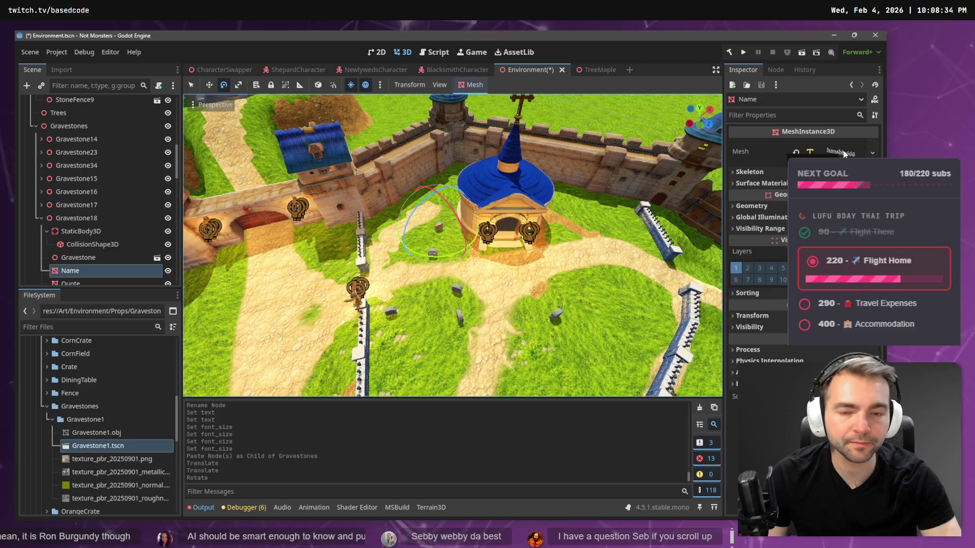
pyautogui.scroll(-2, 73, 270)
pyautogui.rightClick(79, 229)
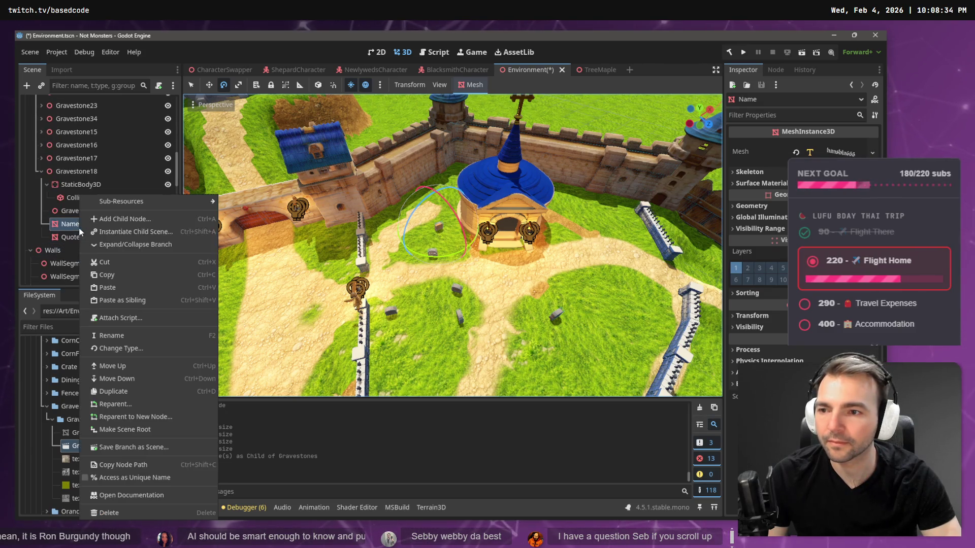
pyautogui.click(151, 223)
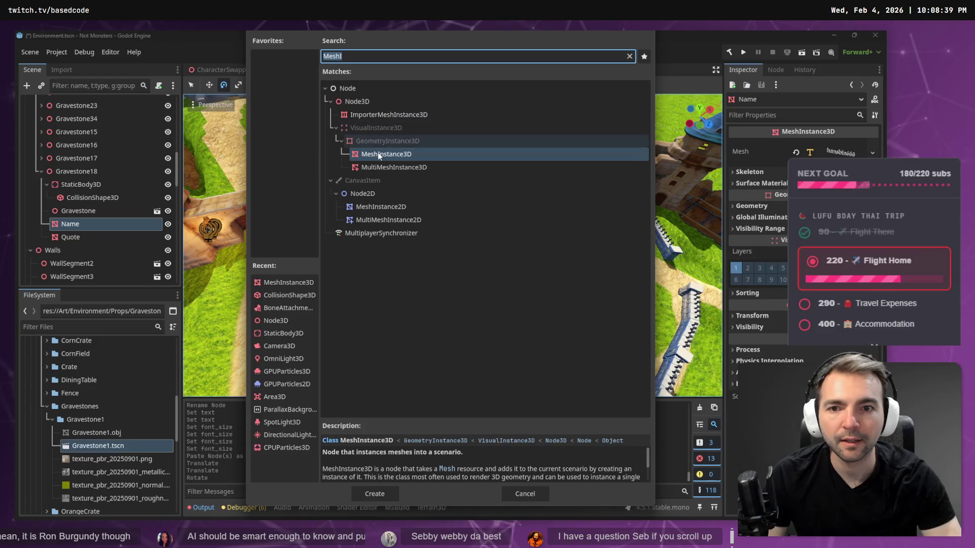
pyautogui.doubleClick(377, 153)
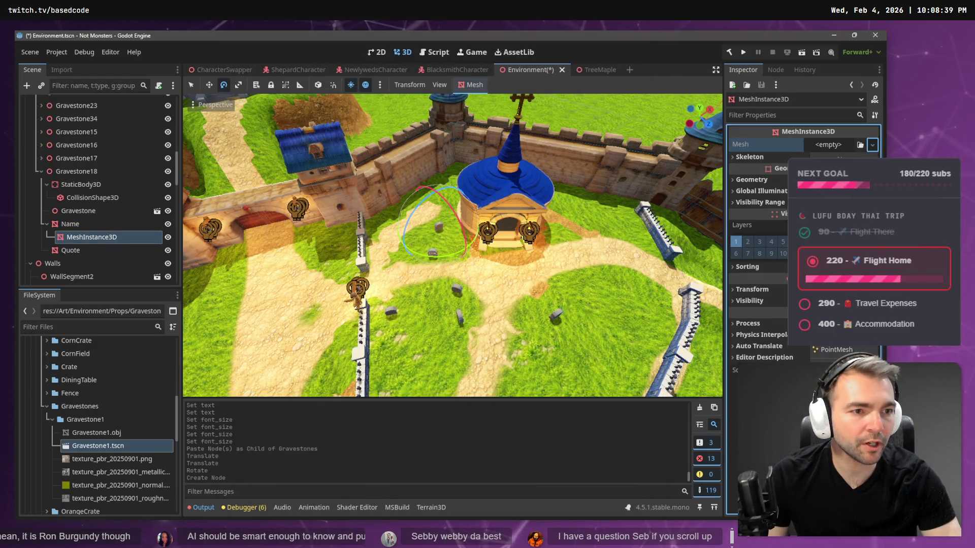
# Give the new MeshInstance3D a New TextMesh and expand its Text settings
pyautogui.click(837, 408)
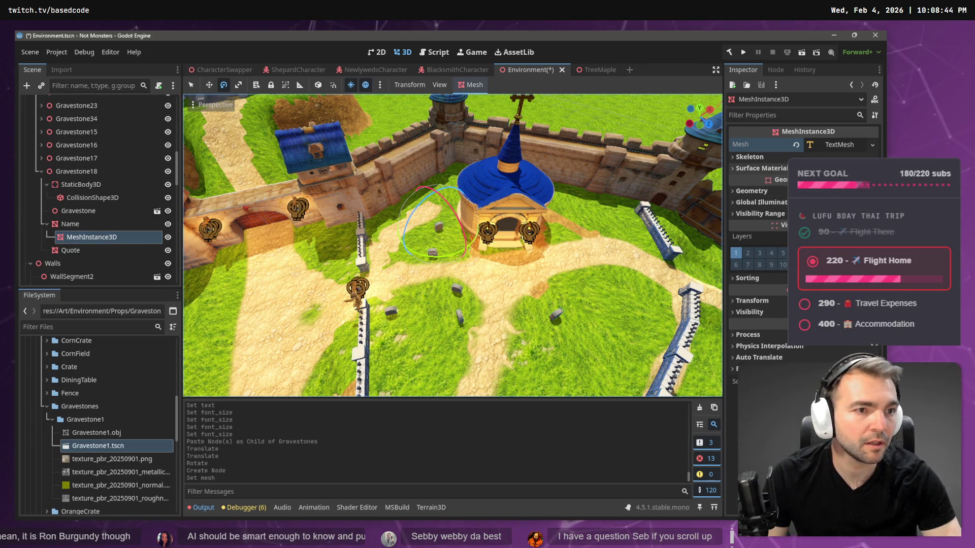
pyautogui.click(836, 144)
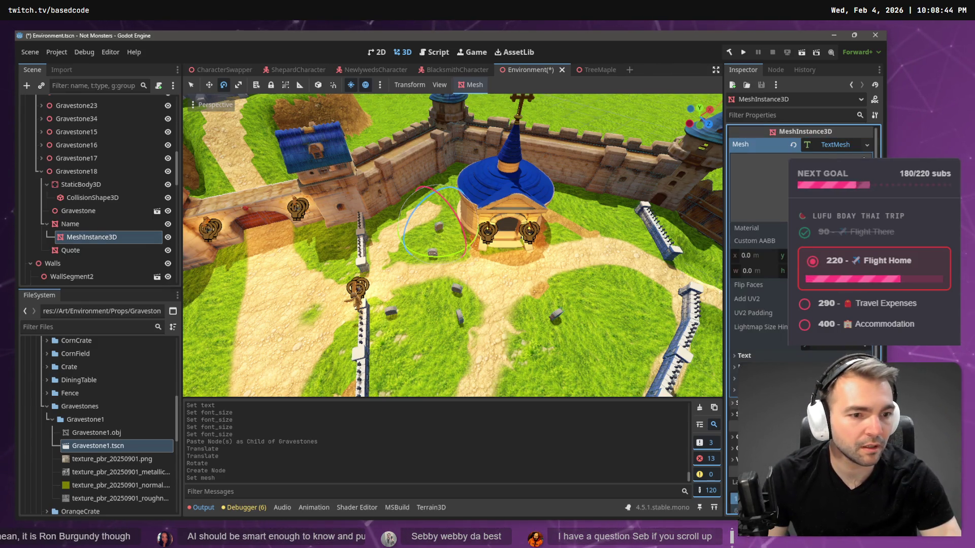
pyautogui.click(762, 356)
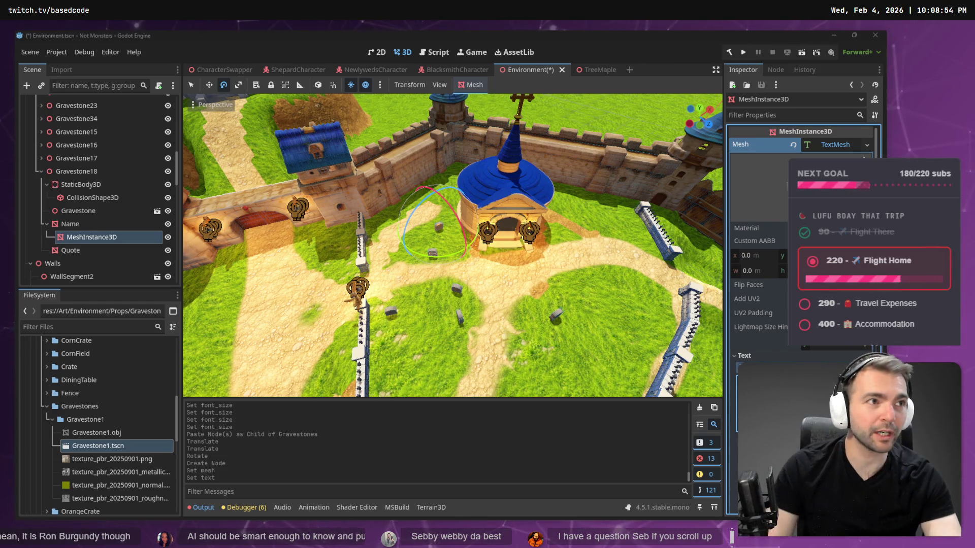
pyautogui.hotkey('alt', 'Tab')
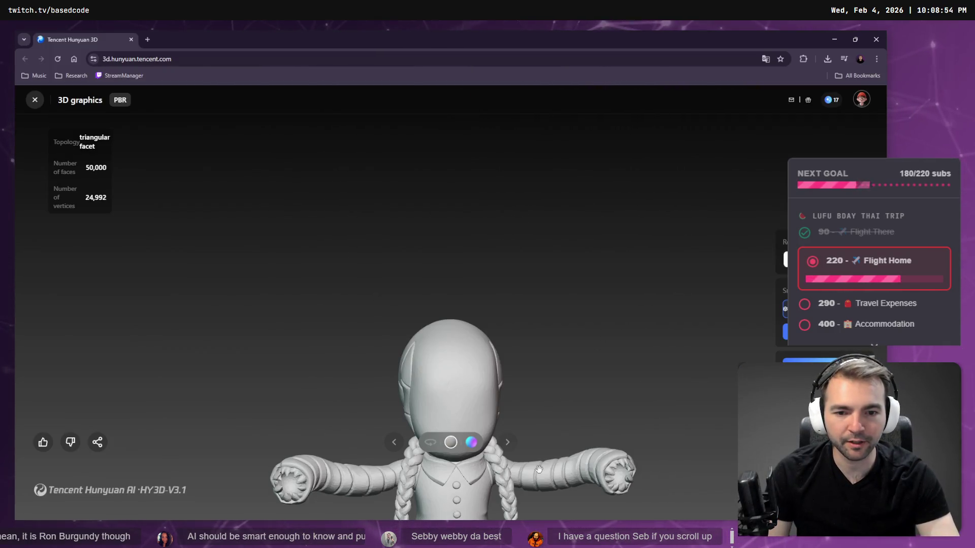
pyautogui.scroll(-3, 528, 358)
pyautogui.moveTo(548, 215)
pyautogui.mouseDown()
pyautogui.moveTo(620, 242)
pyautogui.moveTo(608, 212)
pyautogui.moveTo(549, 217)
pyautogui.moveTo(570, 154)
pyautogui.mouseUp()
pyautogui.scroll(3, 612, 218)
pyautogui.scroll(-3, 607, 211)
pyautogui.scroll(3, 502, 211)
pyautogui.scroll(-3, 559, 223)
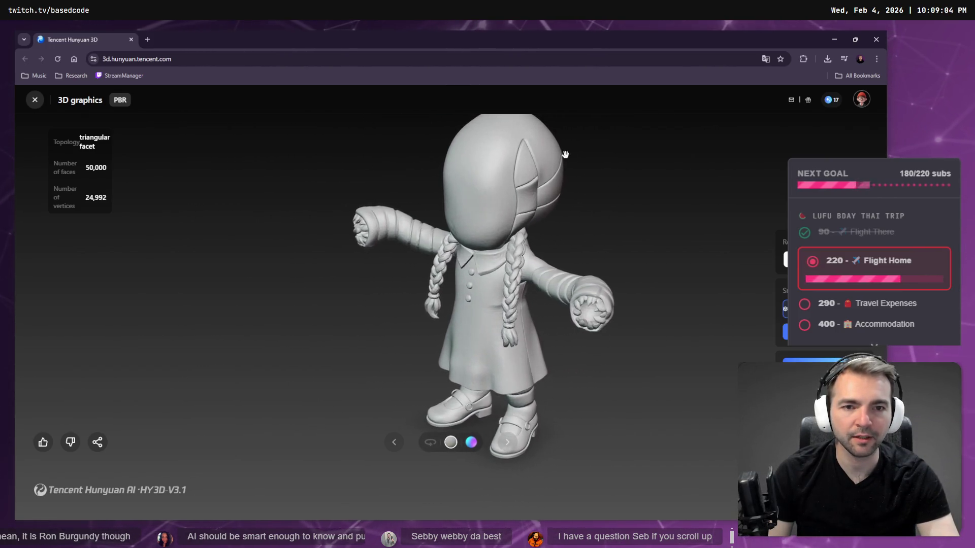
pyautogui.scroll(2, 516, 171)
pyautogui.moveTo(516, 172)
pyautogui.mouseDown()
pyautogui.moveTo(409, 186)
pyautogui.moveTo(489, 163)
pyautogui.moveTo(566, 203)
pyautogui.mouseUp()
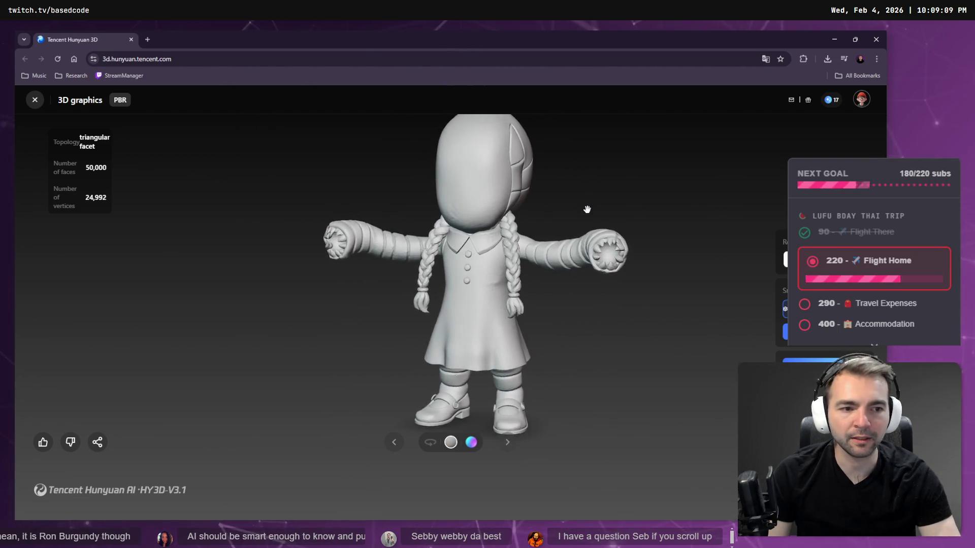
pyautogui.hotkey('alt', 'Tab')
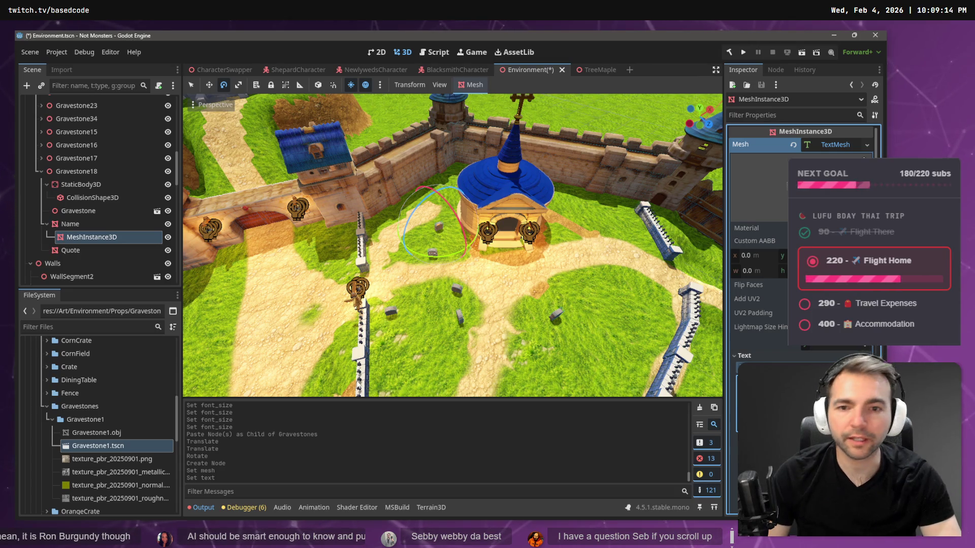
pyautogui.click(78, 172)
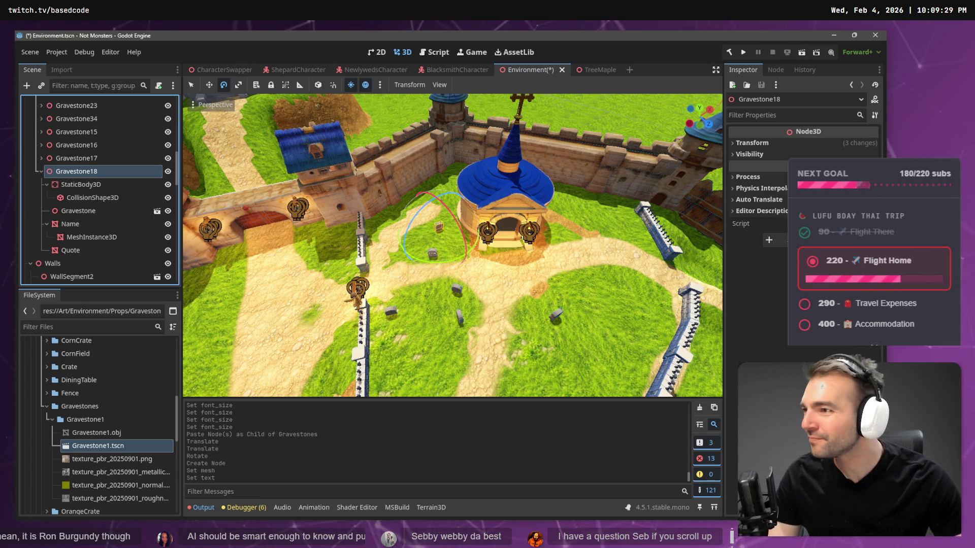
pyautogui.click(904, 124)
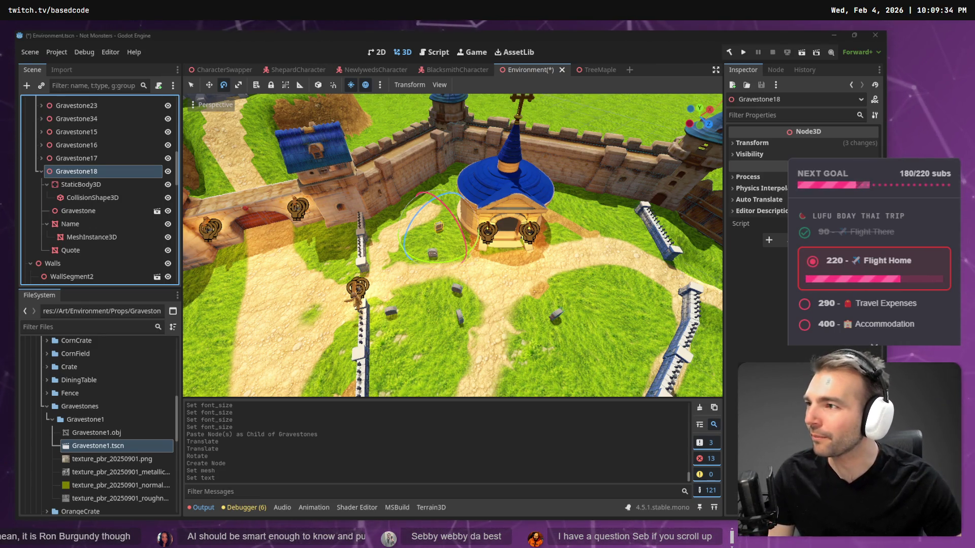
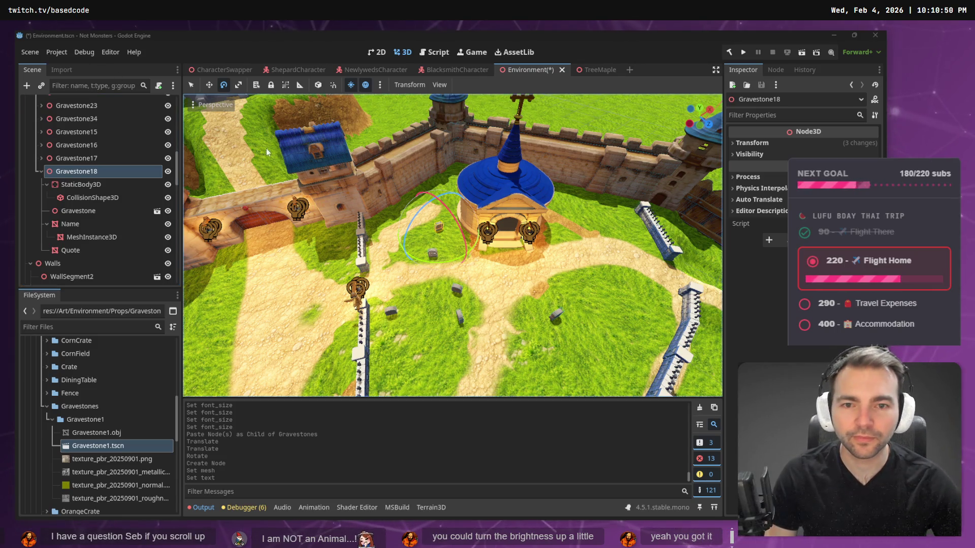
# Rename the MeshInstance3D under Gravestone18's Name node to Name
pyautogui.click(39, 170)
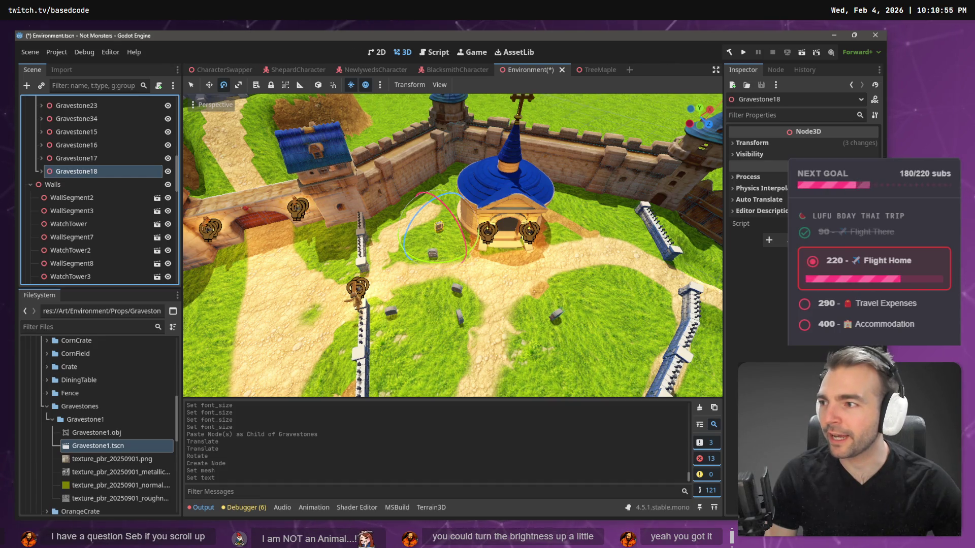
pyautogui.click(96, 161)
pyautogui.click(95, 169)
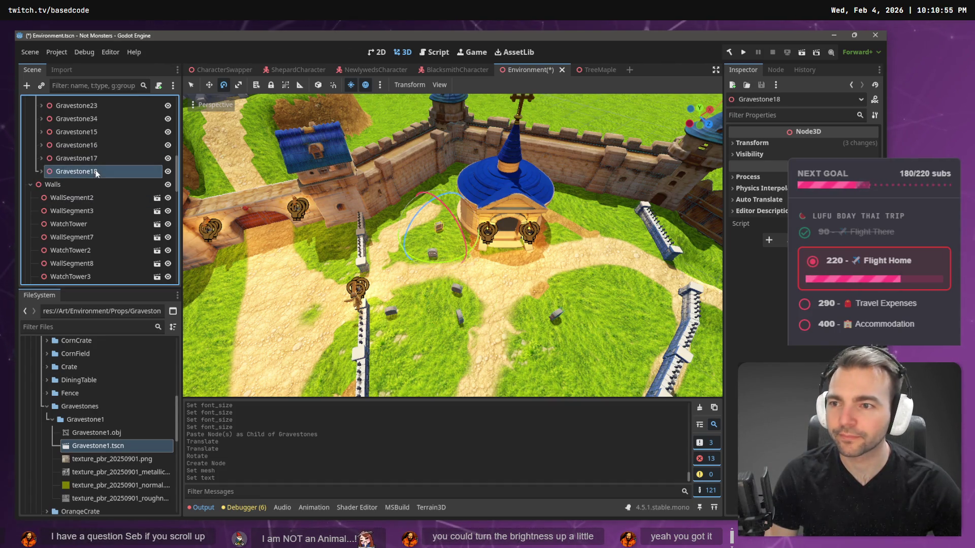
pyautogui.click(40, 171)
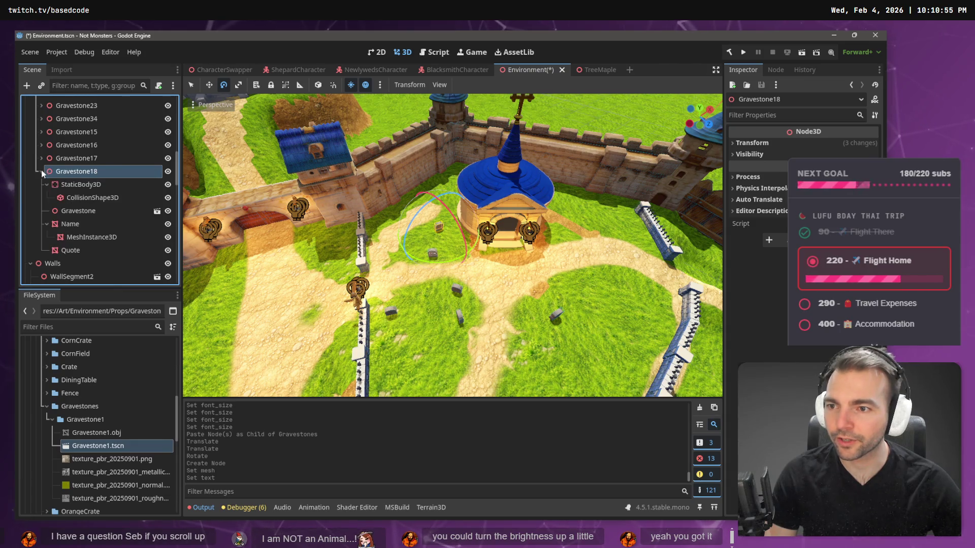
pyautogui.click(86, 237)
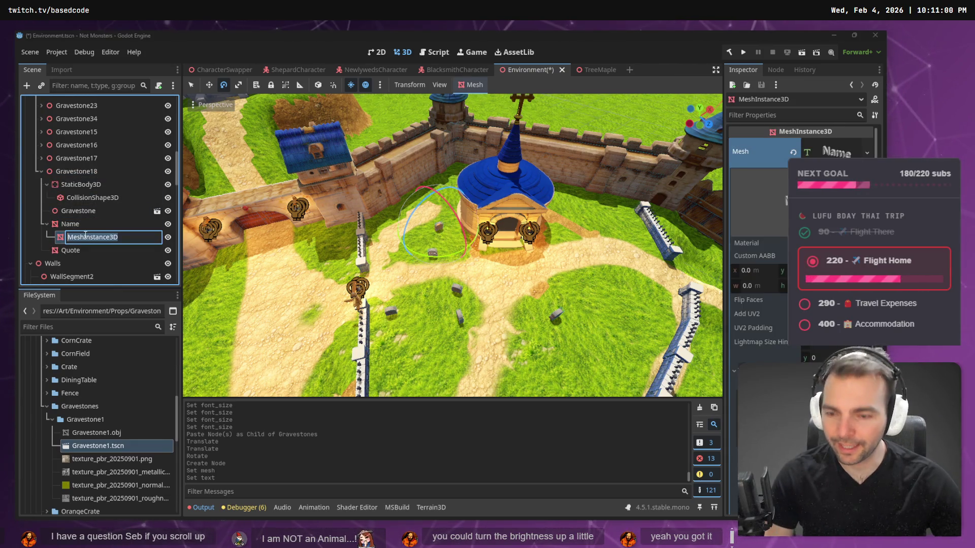
pyautogui.doubleClick(86, 238)
pyautogui.write('Name')
pyautogui.press('Return')
# Add a MeshInstance3D with a TextMesh under the Quote node and name it Quote
pyautogui.click(71, 250)
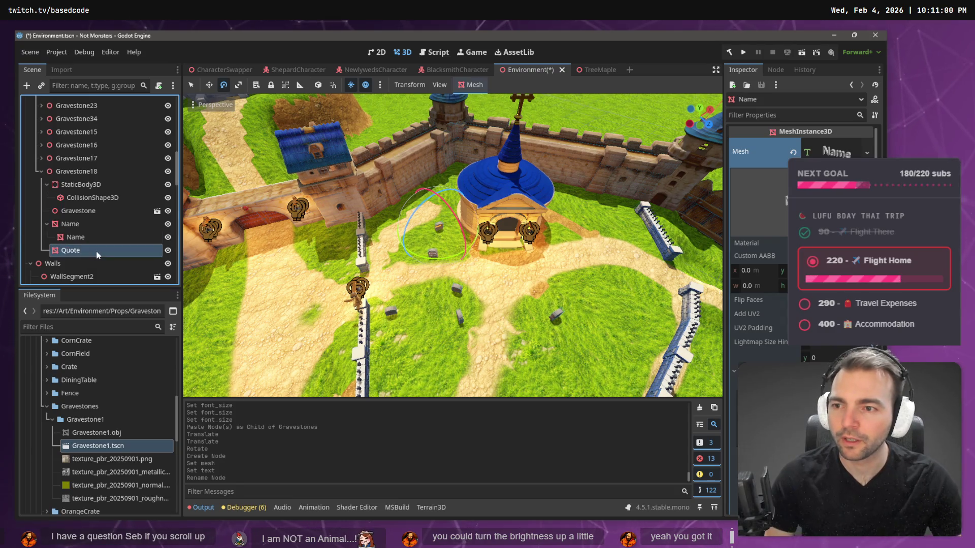
pyautogui.rightClick(71, 250)
pyautogui.click(187, 221)
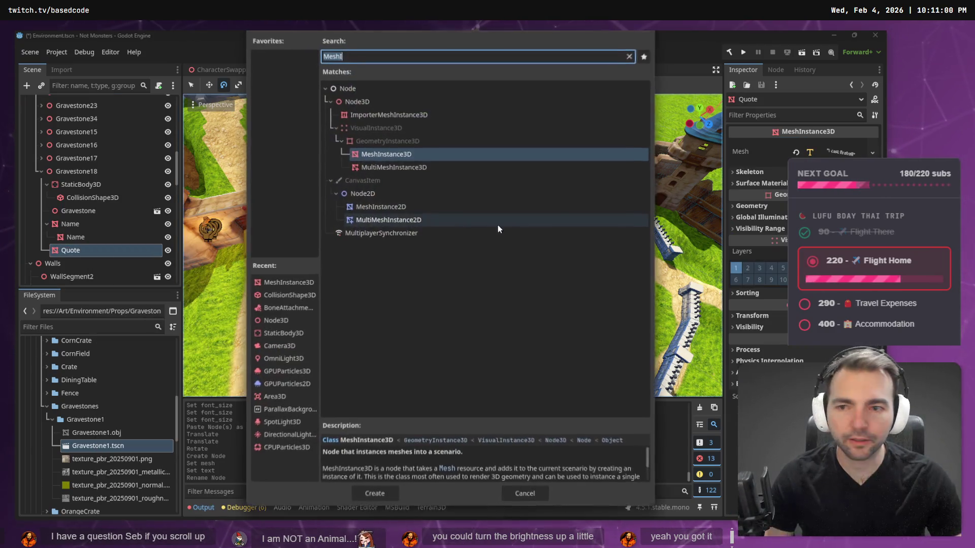
pyautogui.doubleClick(431, 152)
pyautogui.click(845, 145)
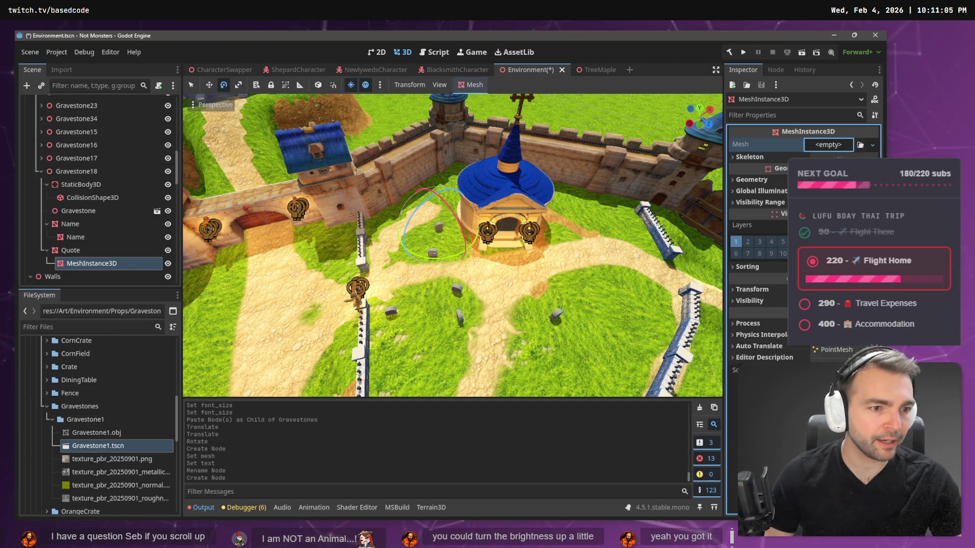
pyautogui.click(838, 405)
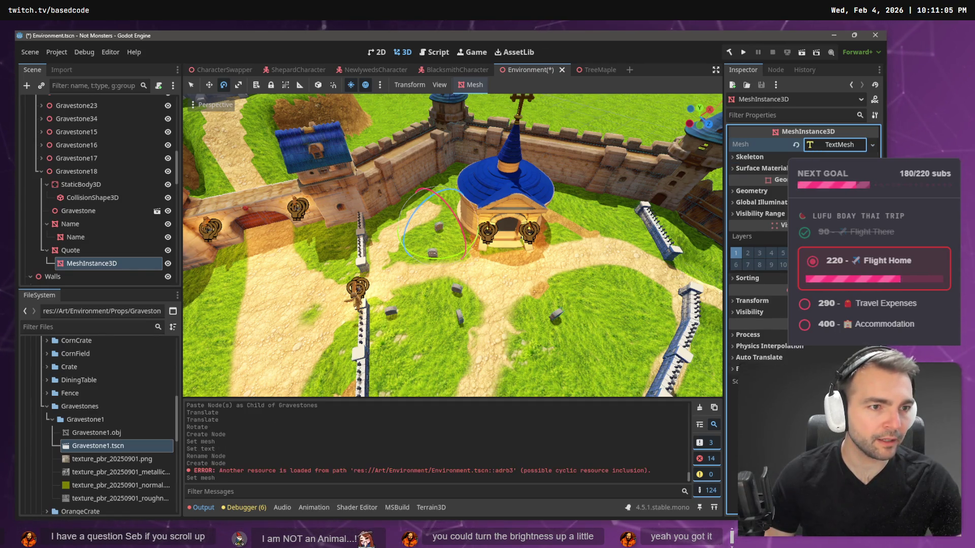
pyautogui.doubleClick(83, 263)
pyautogui.write('Quote')
pyautogui.press('Return')
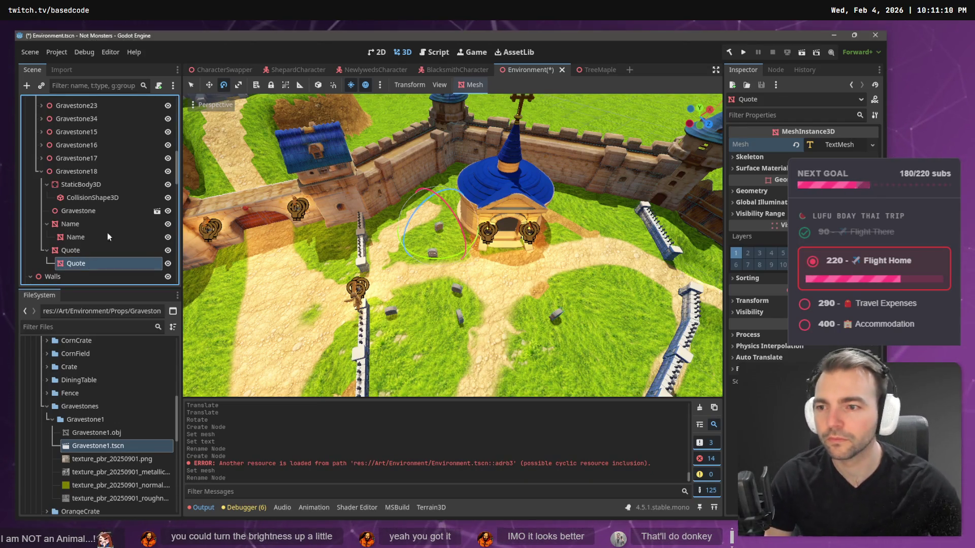
# Move both text meshes directly under Gravestone18, delete the empty Name and Quote nodes, and collapse Gravestone18
pyautogui.keyDown('ctrl'); pyautogui.click(78, 236); pyautogui.keyUp('ctrl')
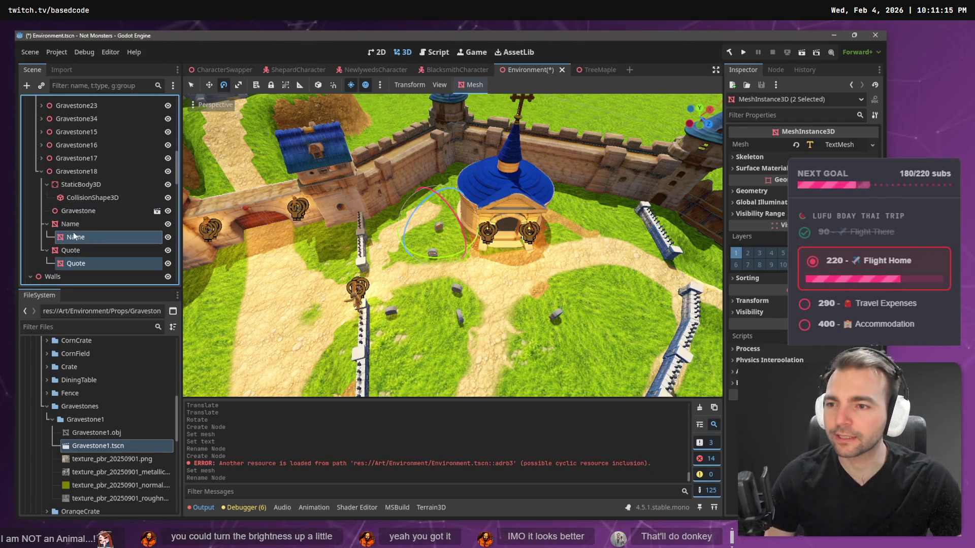
pyautogui.moveTo(74, 237); pyautogui.dragTo(89, 180)
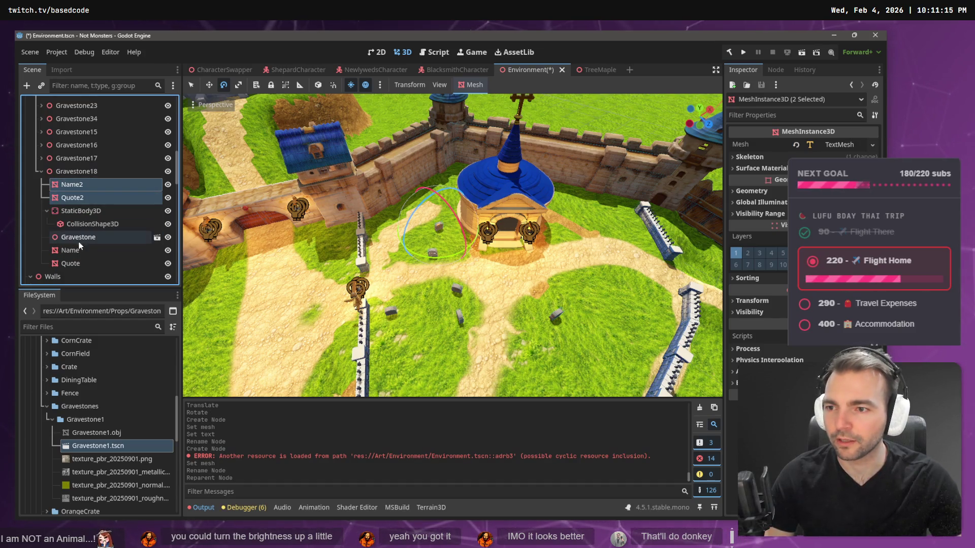
pyautogui.click(79, 254)
pyautogui.click(79, 262)
pyautogui.keyDown('ctrl'); pyautogui.click(80, 256); pyautogui.keyUp('ctrl')
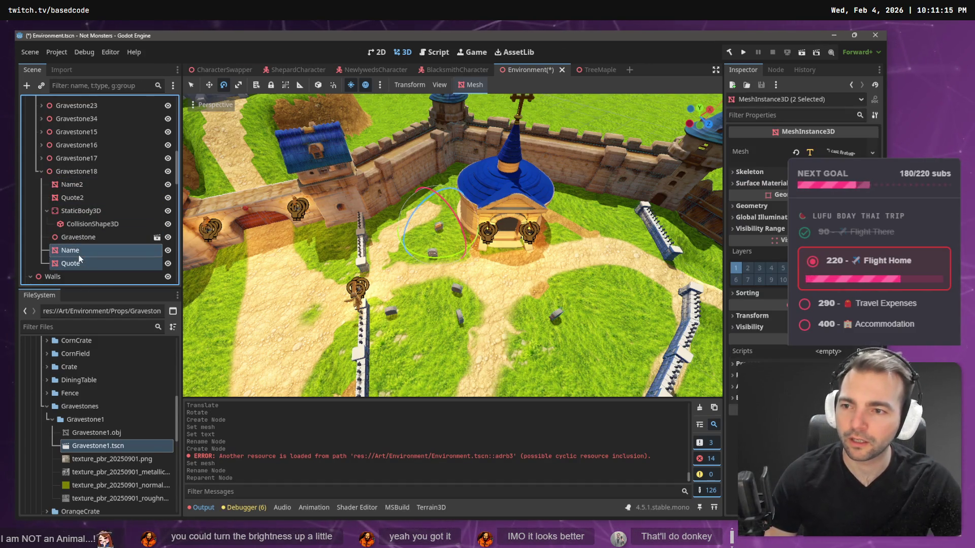
pyautogui.press('Delete')
pyautogui.click(87, 198)
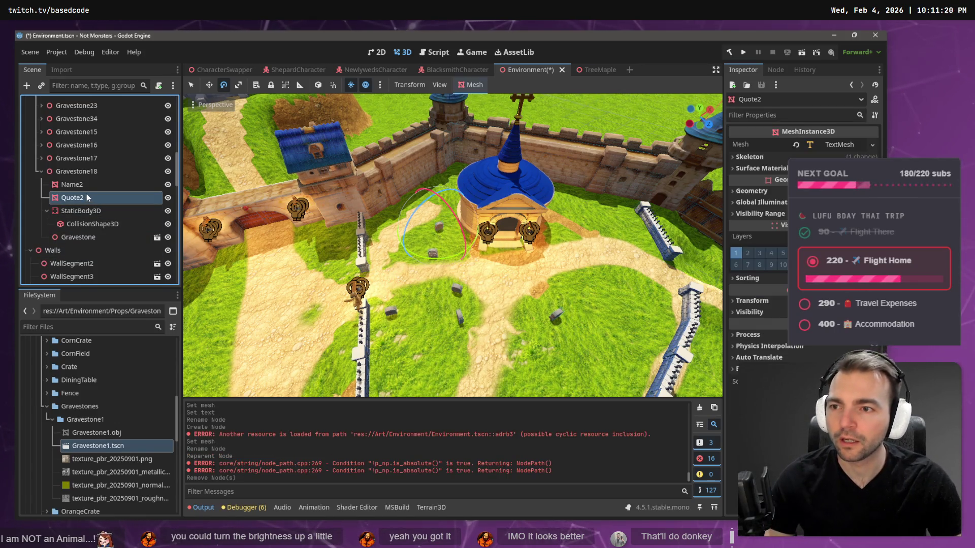
pyautogui.click(83, 171)
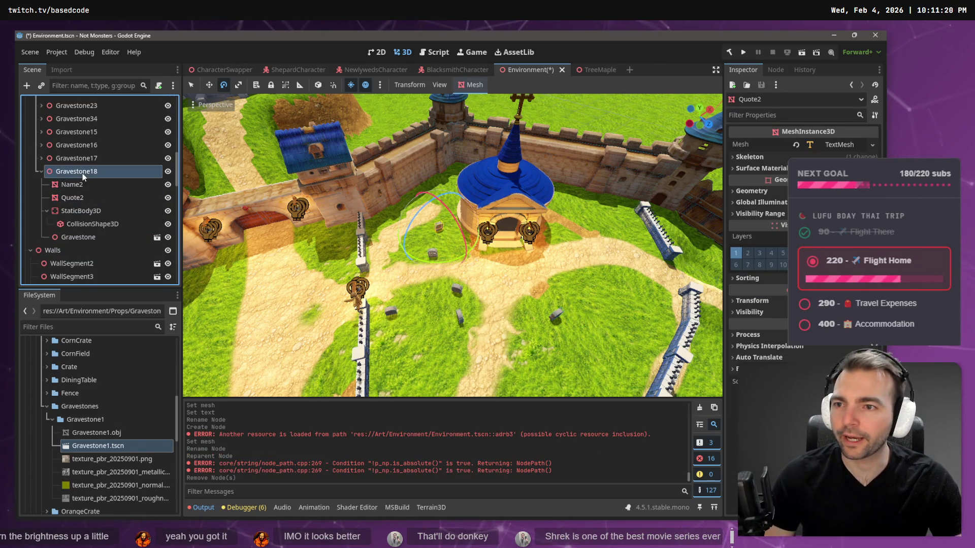
pyautogui.click(42, 171)
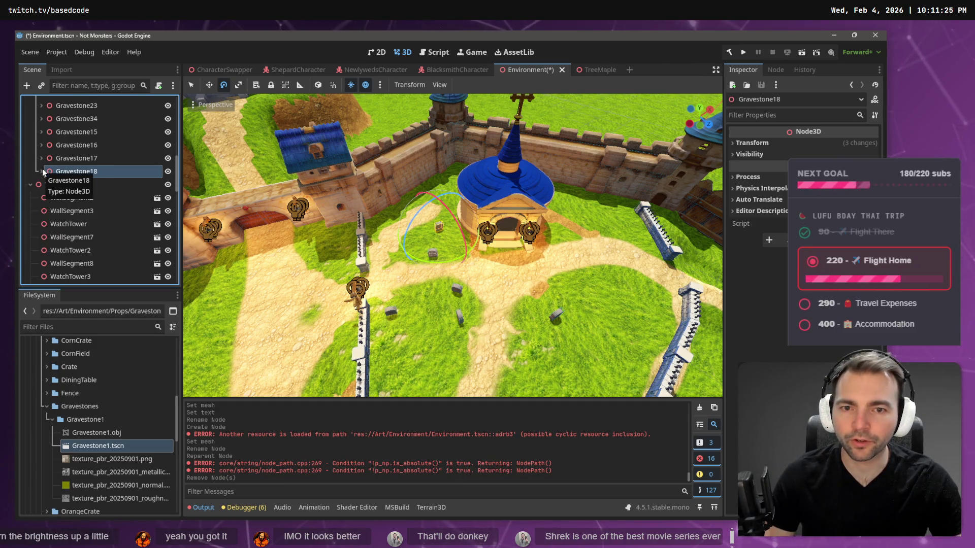
# Paste a gravestone copy as Gravestone19 and shift it to the left
pyautogui.hotkey('ctrl', 'v')
pyautogui.press('w')
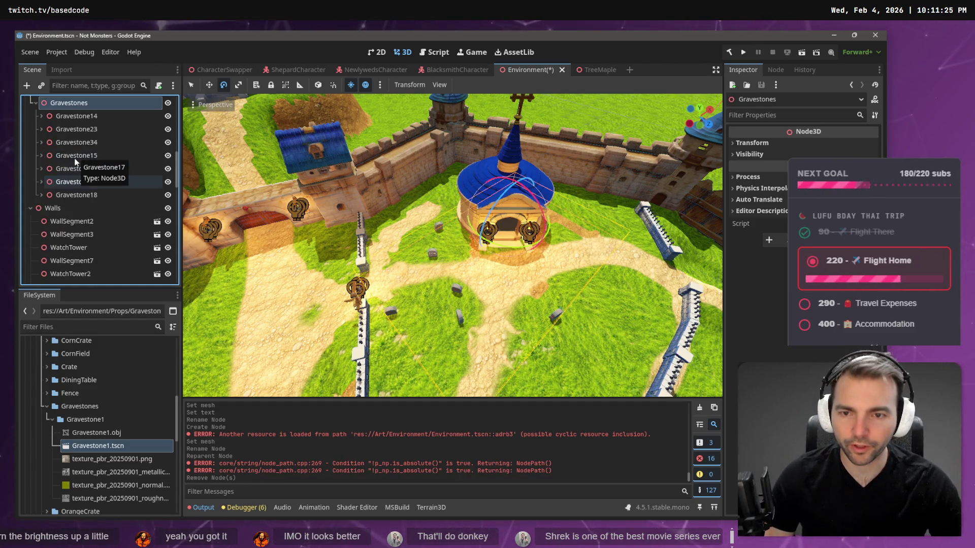
pyautogui.moveTo(463, 235)
pyautogui.mouseDown()
pyautogui.moveTo(440, 238)
pyautogui.moveTo(450, 255)
pyautogui.mouseUp()
pyautogui.press('e')
# Paste Gravestone20 under the Gravestones group and move it down and left
pyautogui.click(91, 208)
pyautogui.press('Left')
pyautogui.press('Left')
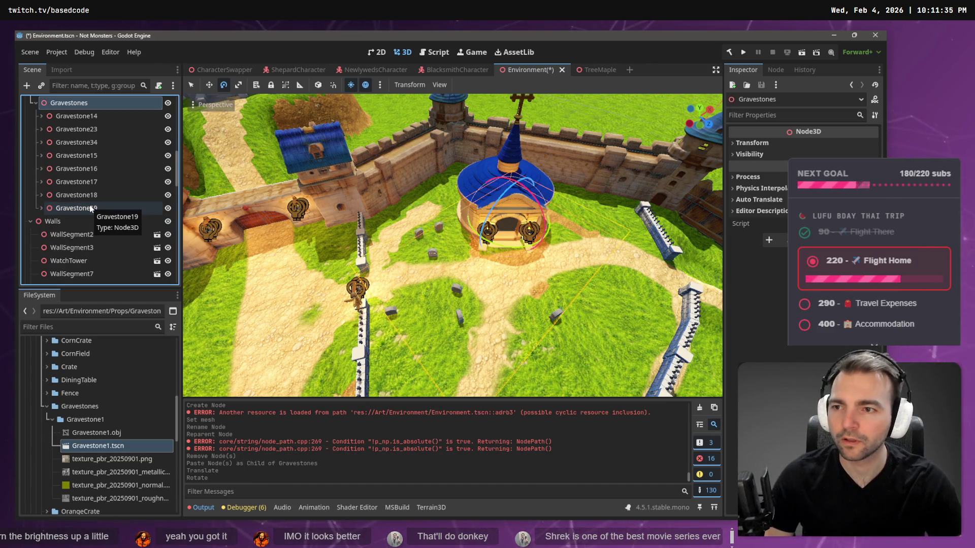
pyautogui.hotkey('ctrl', 'v')
pyautogui.press('w')
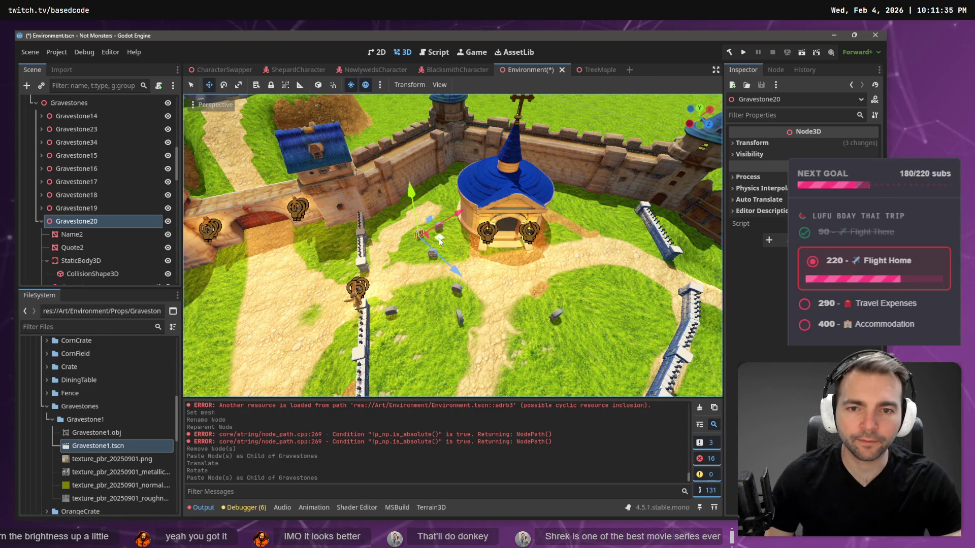
pyautogui.moveTo(440, 242)
pyautogui.mouseDown()
pyautogui.moveTo(411, 284)
pyautogui.moveTo(432, 254)
pyautogui.mouseUp()
pyautogui.press('e')
pyautogui.press('w')
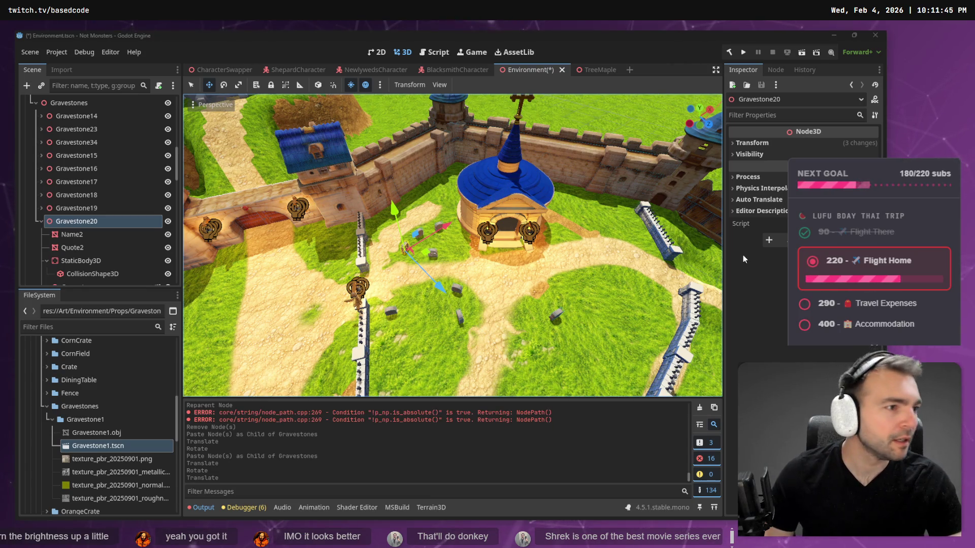
# Paste Gravestone21, place it beside the chapel, and turn it 180 degrees
pyautogui.hotkey('alt', 'Tab')
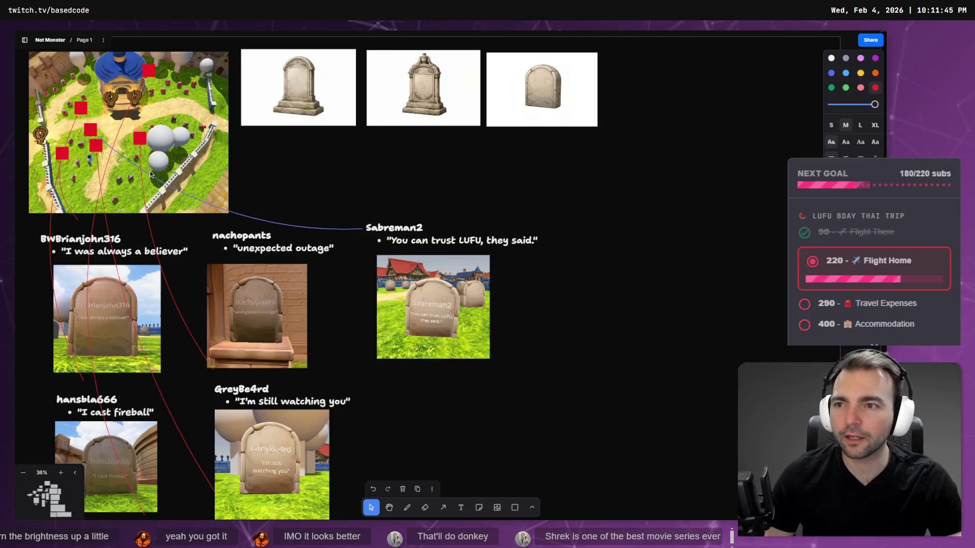
pyautogui.hotkey('shift', '2')
pyautogui.hotkey('alt', 'Tab')
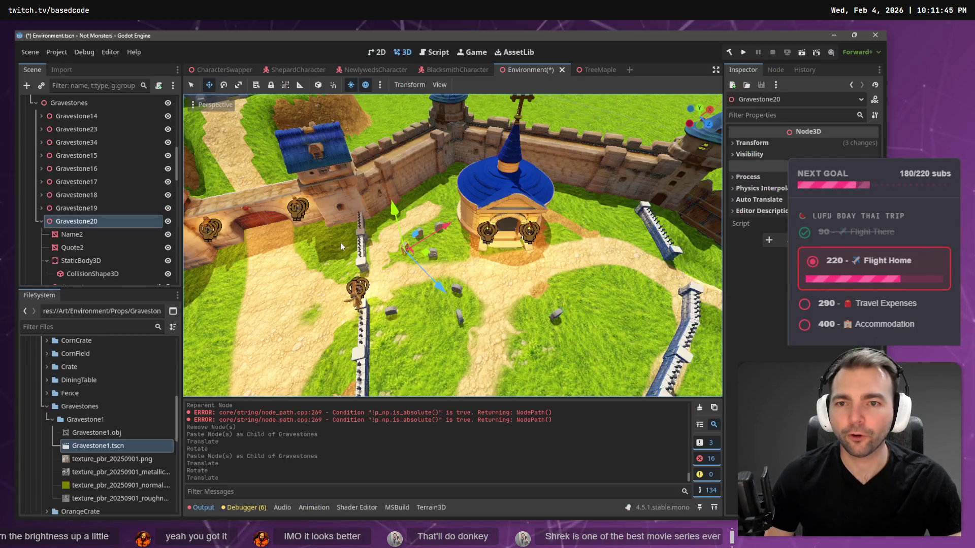
pyautogui.click(42, 222)
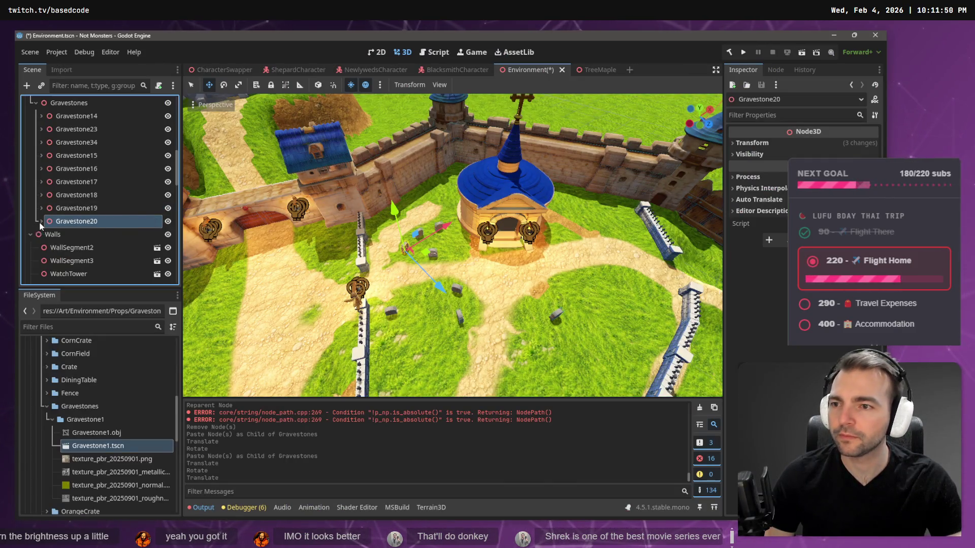
pyautogui.click(78, 103)
pyautogui.hotkey('ctrl', 'v')
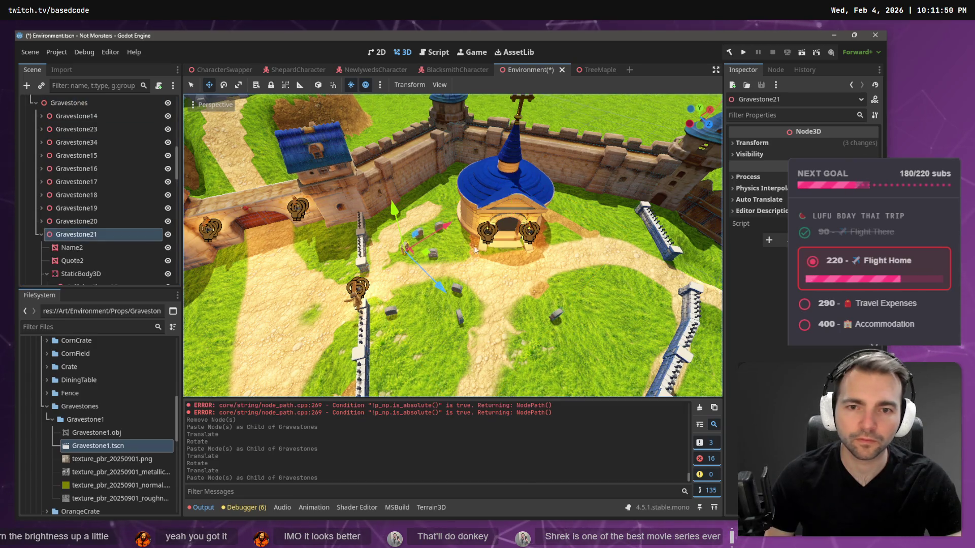
pyautogui.moveTo(429, 263)
pyautogui.mouseDown()
pyautogui.moveTo(434, 217)
pyautogui.moveTo(401, 224)
pyautogui.moveTo(333, 166)
pyautogui.mouseUp()
pyautogui.press('e')
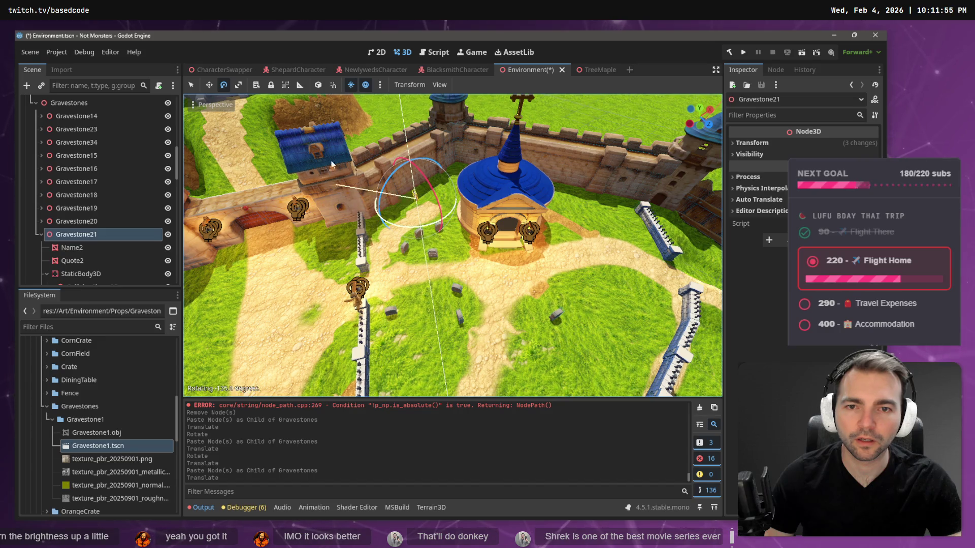
pyautogui.moveTo(376, 94); pyautogui.dragTo(398, 143)
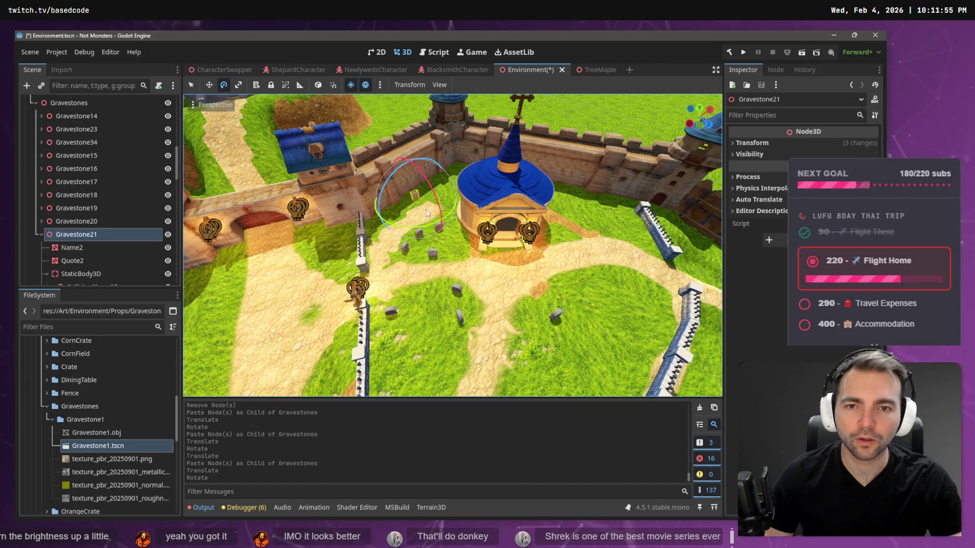
pyautogui.press('w')
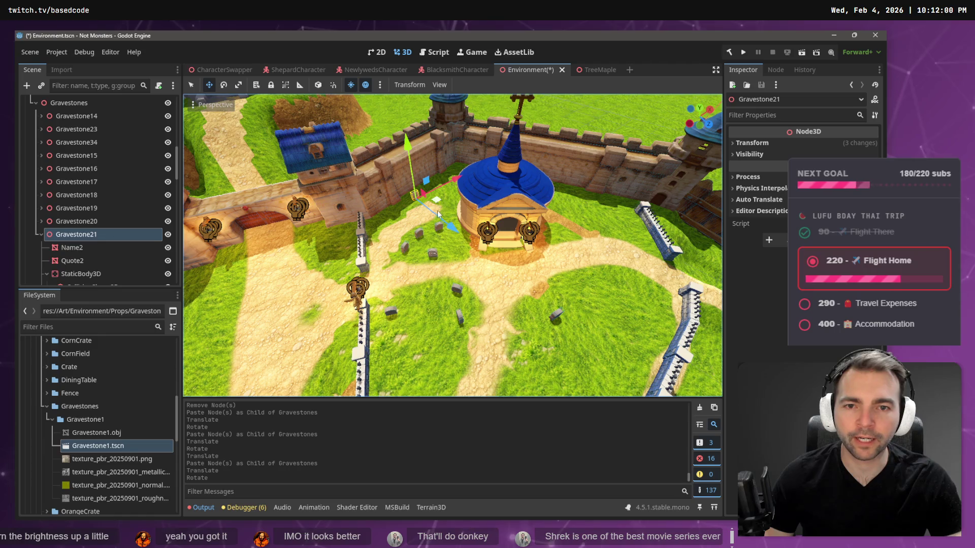
pyautogui.moveTo(441, 220); pyautogui.dragTo(444, 224)
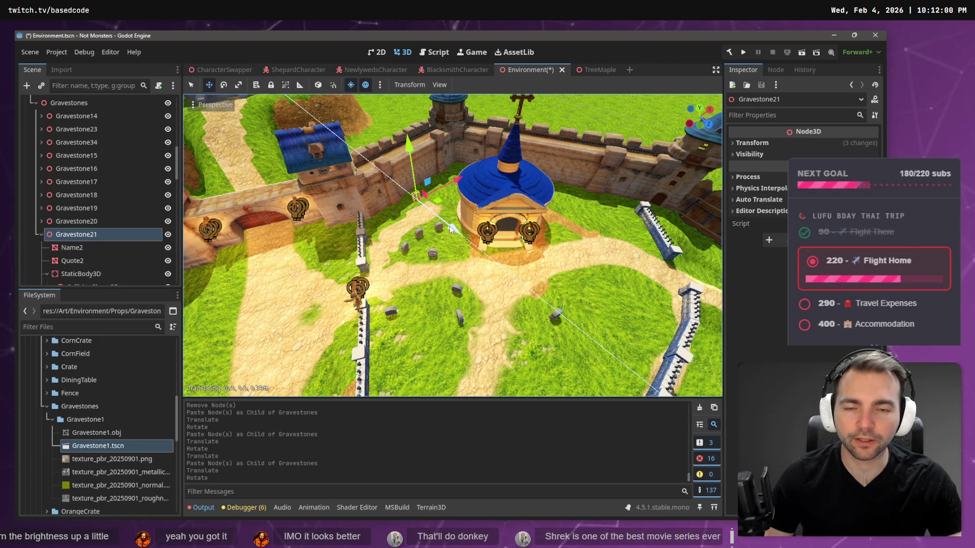
# Paste Gravestone22 and Gravestone24, nudging each into position among the graves
pyautogui.click(41, 234)
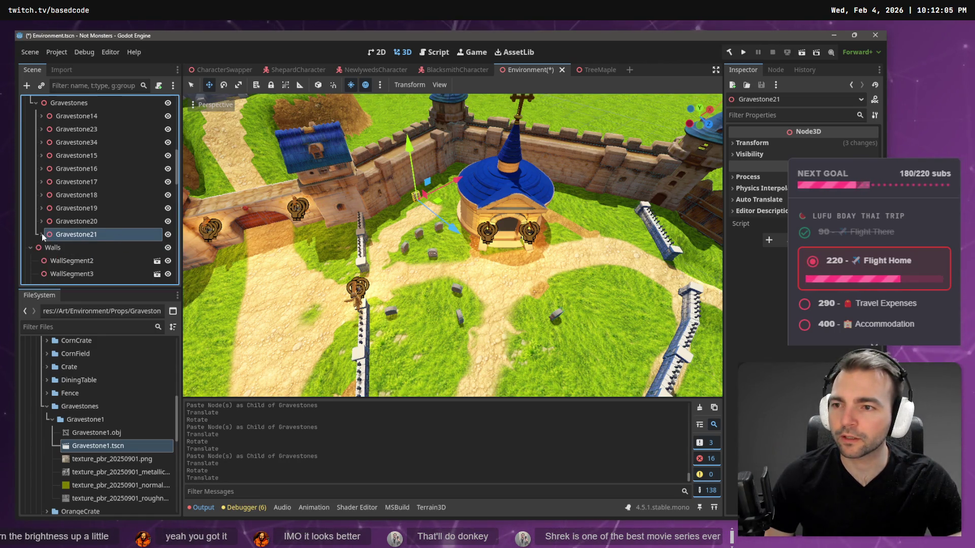
pyautogui.press('Left')
pyautogui.hotkey('ctrl', 'v')
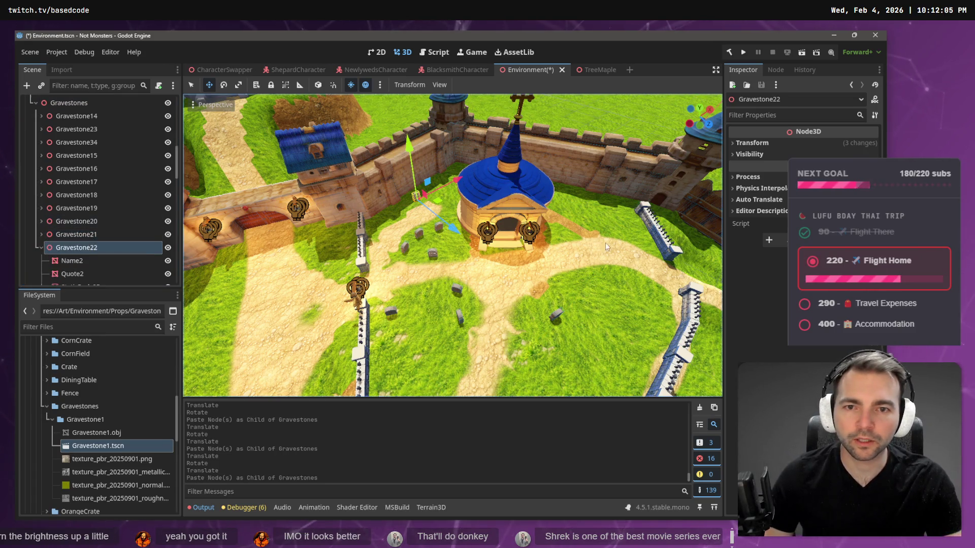
pyautogui.moveTo(423, 214)
pyautogui.mouseDown()
pyautogui.moveTo(430, 211)
pyautogui.moveTo(422, 235)
pyautogui.moveTo(424, 209)
pyautogui.mouseUp()
pyautogui.press('e')
pyautogui.press('w')
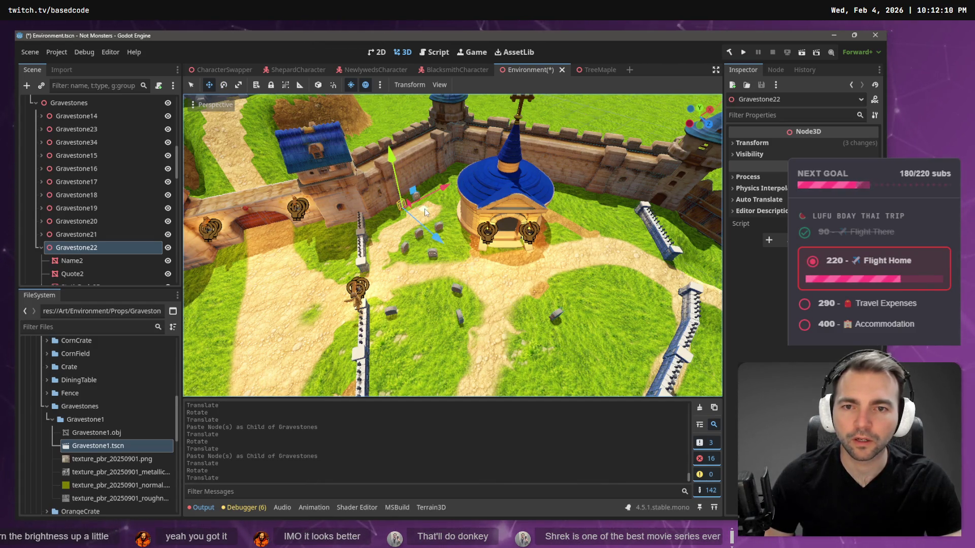
pyautogui.hotkey('ctrl', 'v')
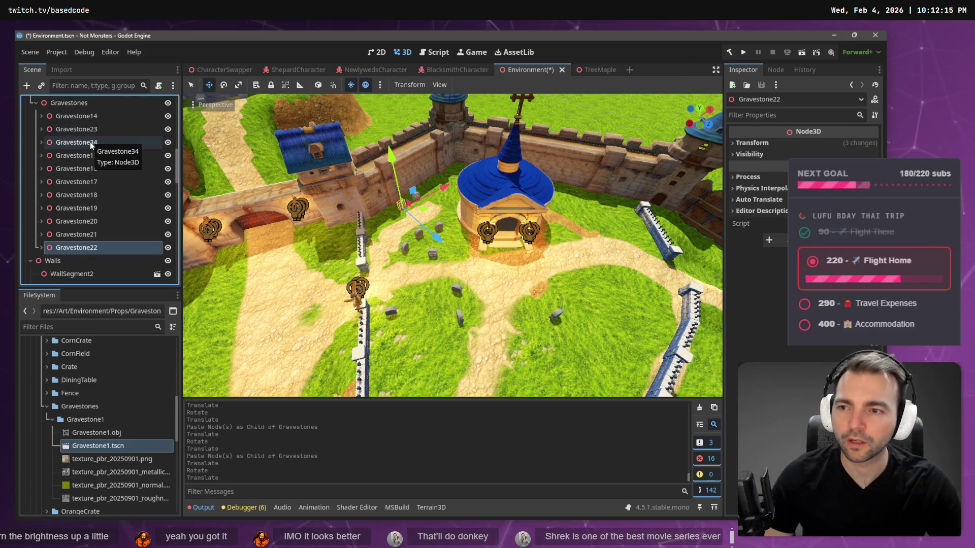
pyautogui.moveTo(425, 216)
pyautogui.mouseDown()
pyautogui.moveTo(410, 218)
pyautogui.moveTo(400, 249)
pyautogui.mouseUp()
pyautogui.press('e')
# Paste Gravestone25 from Gravestone24, slide it among the graves, and rotate it
pyautogui.click(114, 256)
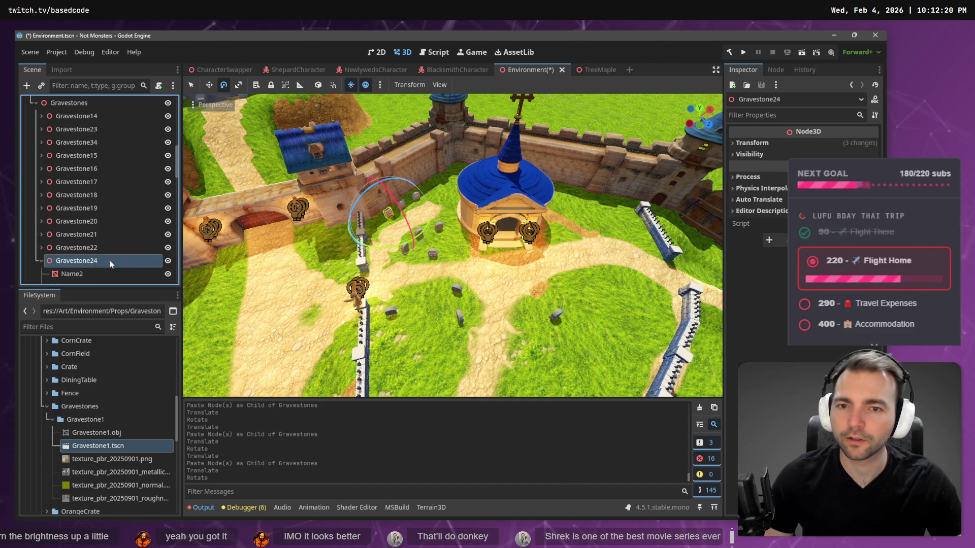
pyautogui.hotkey('ctrl', 'v')
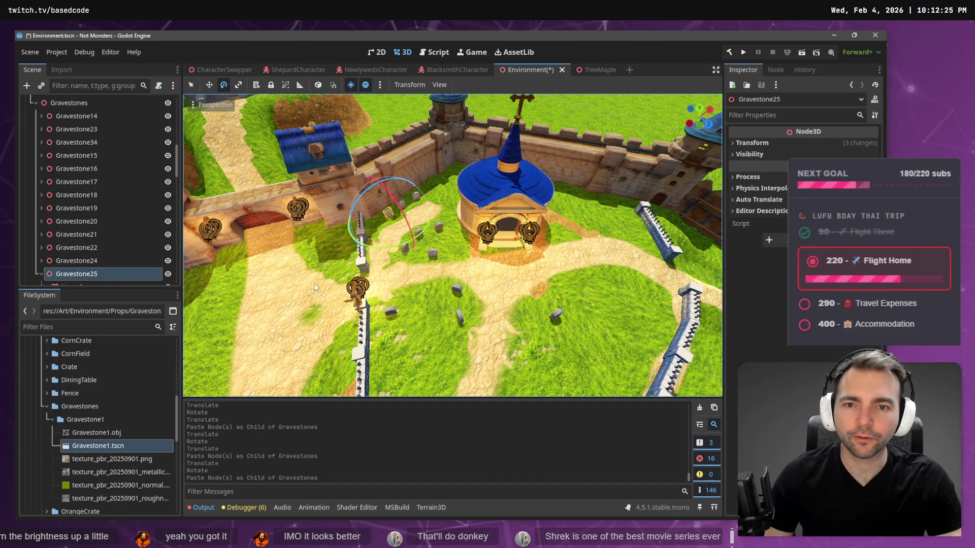
pyautogui.press('w')
pyautogui.moveTo(411, 221); pyautogui.dragTo(392, 258)
pyautogui.press('e')
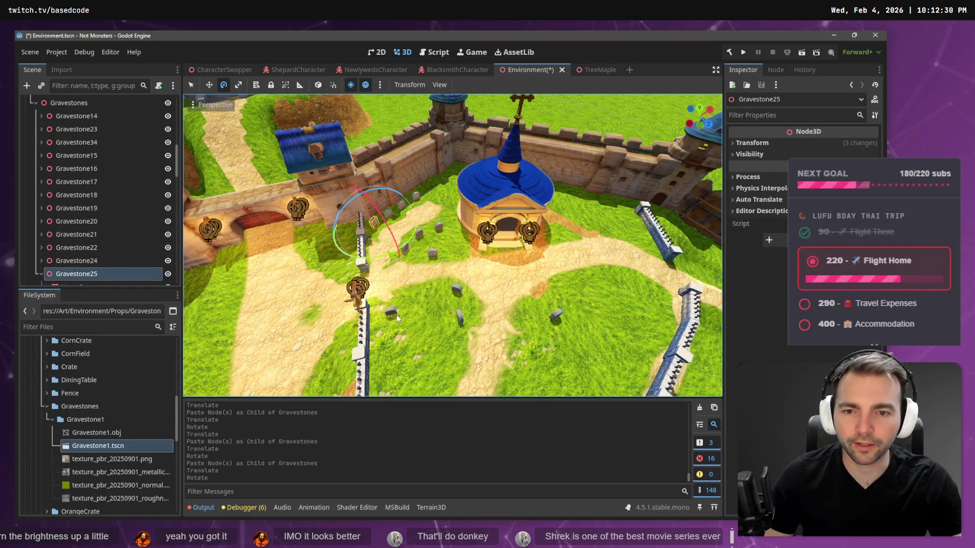
pyautogui.click(392, 312)
pyautogui.click(419, 230)
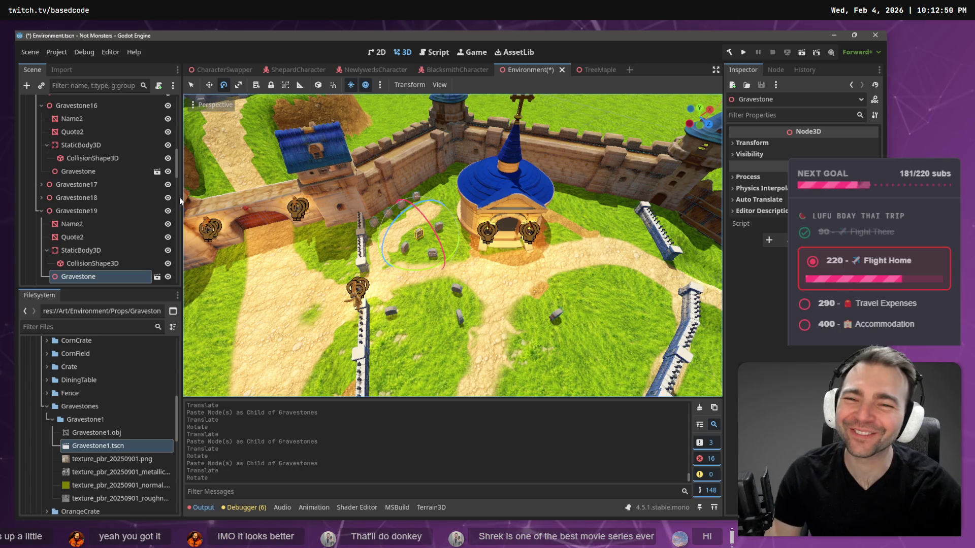
# Collapse Gravestone19 and Gravestone25 in the Scene tree and check the whiteboard plan
pyautogui.click(42, 209)
pyautogui.click(53, 211)
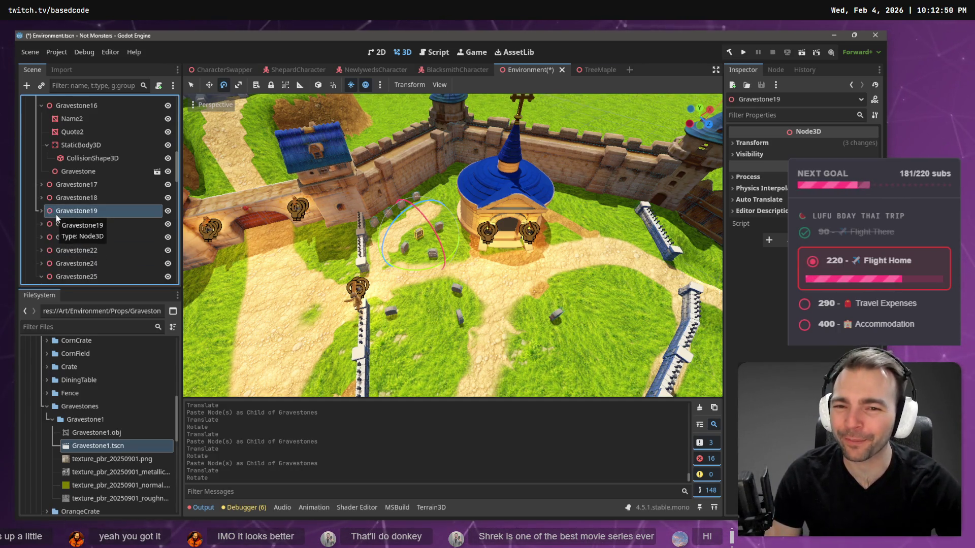
pyautogui.scroll(-2, 51, 224)
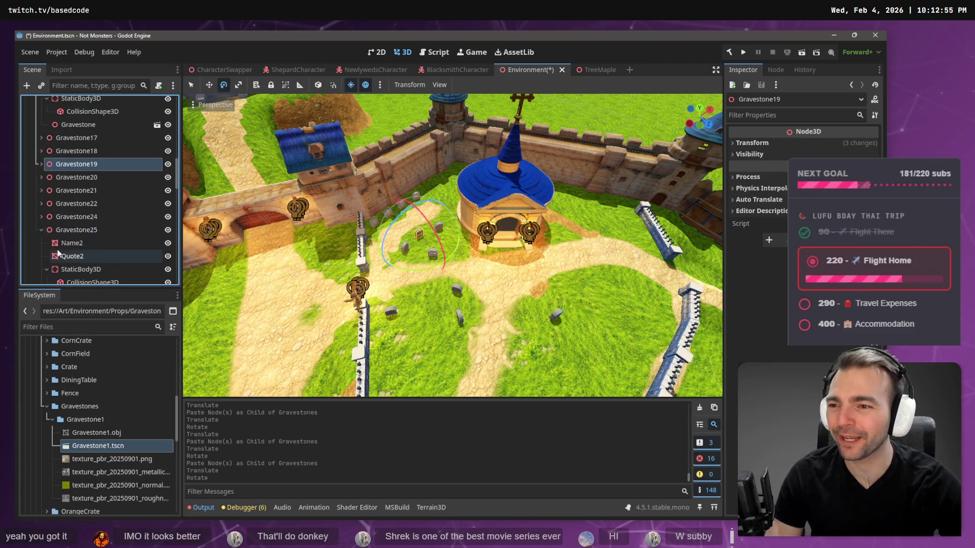
pyautogui.click(41, 230)
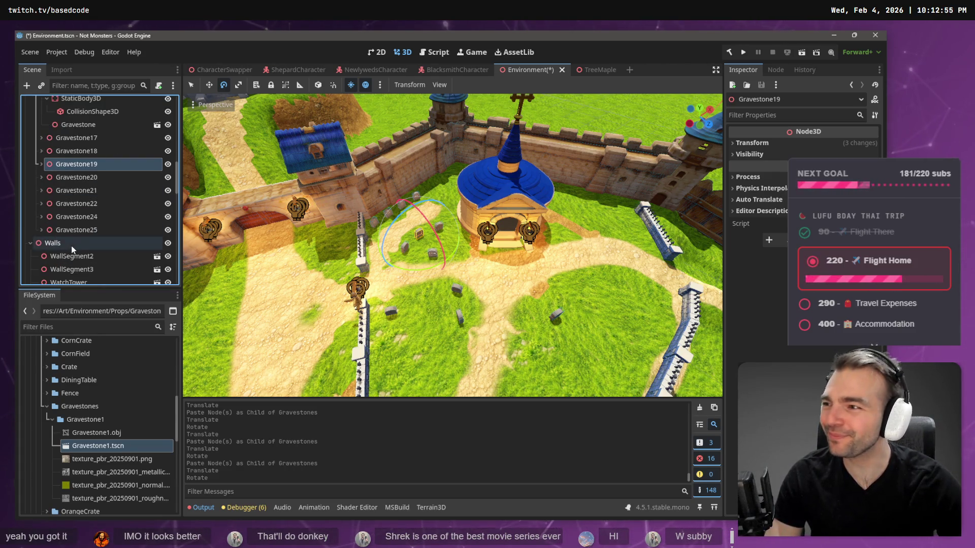
pyautogui.click(81, 231)
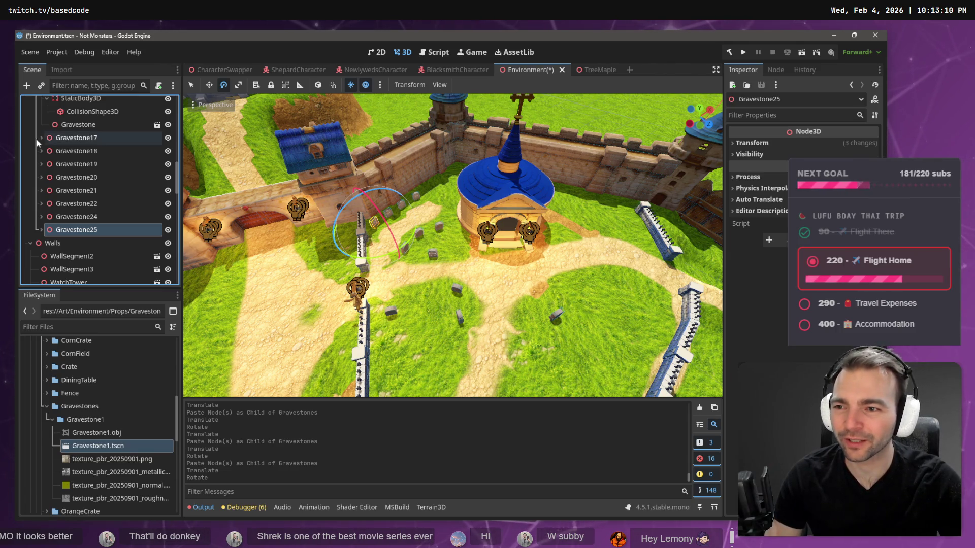
pyautogui.hotkey('alt', 'Tab')
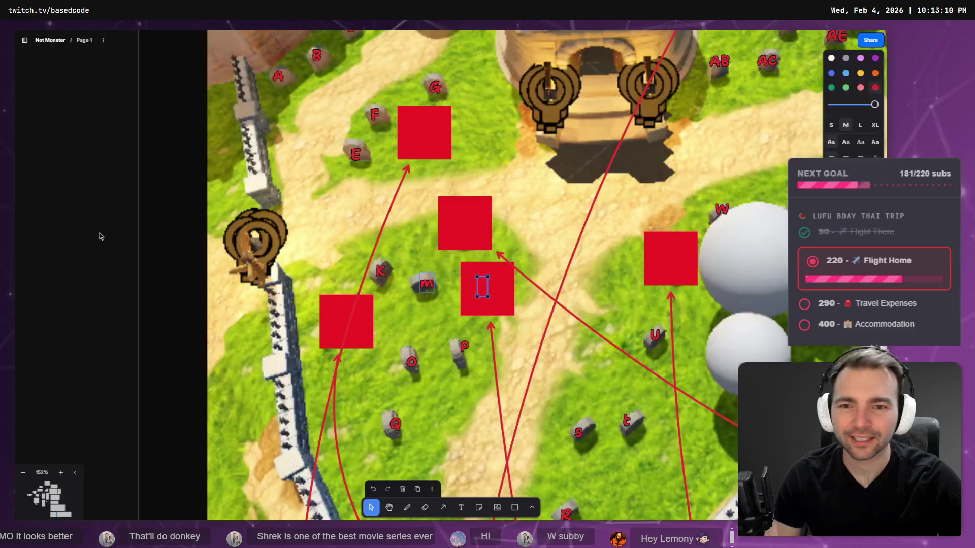
pyautogui.hotkey('alt', 'Tab')
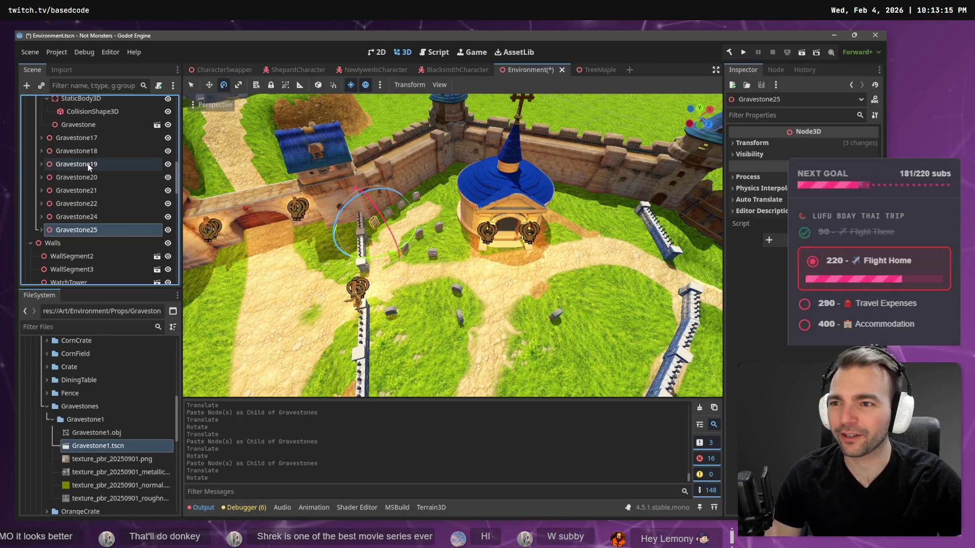
# Paste Gravestone26 under Gravestones, move it down-left, and turn it about 165 degrees
pyautogui.press('Left')
pyautogui.hotkey('ctrl', 'v')
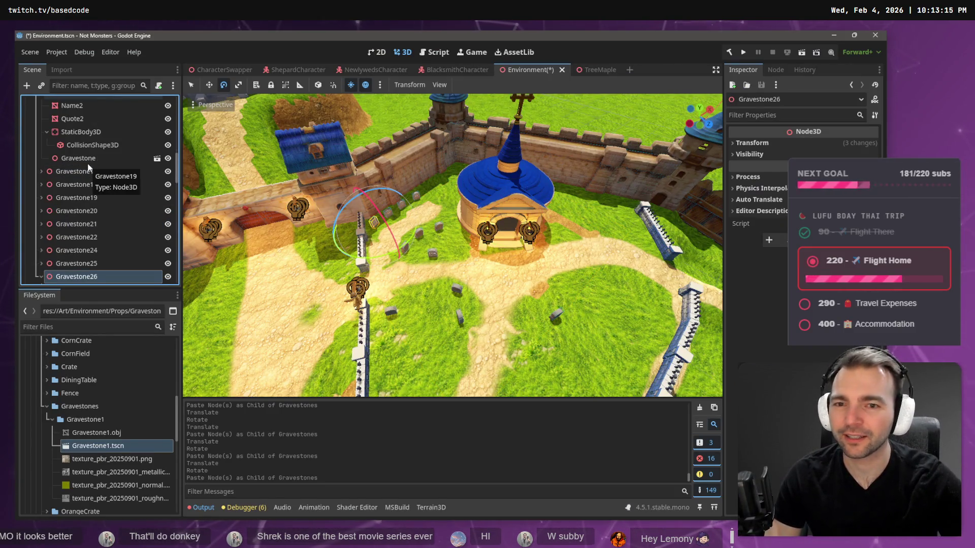
pyautogui.press('w')
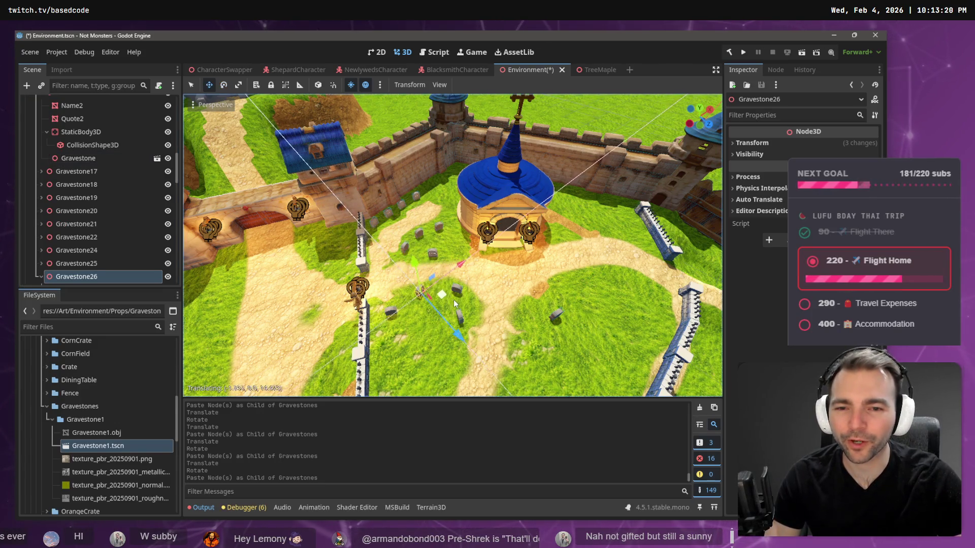
pyautogui.hotkey('alt', 'Tab')
pyautogui.hotkey('alt', 'Tab')
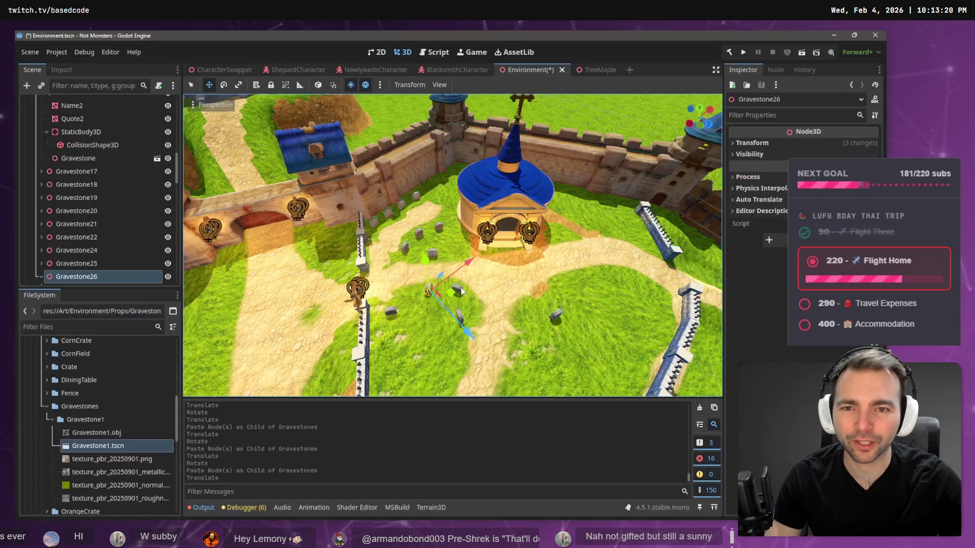
pyautogui.moveTo(450, 292); pyautogui.dragTo(427, 300)
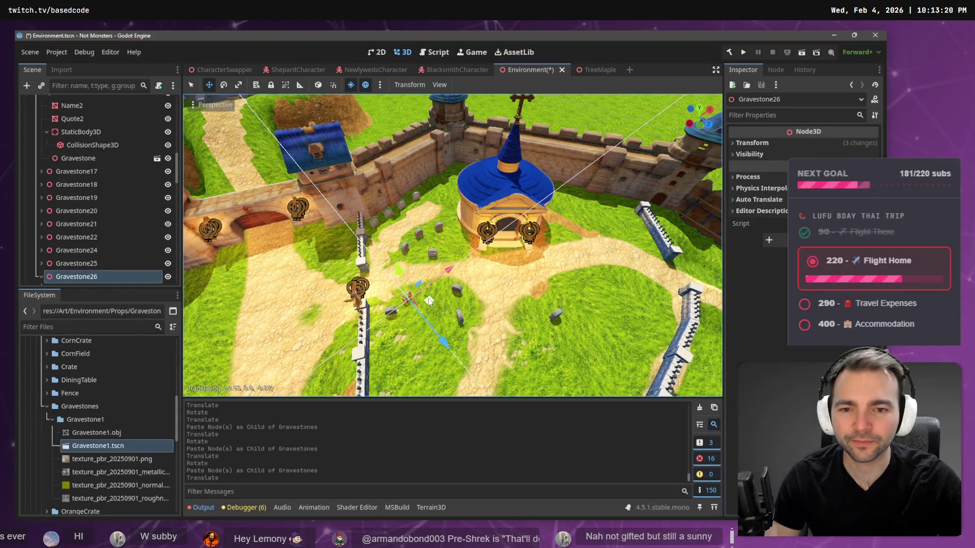
pyautogui.press('e')
pyautogui.moveTo(411, 339)
pyautogui.mouseDown()
pyautogui.moveTo(338, 90)
pyautogui.moveTo(427, 90)
pyautogui.moveTo(472, 130)
pyautogui.moveTo(469, 147)
pyautogui.mouseUp()
pyautogui.hotkey('alt', 'Tab')
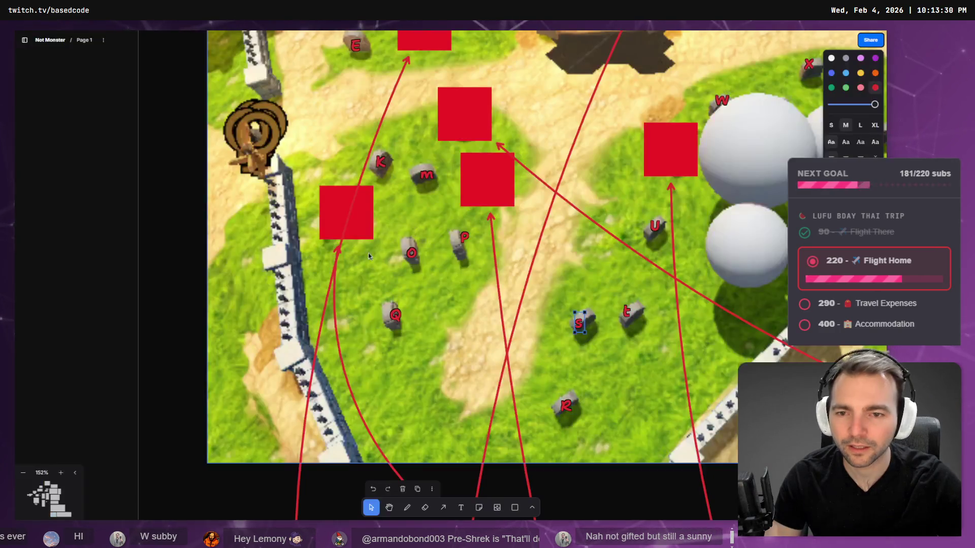
pyautogui.hotkey('alt', 'Tab')
pyautogui.write('w')
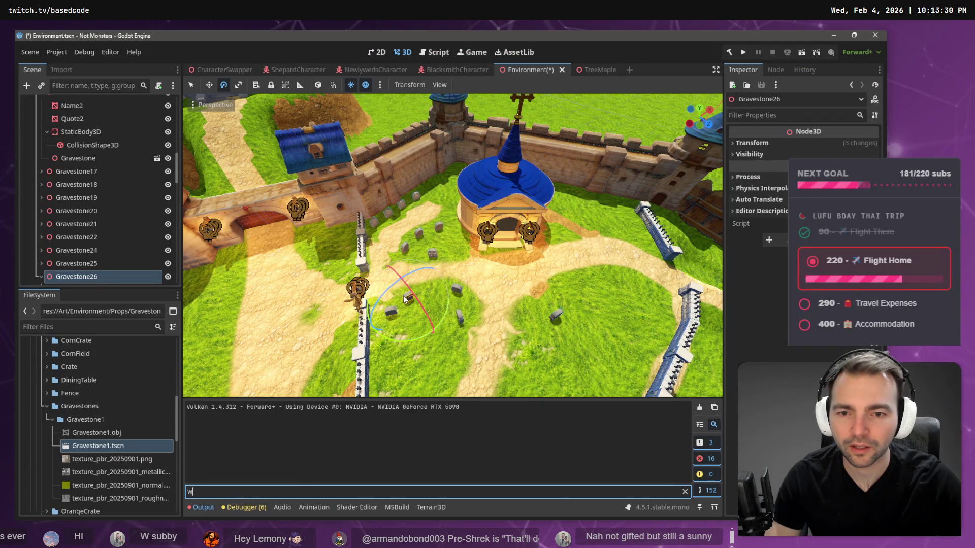
pyautogui.write('w')
# Collapse Gravestone26's children and nudge it slightly to the right
pyautogui.click(116, 276)
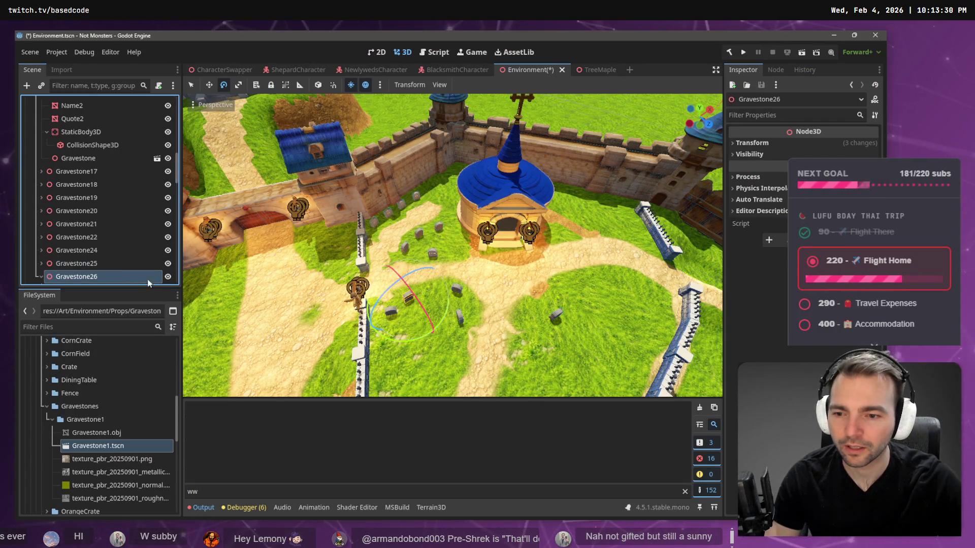
pyautogui.scroll(-3, 142, 279)
pyautogui.click(57, 201)
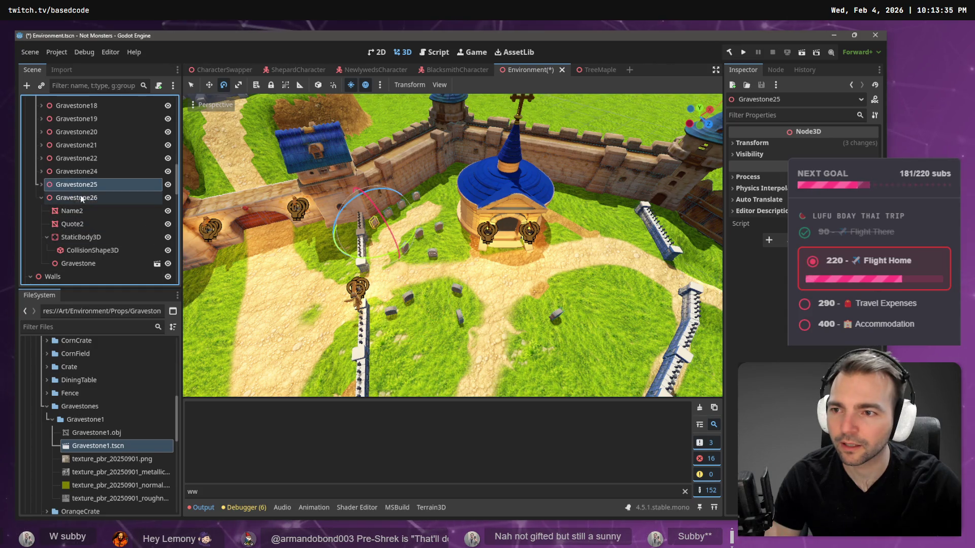
pyautogui.click(41, 198)
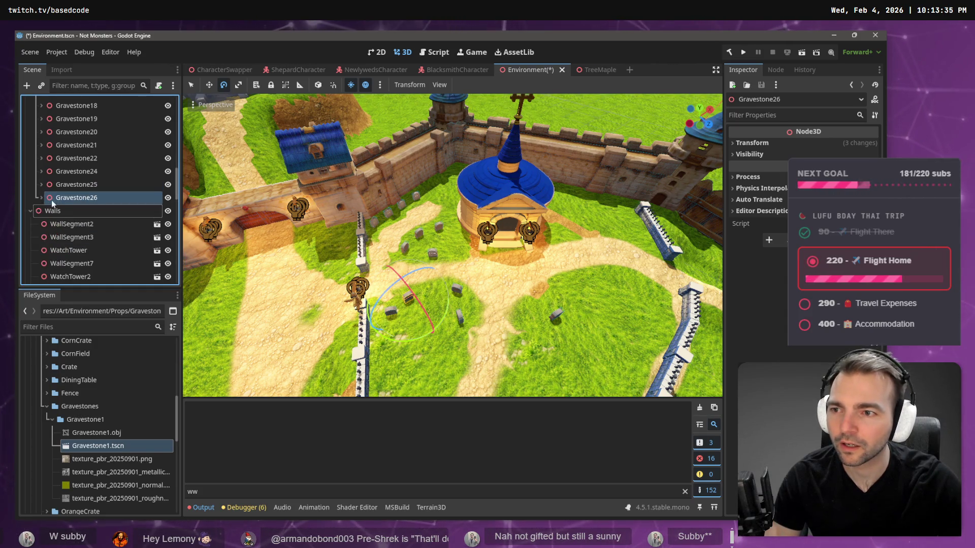
pyautogui.click(209, 85)
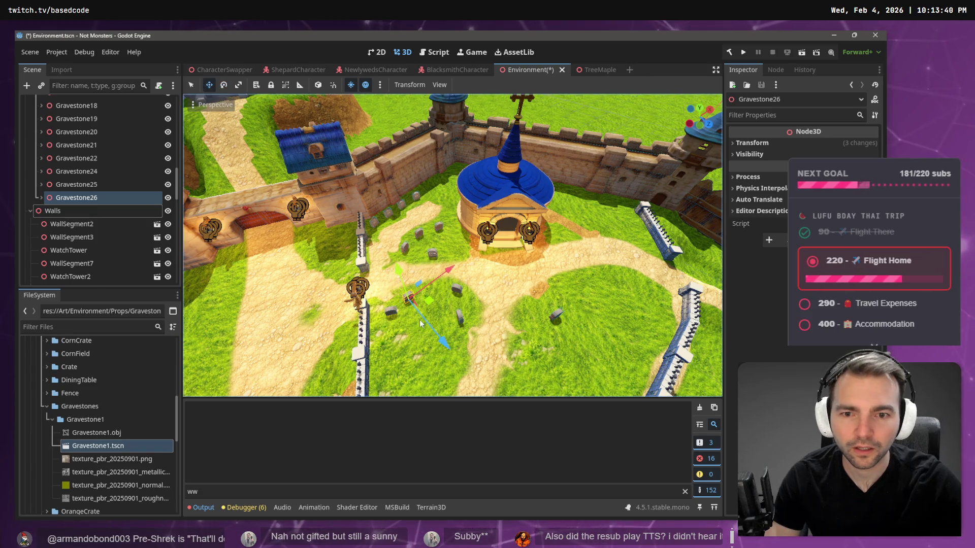
pyautogui.moveTo(432, 295); pyautogui.dragTo(434, 295)
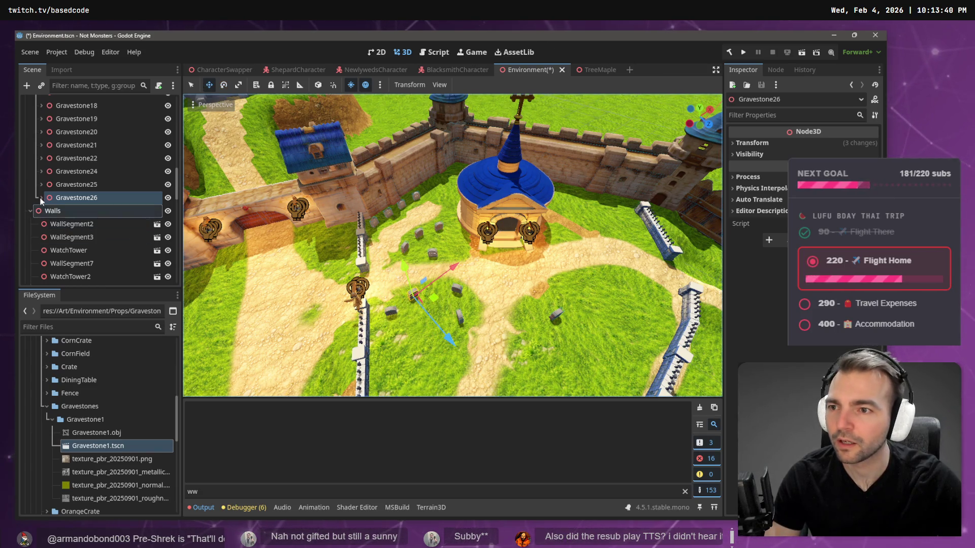
# Duplicate Gravestone26 as Gravestone27 and shift it right into the graveyard
pyautogui.moveTo(59, 187); pyautogui.dragTo(59, 200)
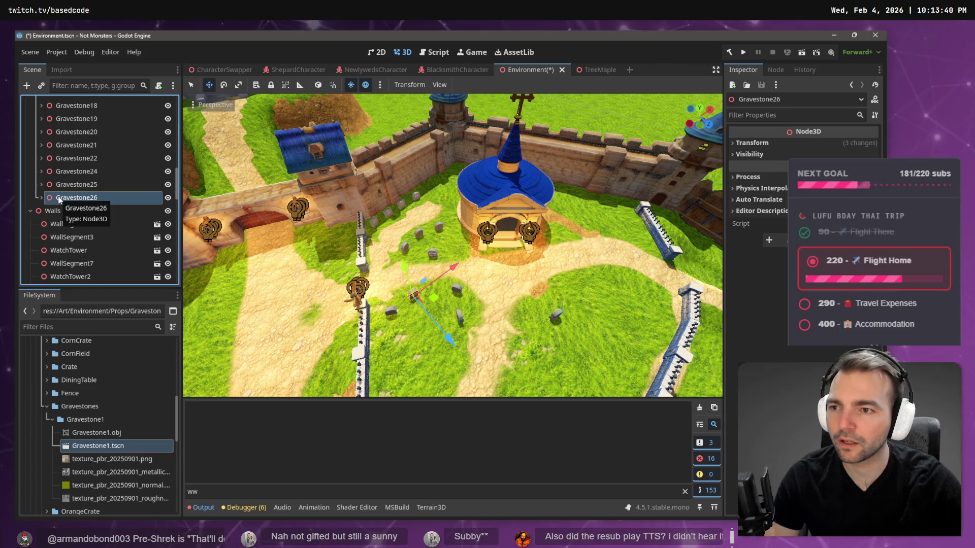
pyautogui.hotkey('ctrl', 'd')
pyautogui.moveTo(434, 297); pyautogui.dragTo(455, 303)
pyautogui.press('e')
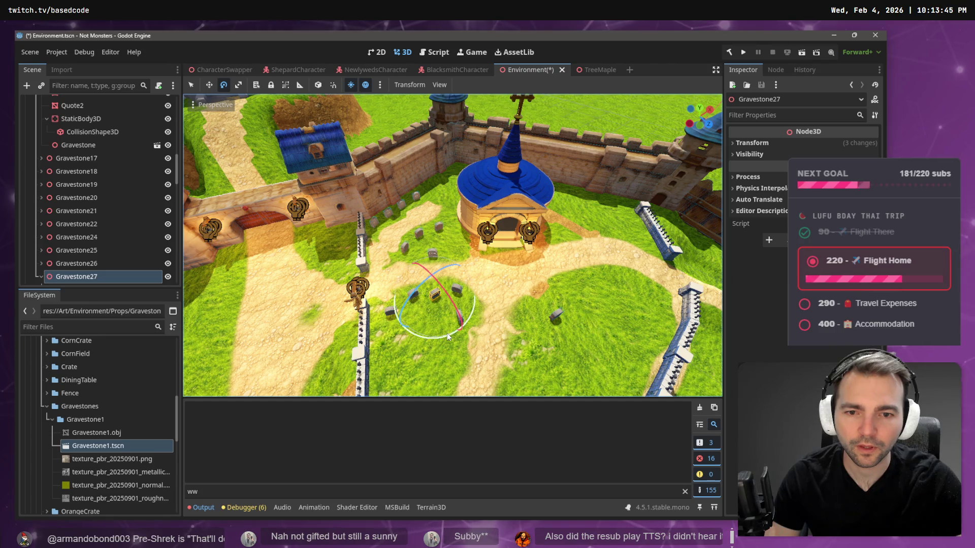
pyautogui.press('w')
pyautogui.moveTo(460, 299); pyautogui.dragTo(460, 297)
# Duplicate Gravestone27 as Gravestone28, move it down-right, and turn it -120 degrees
pyautogui.hotkey('alt', 'Tab')
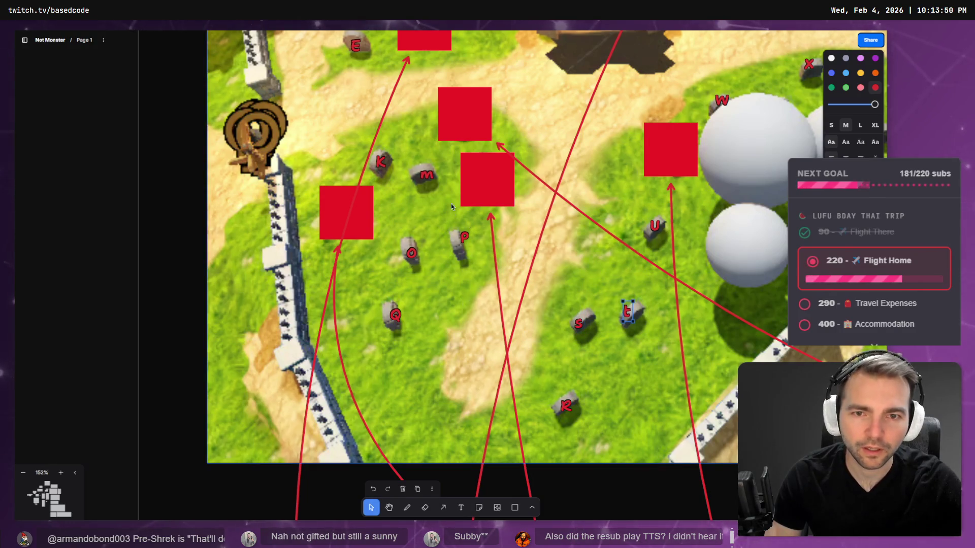
pyautogui.hotkey('alt', 'Tab')
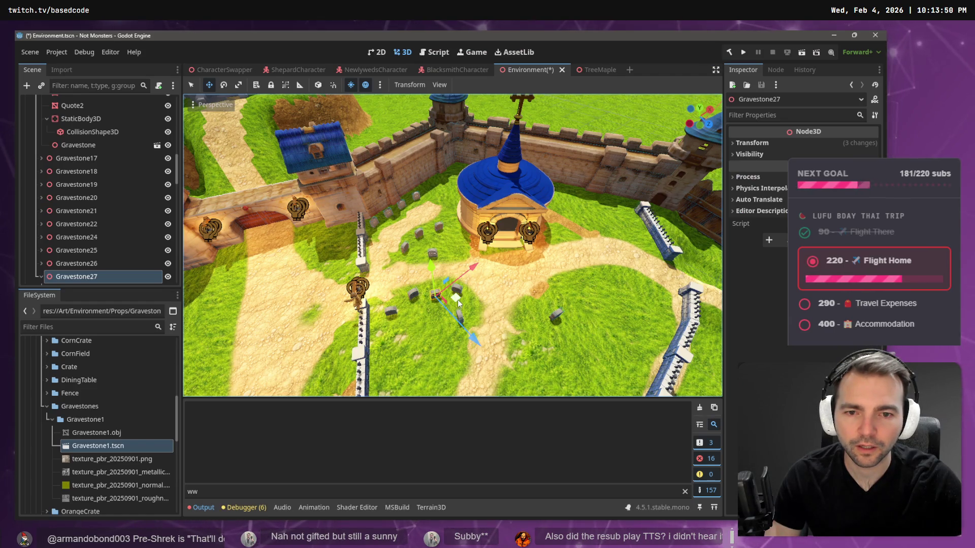
pyautogui.hotkey('alt', 'Tab')
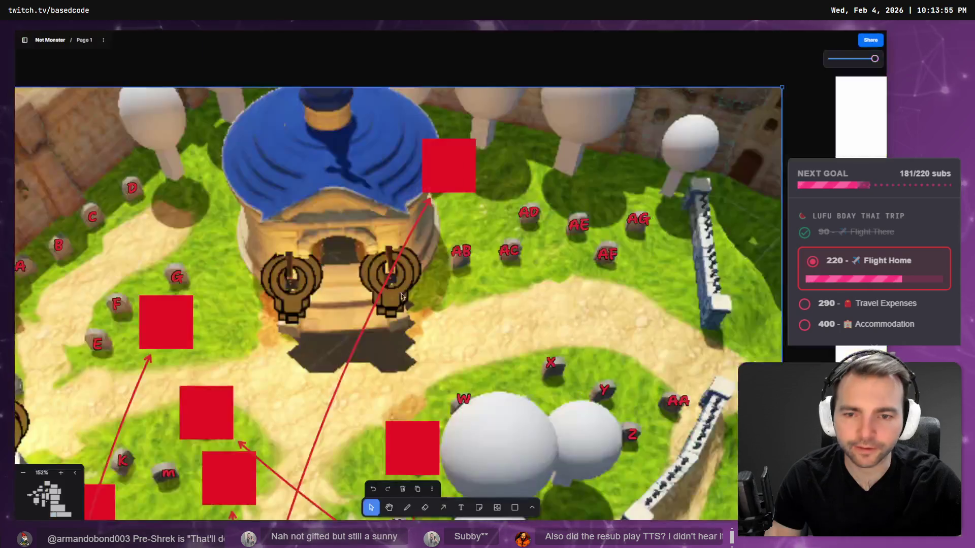
pyautogui.scroll(-5, 340, 273)
pyautogui.hscroll(-3, 340, 272)
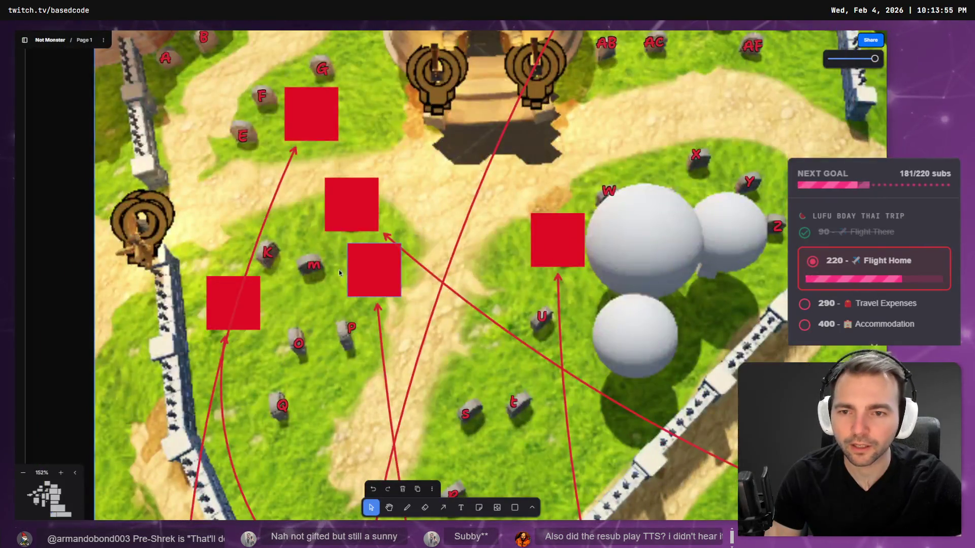
pyautogui.hotkey('alt', 'Tab')
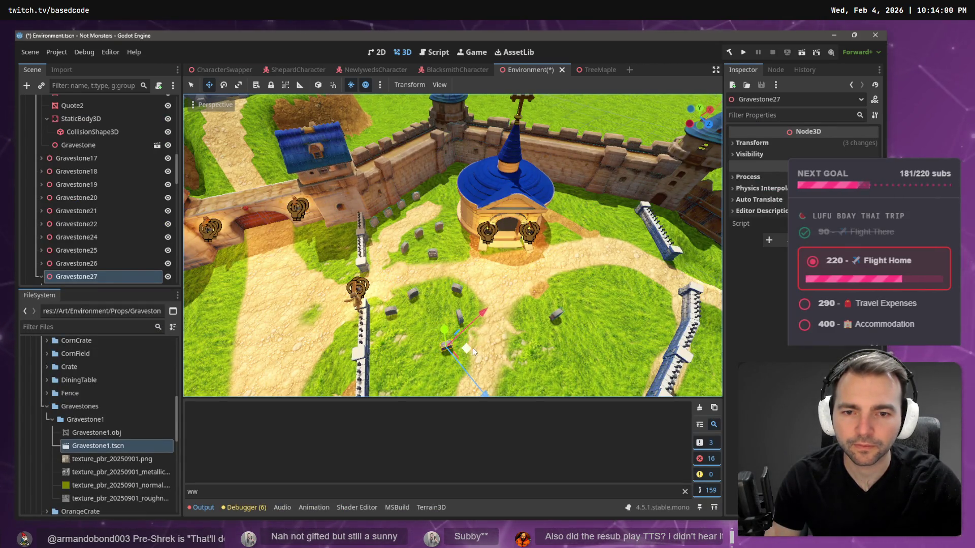
pyautogui.click(109, 277)
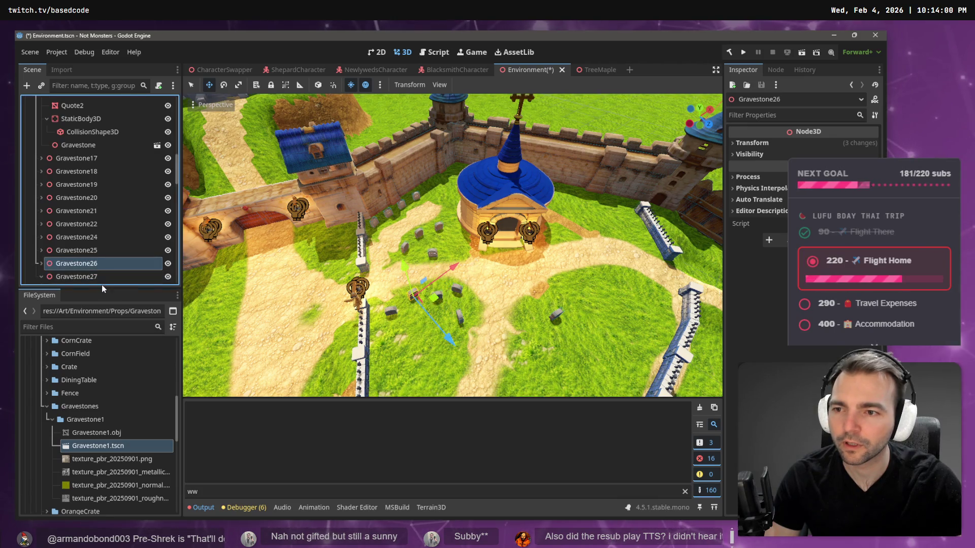
pyautogui.hotkey('ctrl', 'd')
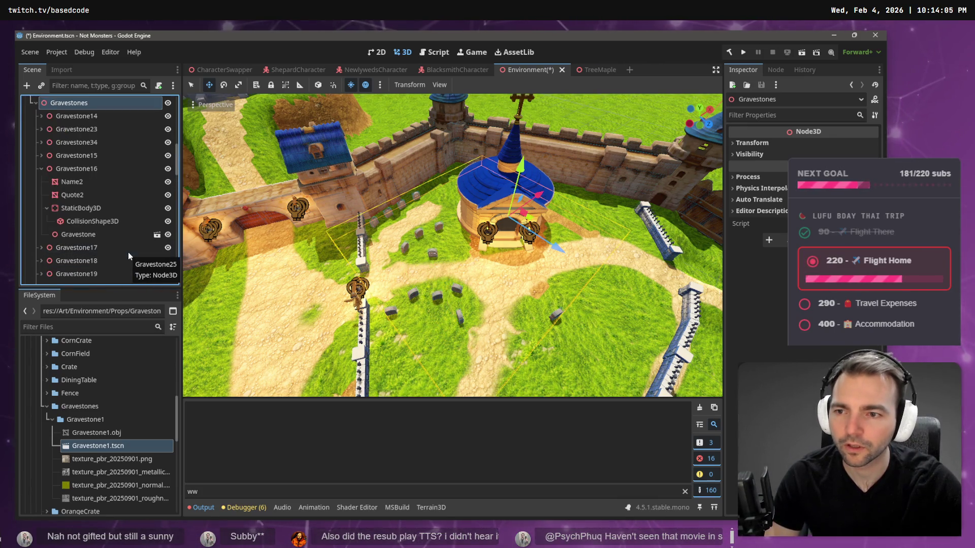
pyautogui.moveTo(457, 300); pyautogui.dragTo(461, 344)
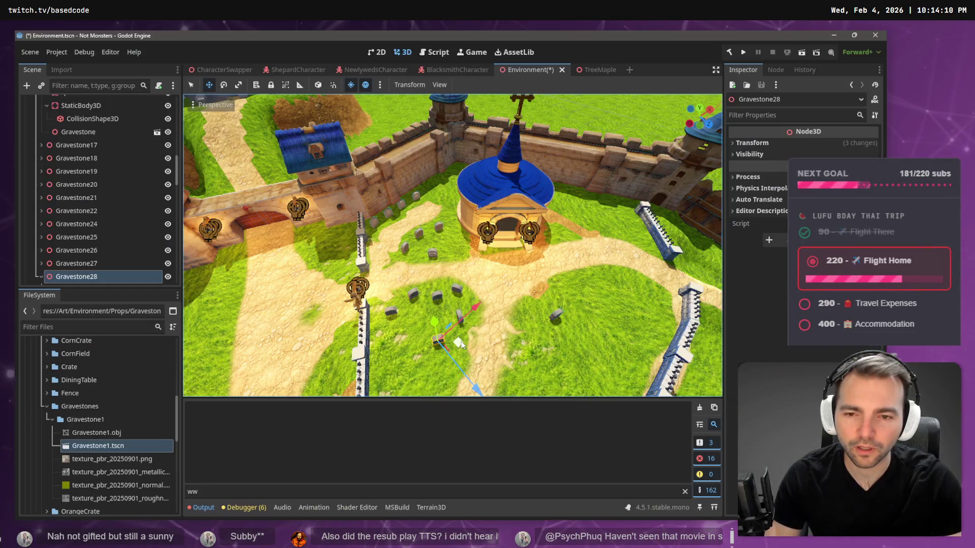
pyautogui.press('e')
pyautogui.moveTo(450, 385)
pyautogui.mouseDown()
pyautogui.moveTo(409, 384)
pyautogui.moveTo(354, 329)
pyautogui.mouseUp()
pyautogui.press('w')
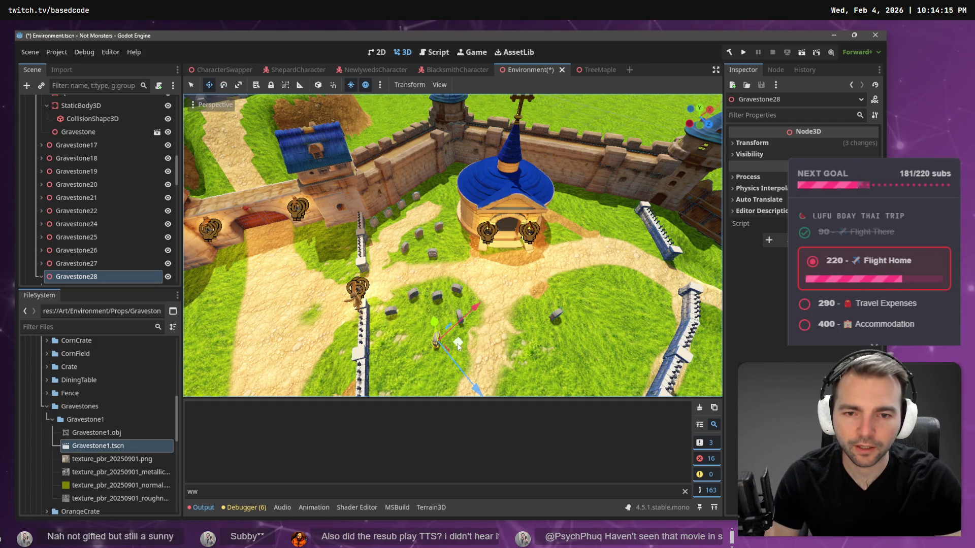
# Compare with the whiteboard plan, then collapse the expanded gravestone's children in the Scene dock
pyautogui.hotkey('alt', 'Tab')
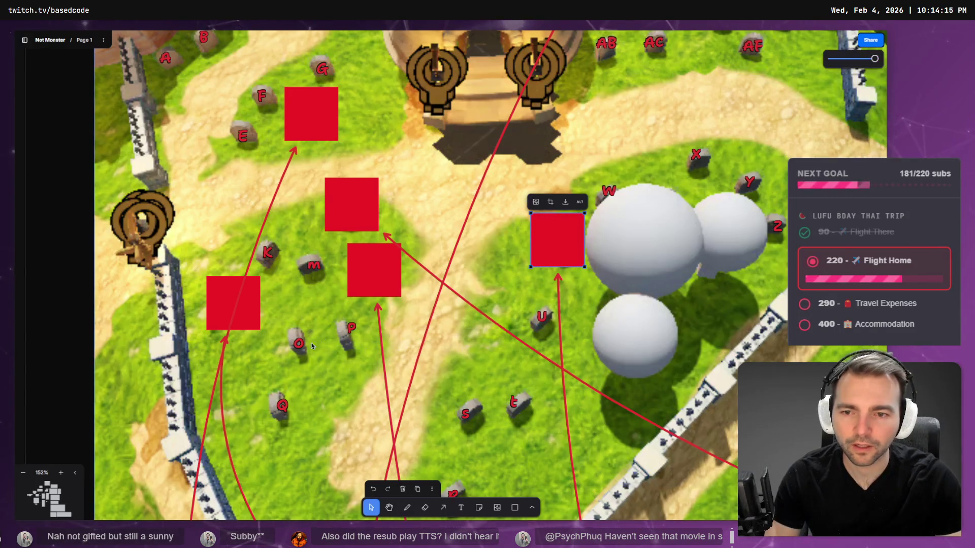
pyautogui.hotkey('alt', 'Tab')
pyautogui.click(76, 277)
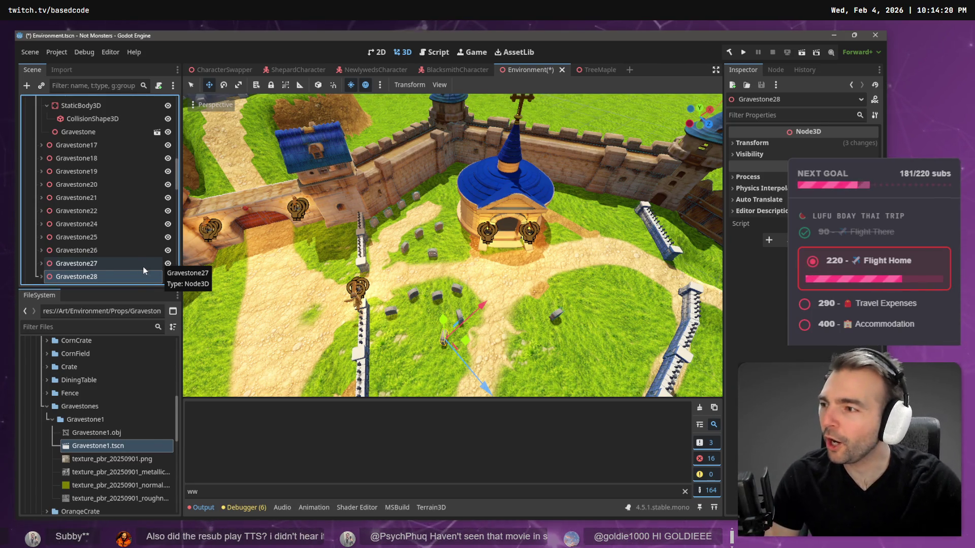
pyautogui.scroll(2, 76, 122)
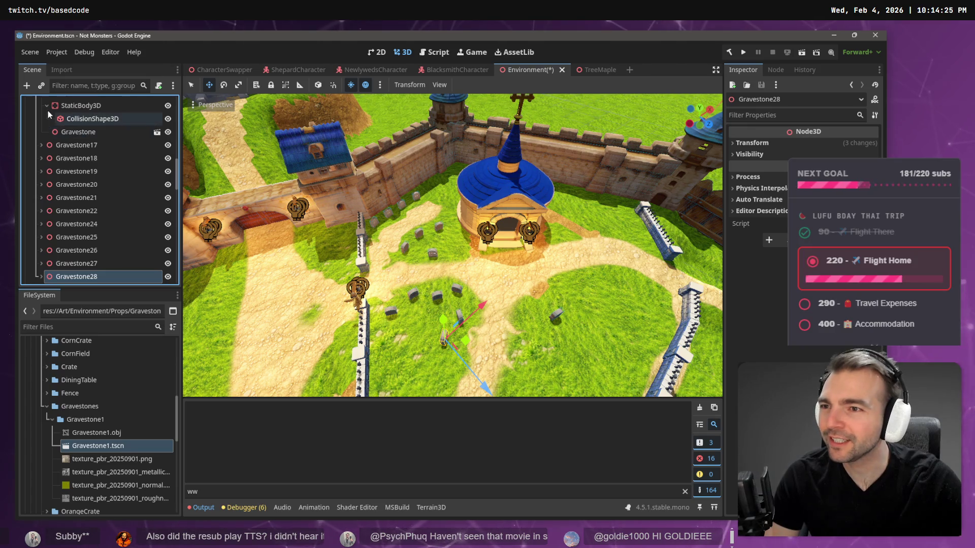
pyautogui.click(41, 136)
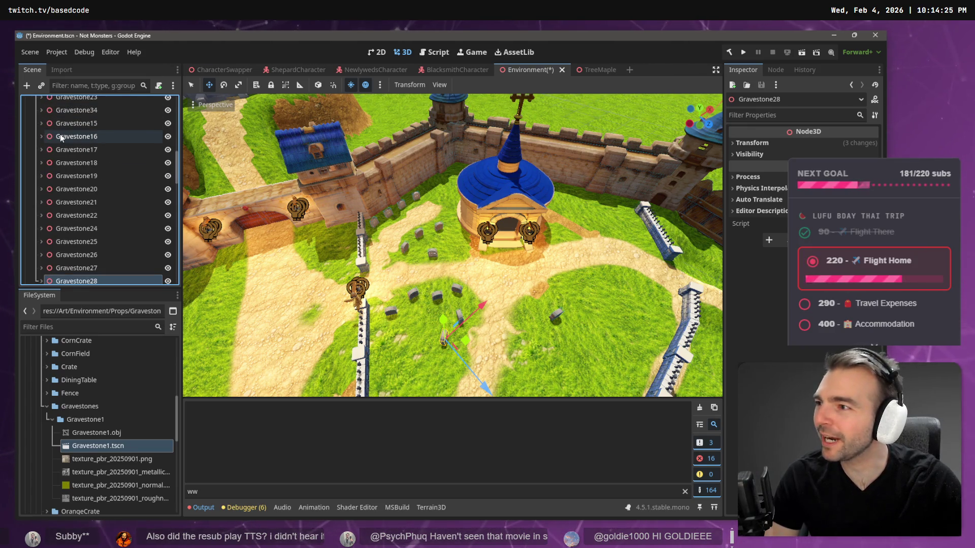
# Select the Gravestone16 node in the Scene tree
pyautogui.click(60, 135)
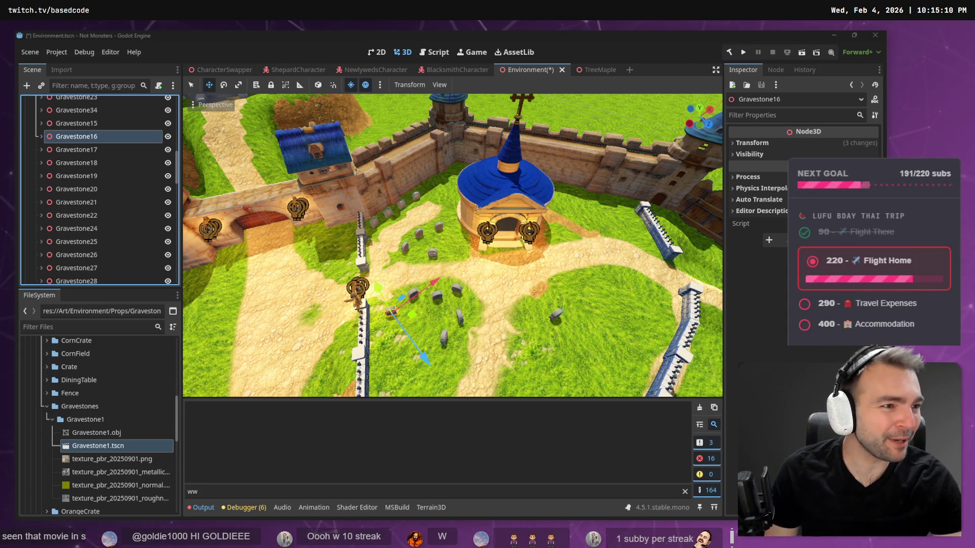
# Duplicate an existing tribute note together with its picture on the whiteboard
pyautogui.hotkey('alt', 'Tab')
pyautogui.scroll(-5, 551, 261)
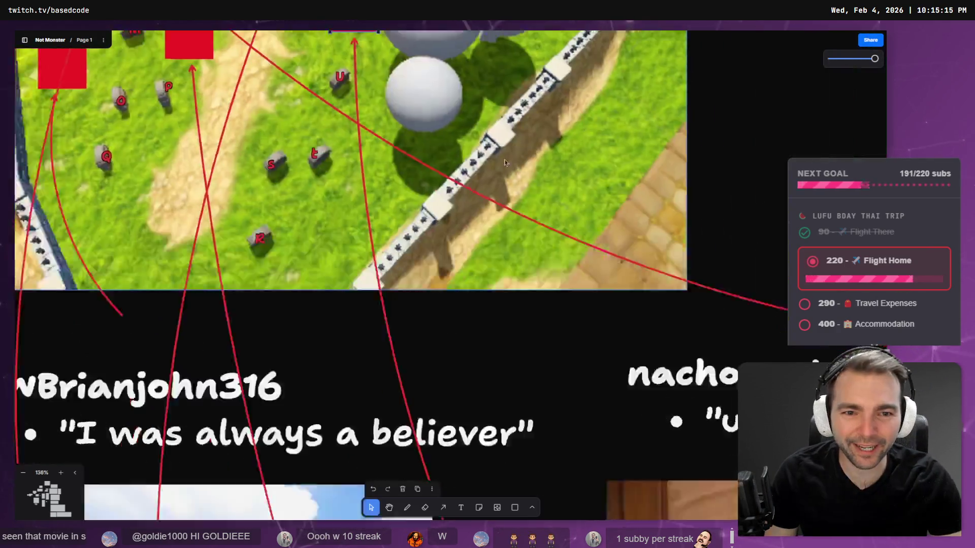
pyautogui.scroll(-5, 551, 260)
pyautogui.scroll(-3, 459, 339)
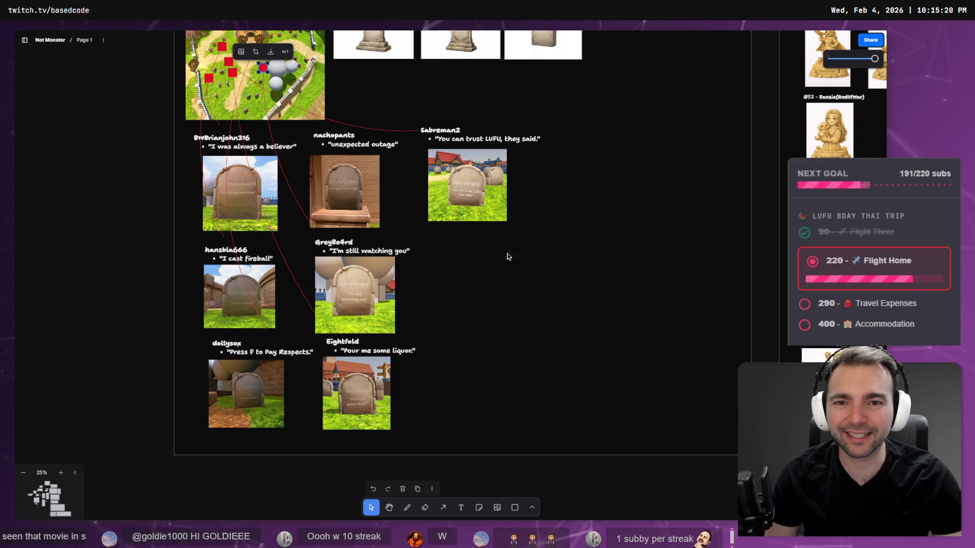
pyautogui.click(483, 181)
pyautogui.hotkey('ctrl', 'd')
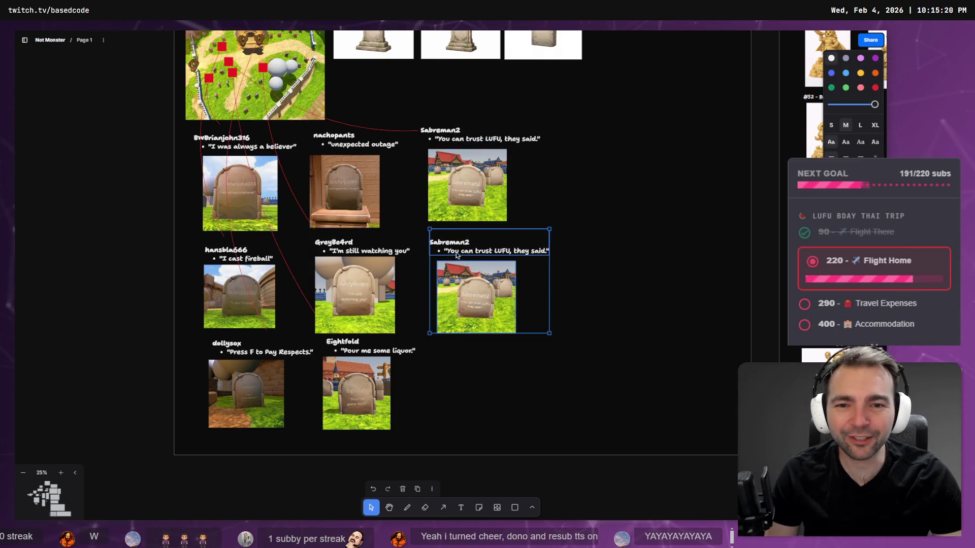
# Replace the name in the copied note with the new viewer's name
pyautogui.click(447, 244)
pyautogui.doubleClick(454, 239)
pyautogui.doubleClick(448, 242)
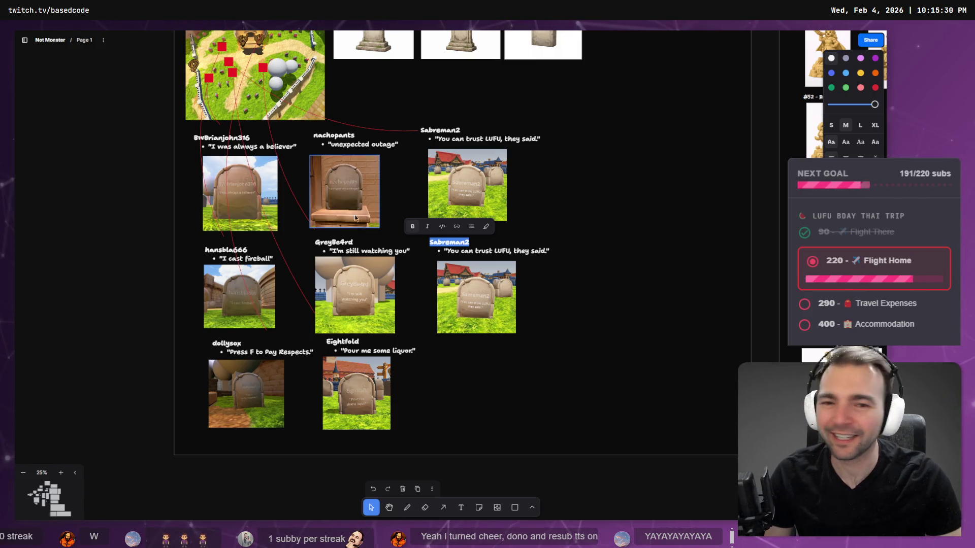
pyautogui.write('lemonygem1')
pyautogui.press('Return')
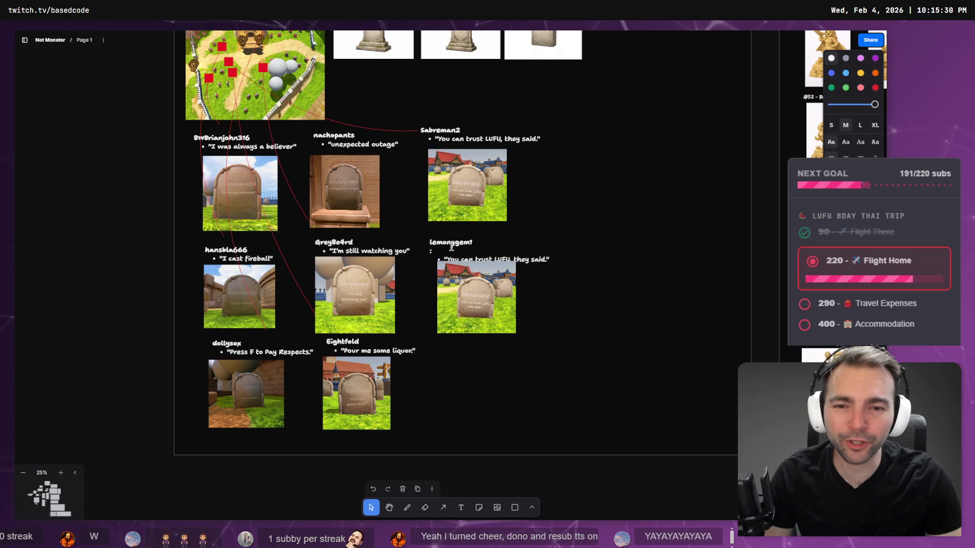
pyautogui.press('BackSpace')
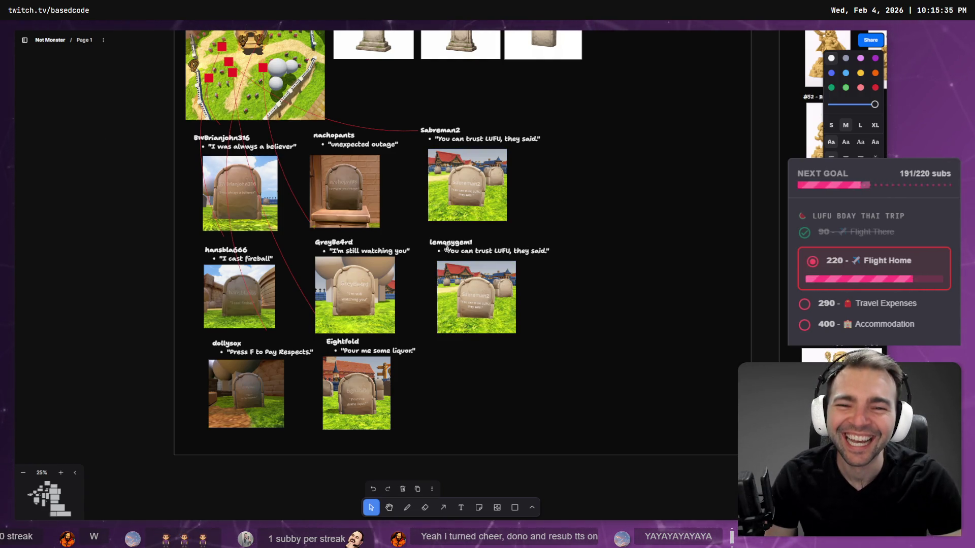
# Type the quote YAYAYAYAYAYA under the name, then delete it again
pyautogui.hotkey('ctrl', 'a')
pyautogui.write('YAYAYAYAYAYA')
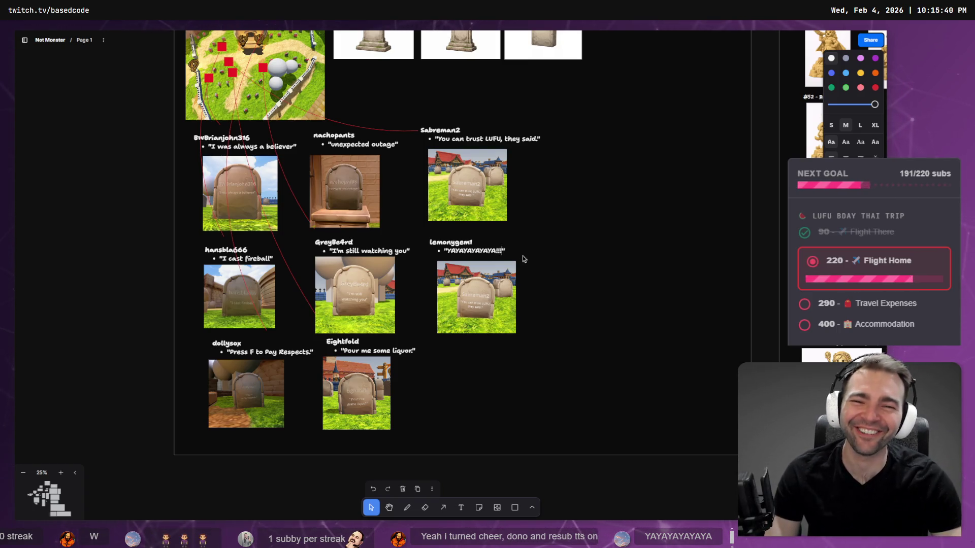
pyautogui.doubleClick(479, 250)
pyautogui.press('BackSpace')
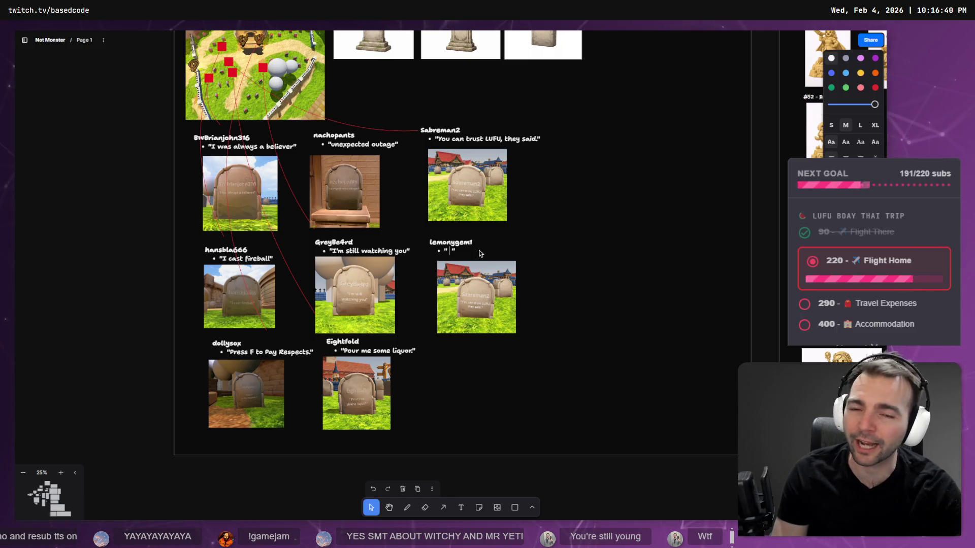
# Select all the text in the new card's quote for editing
pyautogui.hotkey('ctrl', 'a')
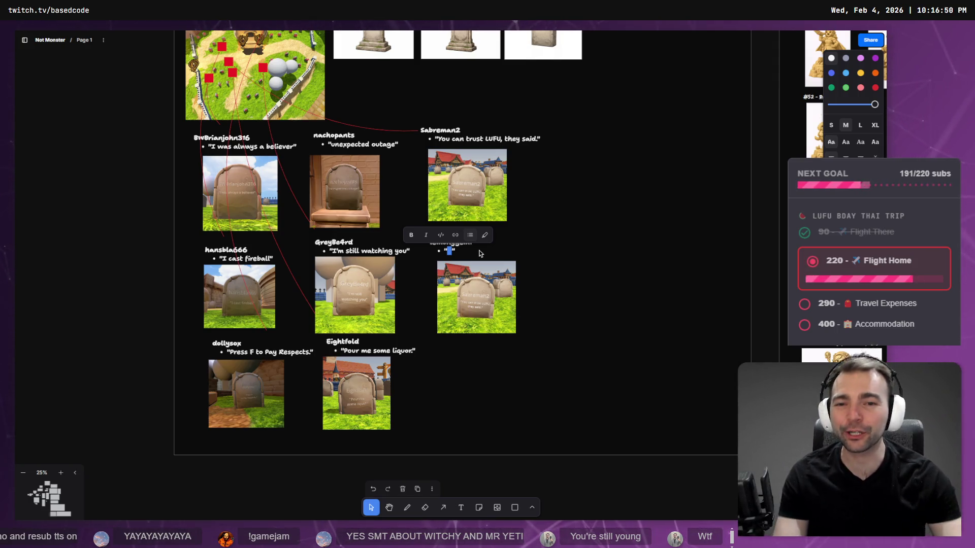
# Delete the copied gravestone picture from the viewer's note on the whiteboard
pyautogui.click(580, 267)
pyautogui.scroll(5, 479, 311)
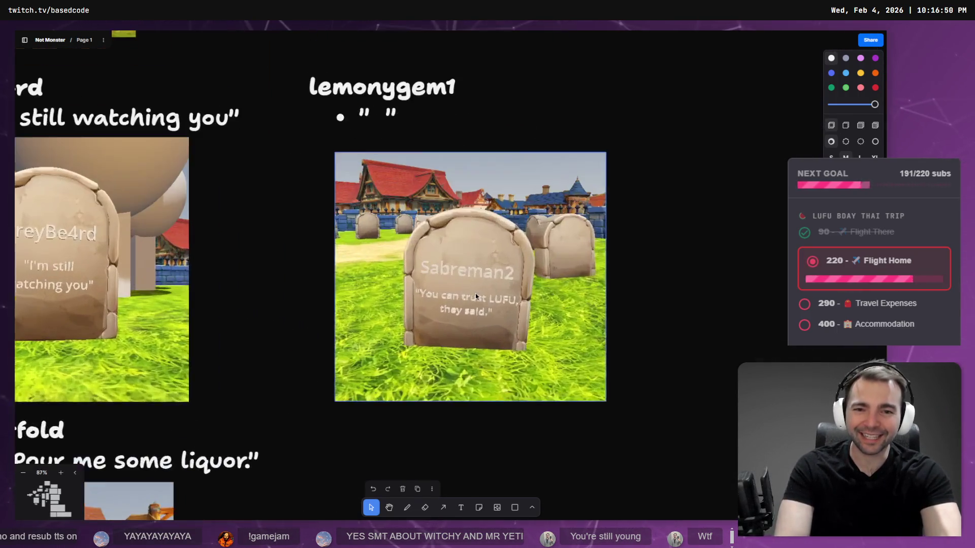
pyautogui.press('Delete')
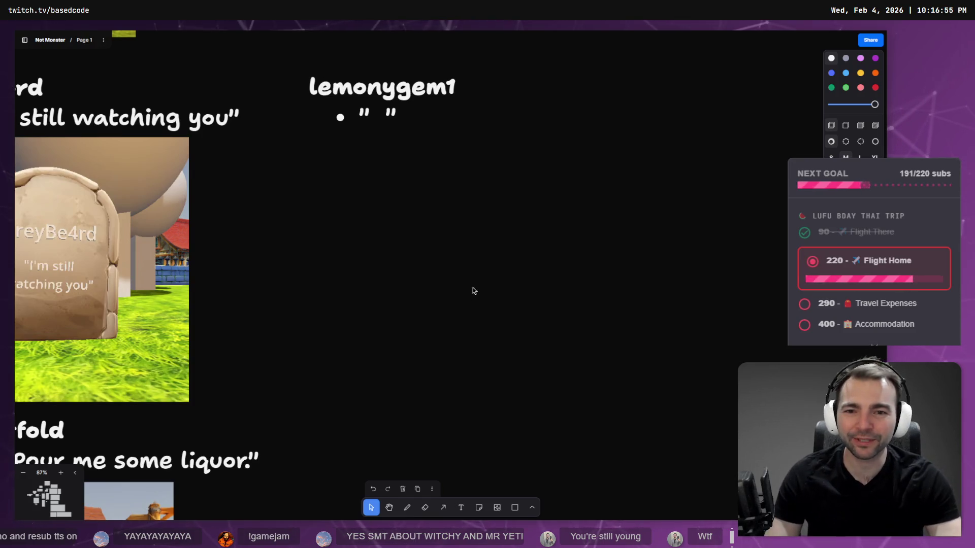
# Check the Godot scene against the plan and select the Gravestone28 node
pyautogui.hotkey('alt', 'Tab')
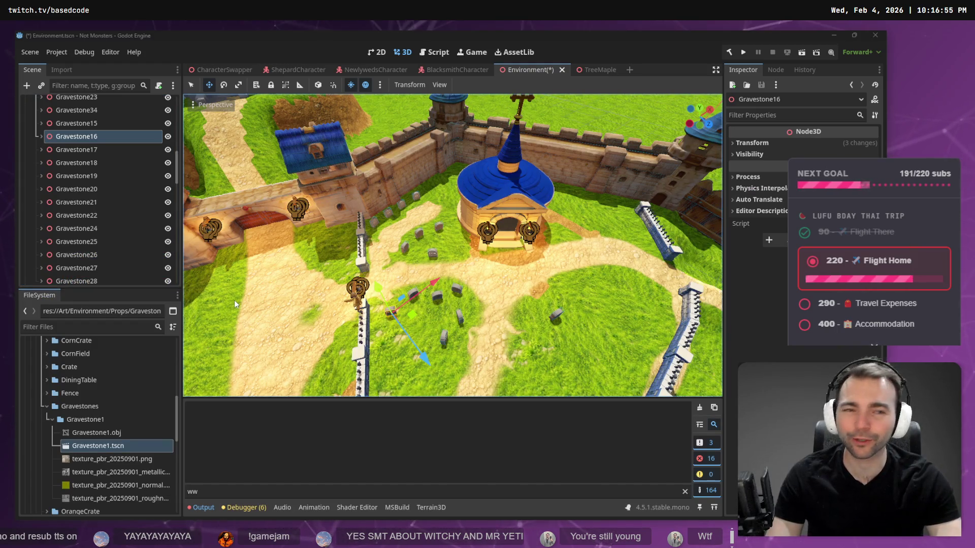
pyautogui.hotkey('alt', 'Tab')
pyautogui.scroll(-10, 233, 272)
pyautogui.hscroll(-2, 490, 358)
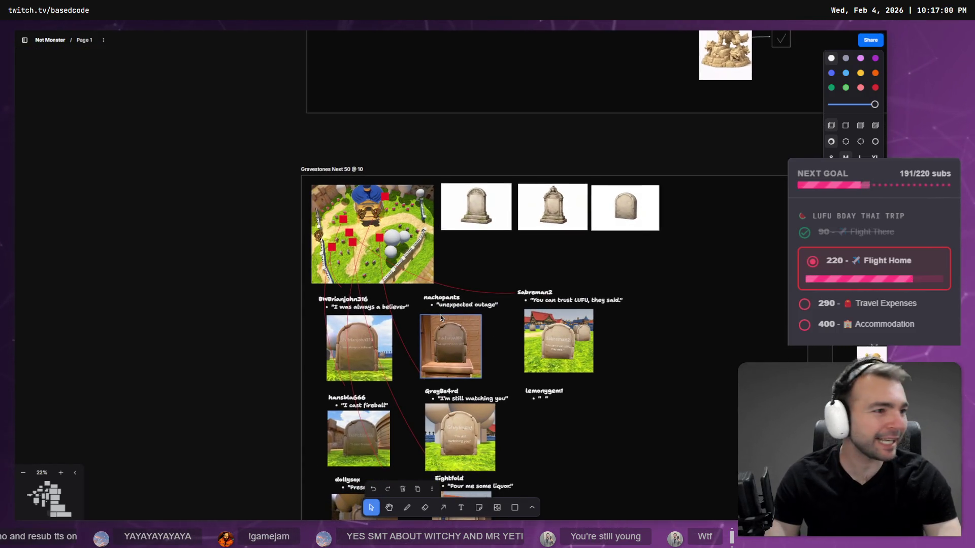
pyautogui.hotkey('alt', 'Tab')
pyautogui.click(444, 339)
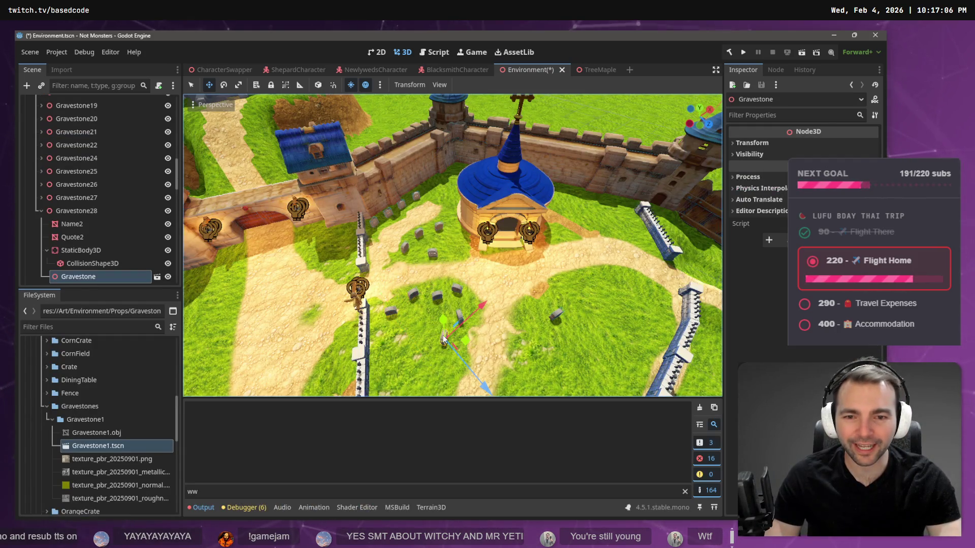
pyautogui.click(41, 211)
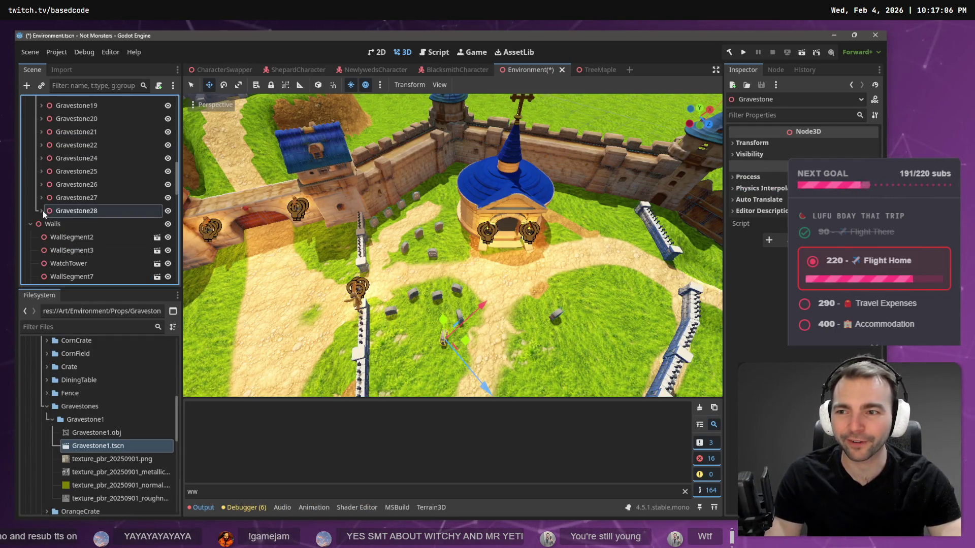
pyautogui.click(63, 212)
# Flip between the whiteboard plan and the Godot graveyard to compare them
pyautogui.hotkey('alt', 'Tab')
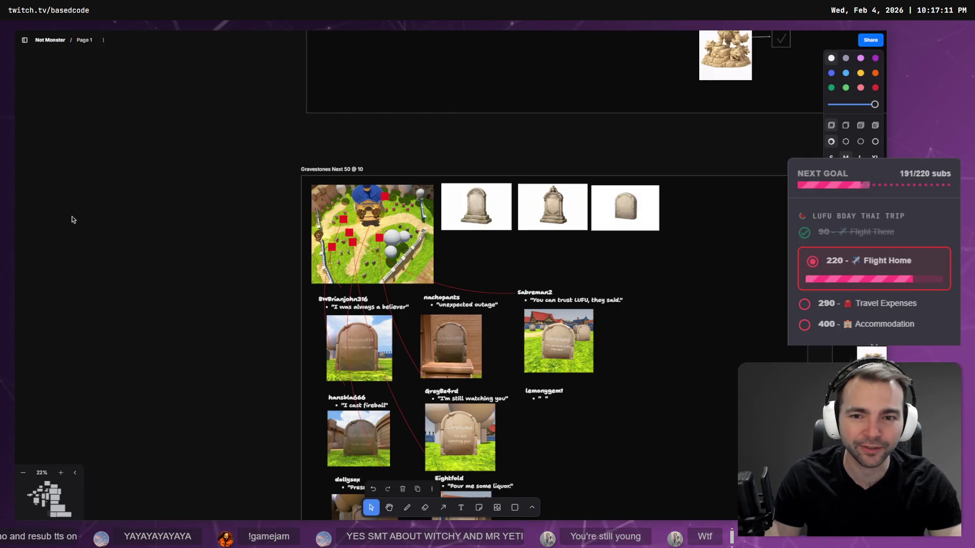
pyautogui.hotkey('alt', 'Tab')
pyautogui.hotkey('alt', 'Tab')
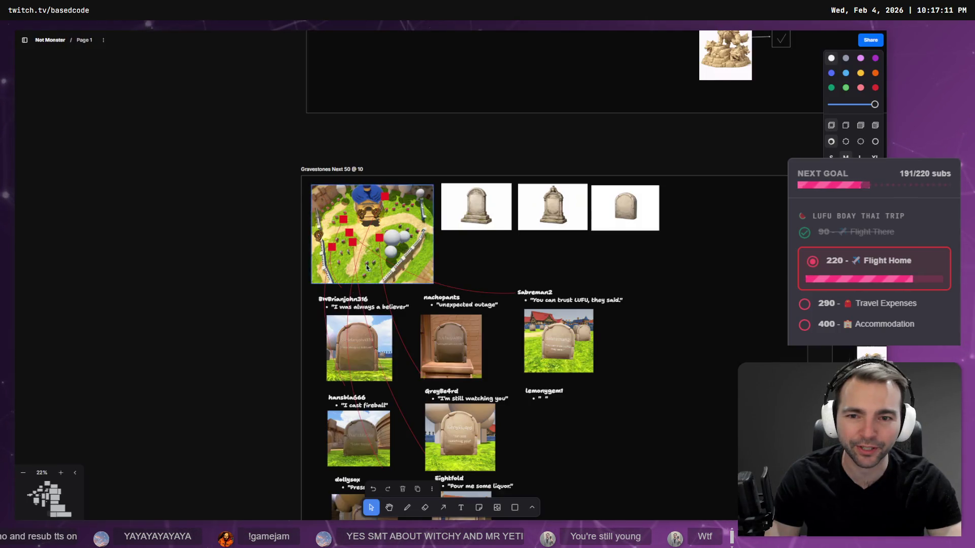
pyautogui.scroll(5, 351, 256)
pyautogui.hotkey('alt', 'Tab')
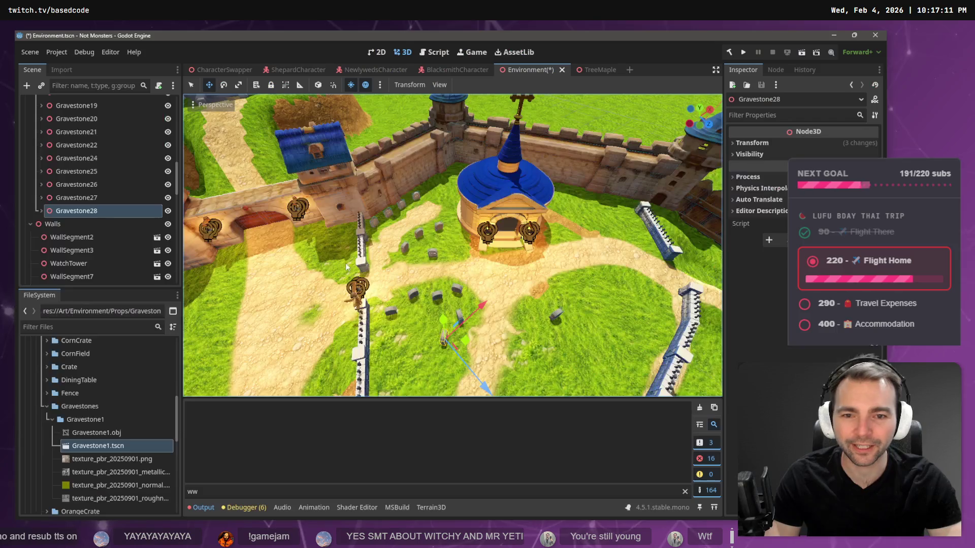
pyautogui.hotkey('alt', 'Tab')
pyautogui.hotkey('alt', 'Tab')
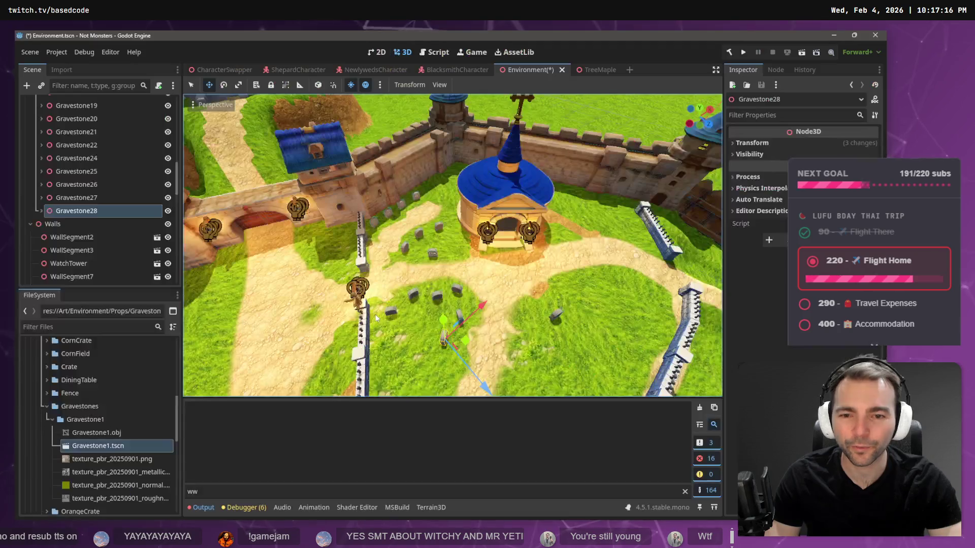
# Duplicate Gravestone28 with Ctrl+D to create Gravestone29
pyautogui.click(90, 199)
pyautogui.click(93, 211)
pyautogui.hotkey('ctrl', 'd')
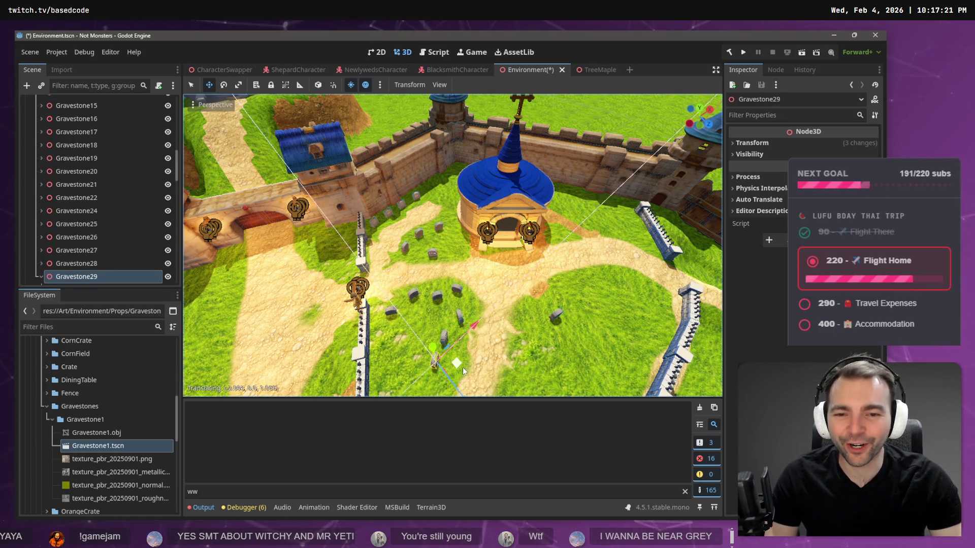
pyautogui.hotkey('alt', 'Tab')
# Select the viewer's gravestone note on the zoomed-out plan, then zoom into that gravestone in Godot
pyautogui.scroll(-10, 355, 200)
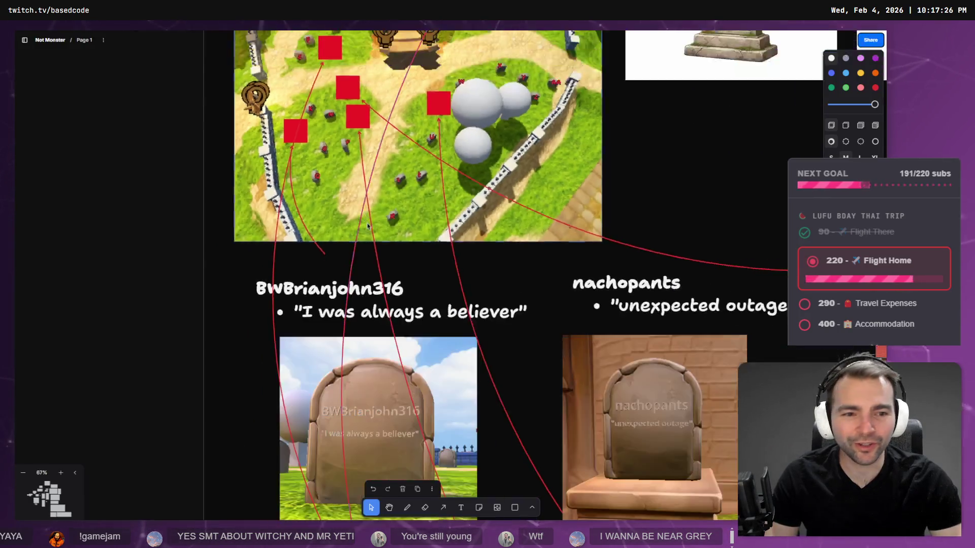
pyautogui.click(454, 362)
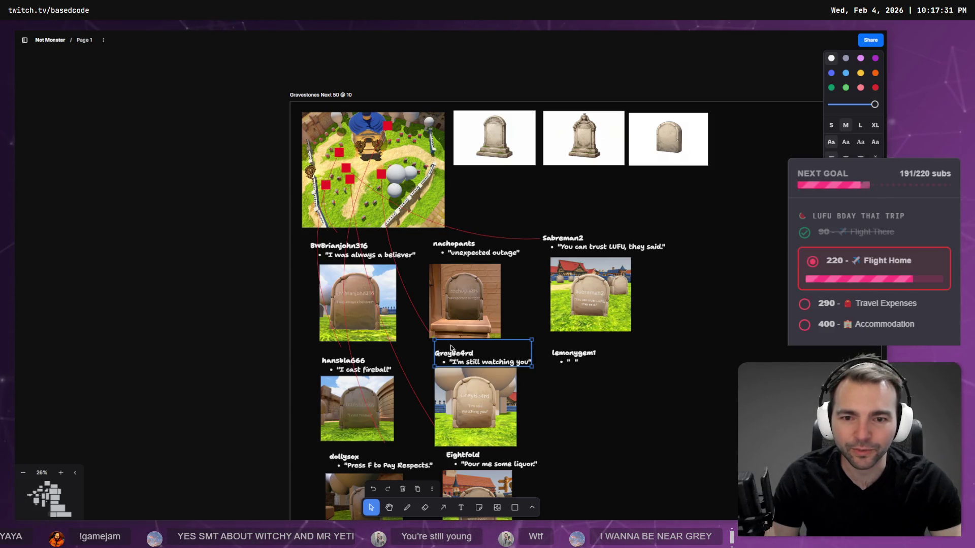
pyautogui.hotkey('alt', 'Tab')
pyautogui.hotkey('alt', 'Tab')
pyautogui.hotkey('alt', 'Tab')
pyautogui.scroll(3, 487, 282)
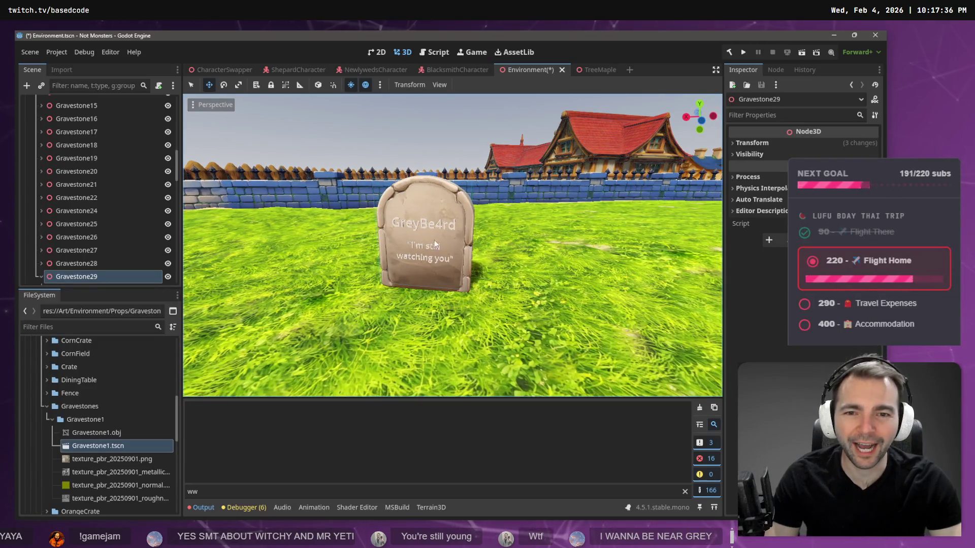
# Fly the camera from the engraved gravestone past the placeholder Name gravestones
pyautogui.click(419, 247)
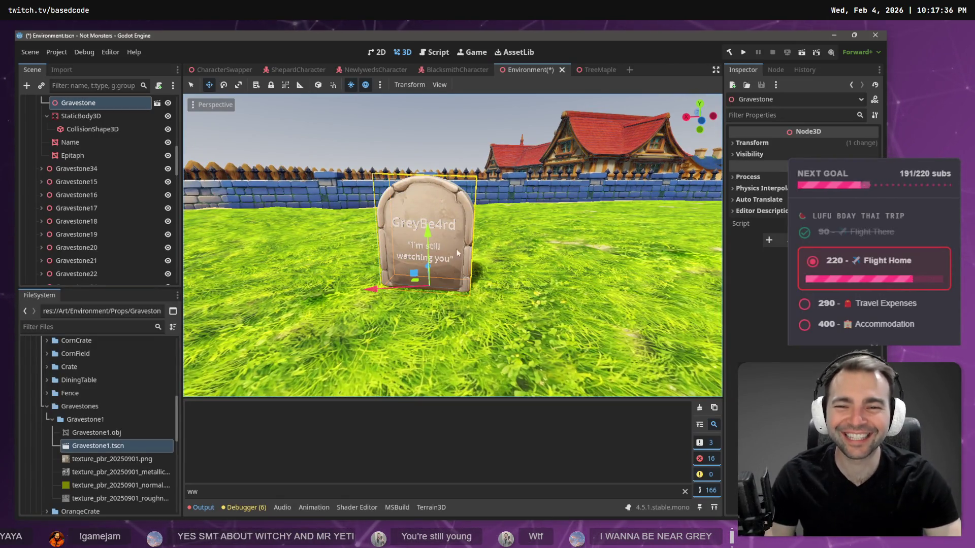
pyautogui.click(416, 361)
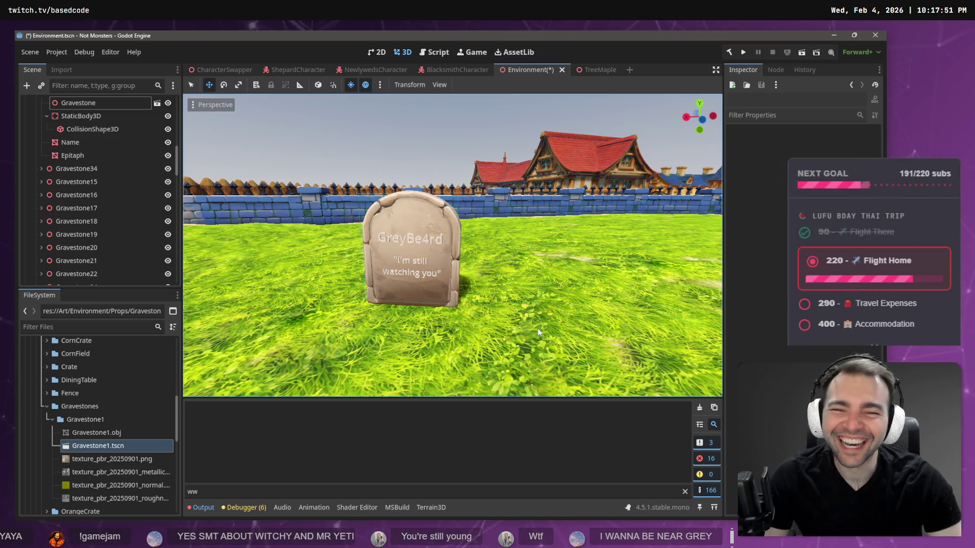
pyautogui.press('w')
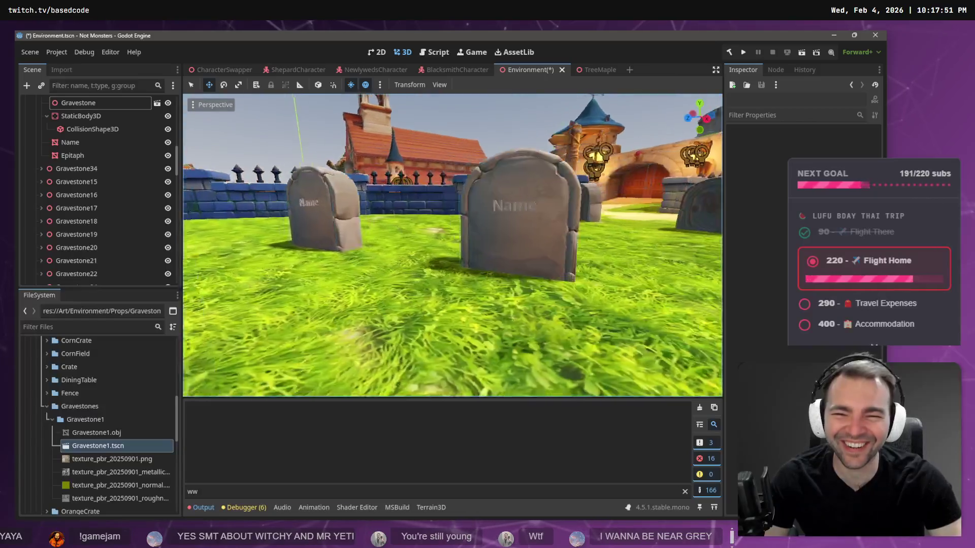
pyautogui.press('w')
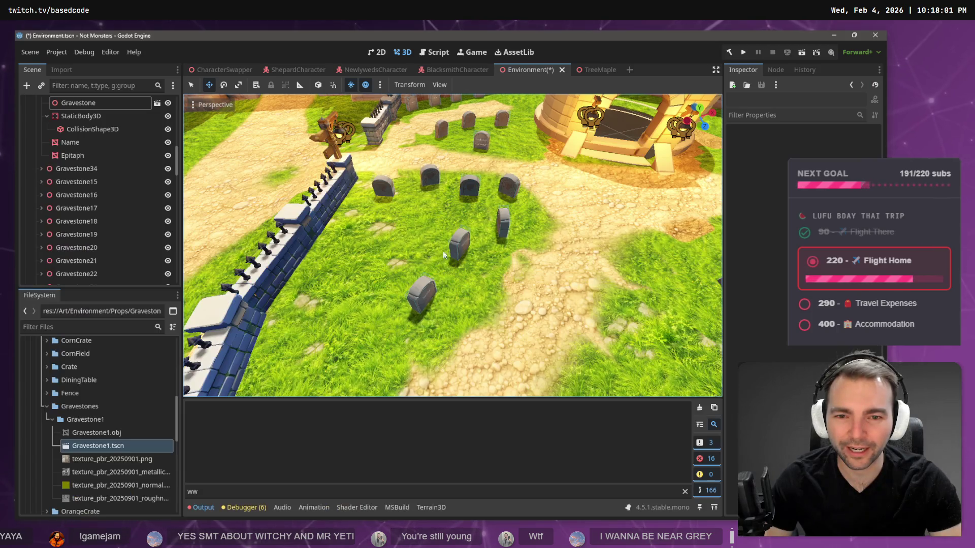
pyautogui.click(429, 288)
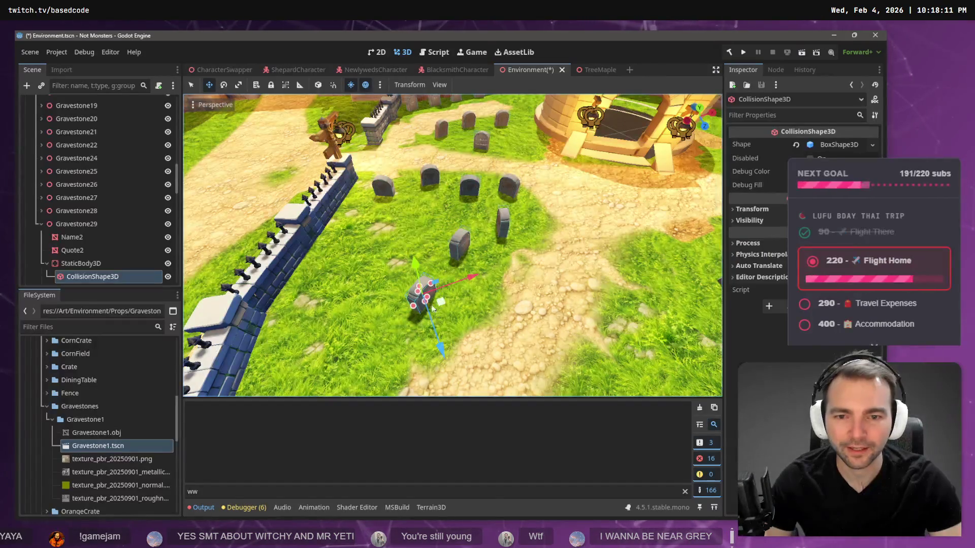
# Nudge Gravestone29 across the grass, restoring it after an accidental delete
pyautogui.click(103, 230)
pyautogui.moveTo(441, 303)
pyautogui.mouseDown()
pyautogui.moveTo(442, 288)
pyautogui.moveTo(431, 290)
pyautogui.mouseUp()
pyautogui.doubleClick(87, 224)
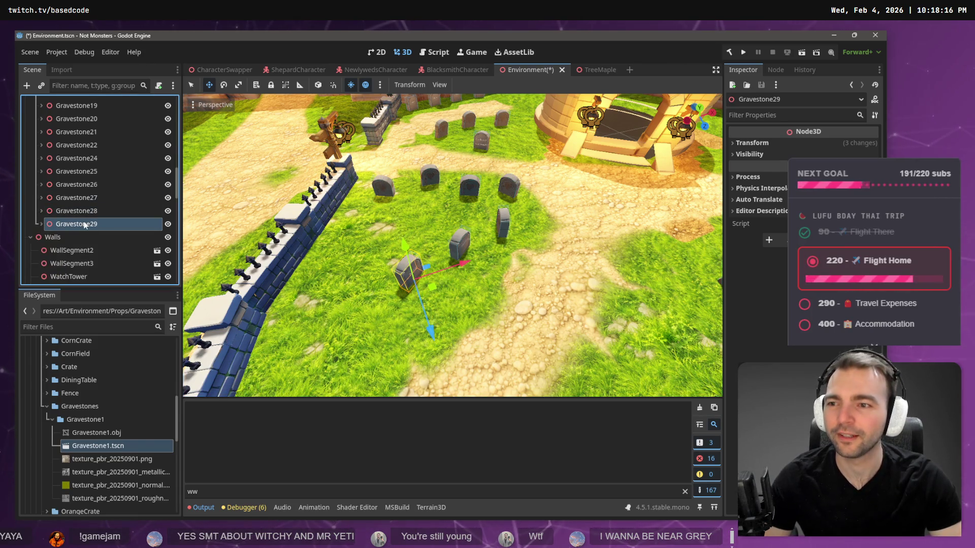
pyautogui.press('Escape')
pyautogui.press('Delete')
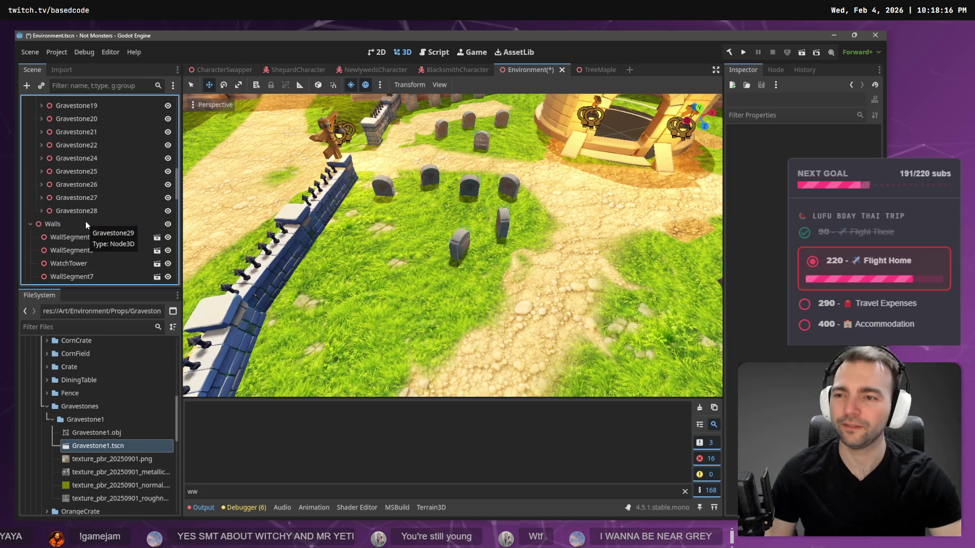
pyautogui.hotkey('ctrl', 'z')
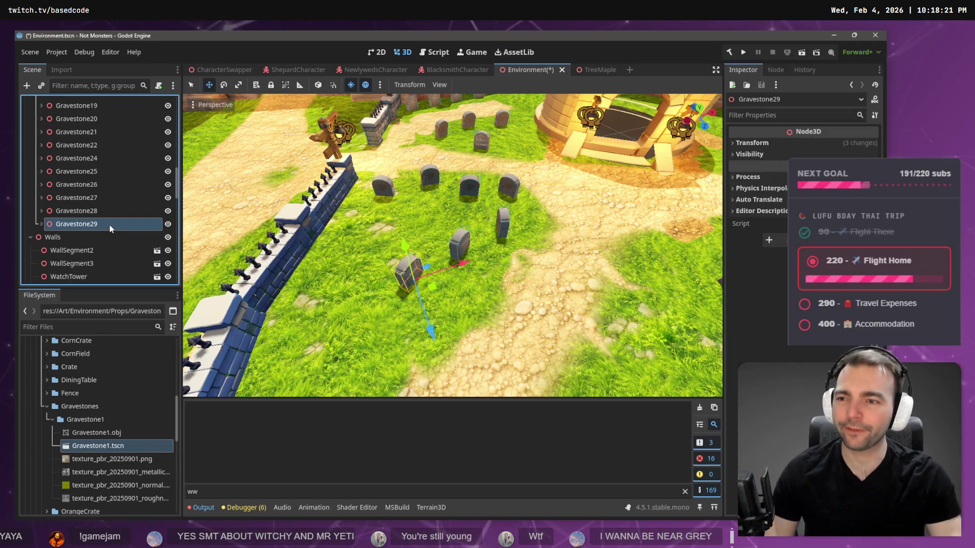
# Duplicate it as Gravestone30, place it on the grass near the wall, and turn it slightly
pyautogui.hotkey('ctrl', 'd')
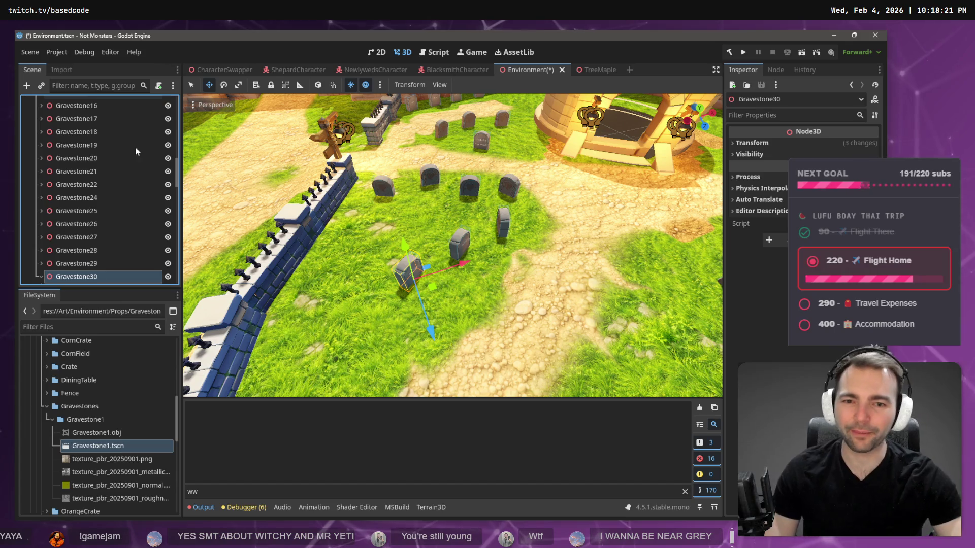
pyautogui.moveTo(434, 290)
pyautogui.mouseDown()
pyautogui.moveTo(383, 331)
pyautogui.moveTo(392, 340)
pyautogui.mouseUp()
pyautogui.press('e')
pyautogui.moveTo(347, 306); pyautogui.dragTo(348, 303)
pyautogui.click(349, 304)
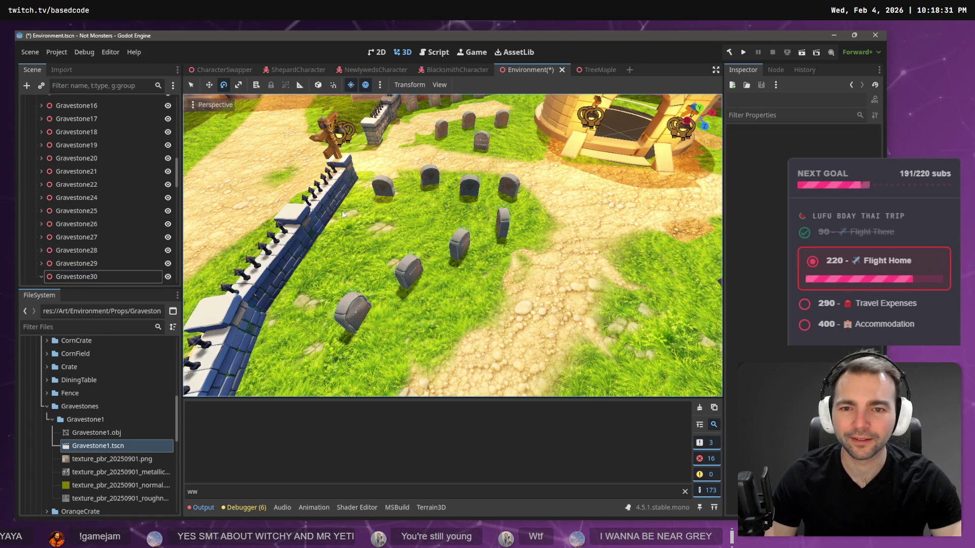
pyautogui.press('w')
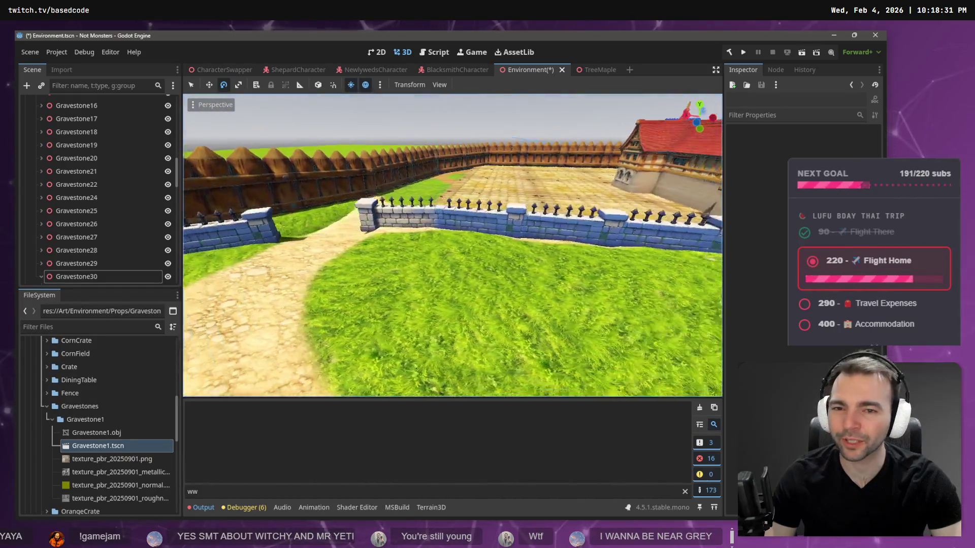
pyautogui.press('w')
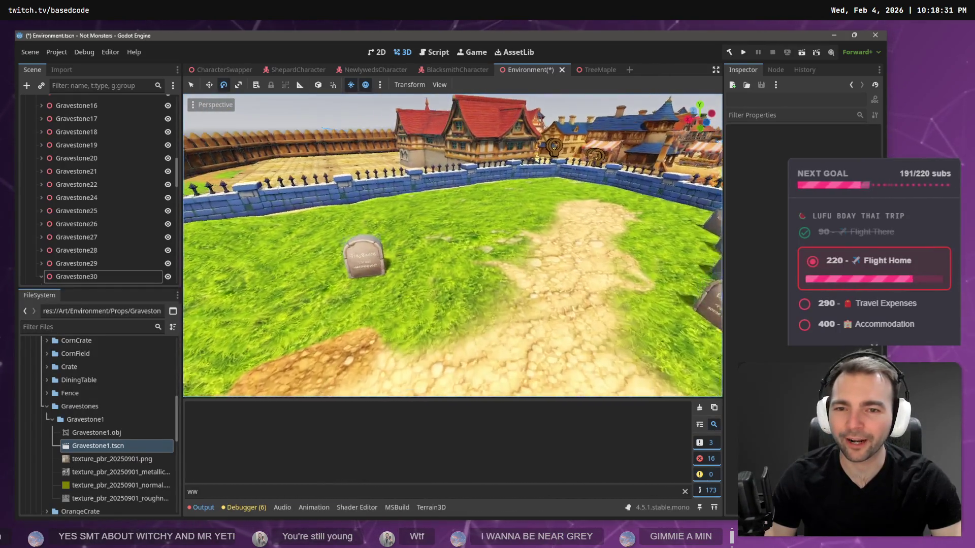
pyautogui.press('s')
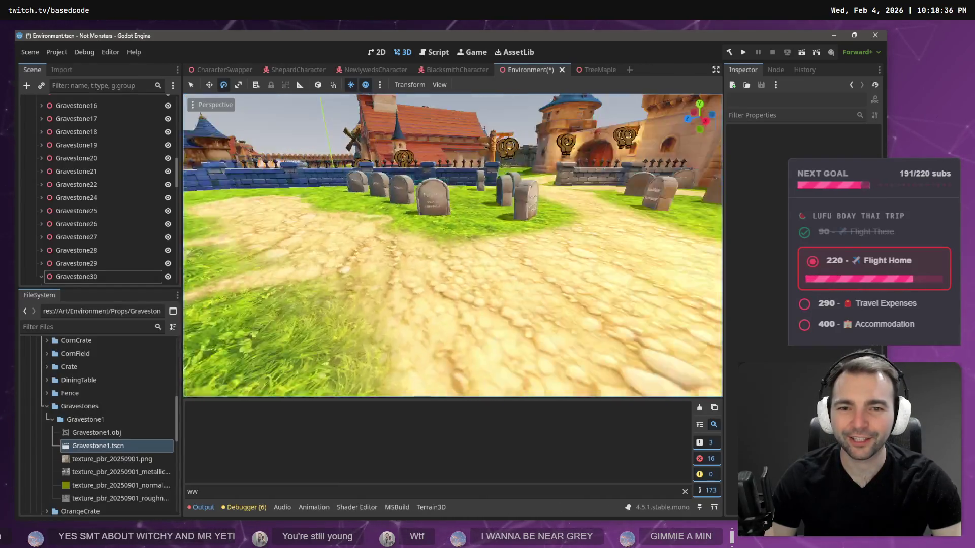
pyautogui.press('a')
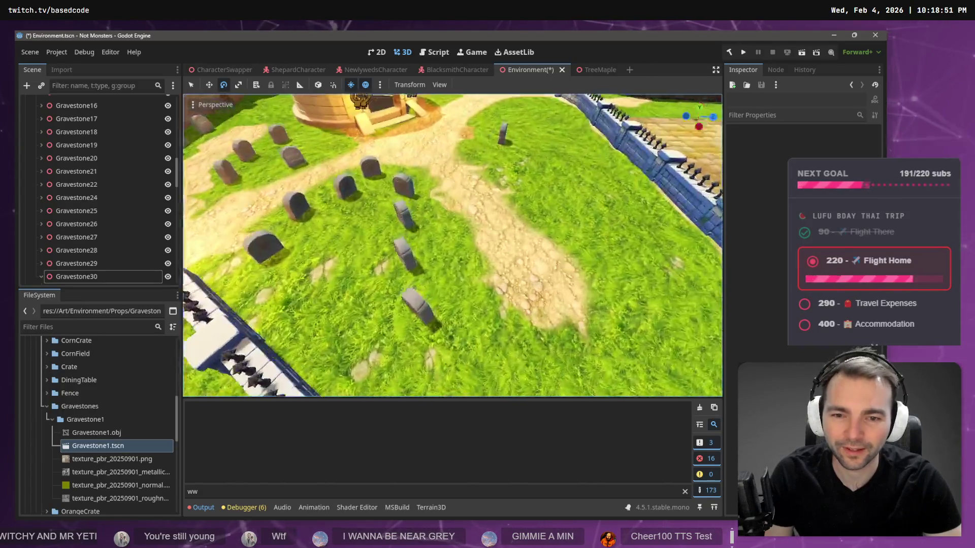
# Select the whole Gravestone30 node instead of its collision shape
pyautogui.click(401, 287)
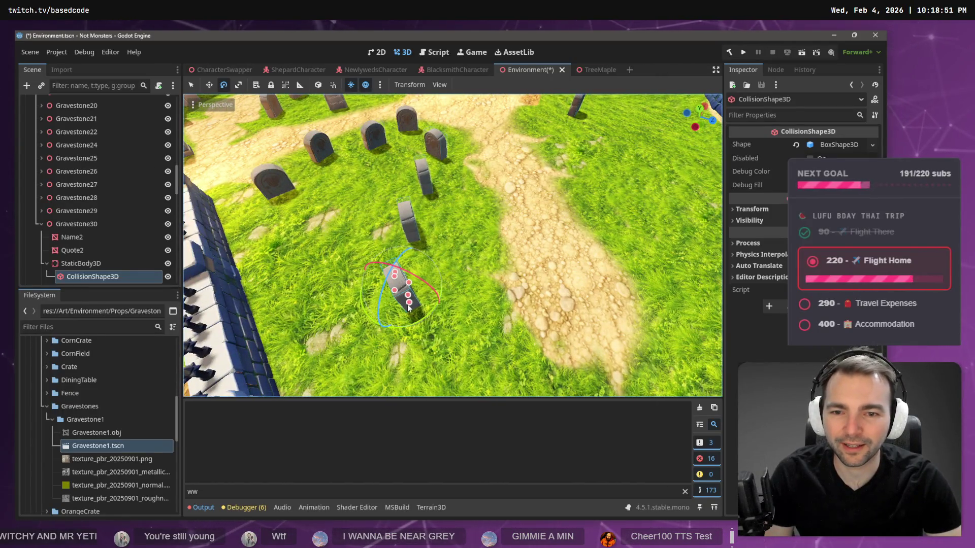
pyautogui.moveTo(428, 281); pyautogui.dragTo(429, 291)
pyautogui.click(145, 224)
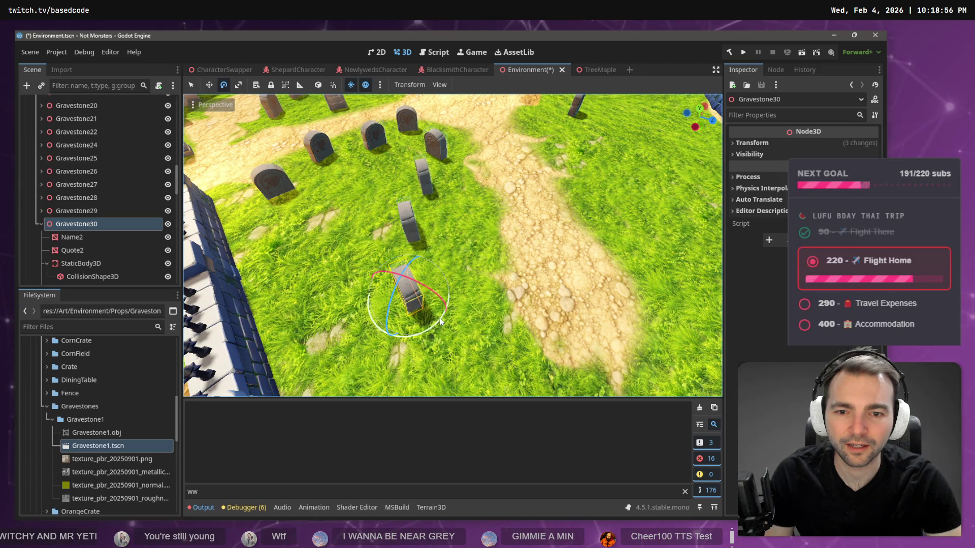
pyautogui.moveTo(432, 330); pyautogui.dragTo(431, 330)
# Rotate Gravestone30 back upright and view it with the wall and chapel
pyautogui.press('w')
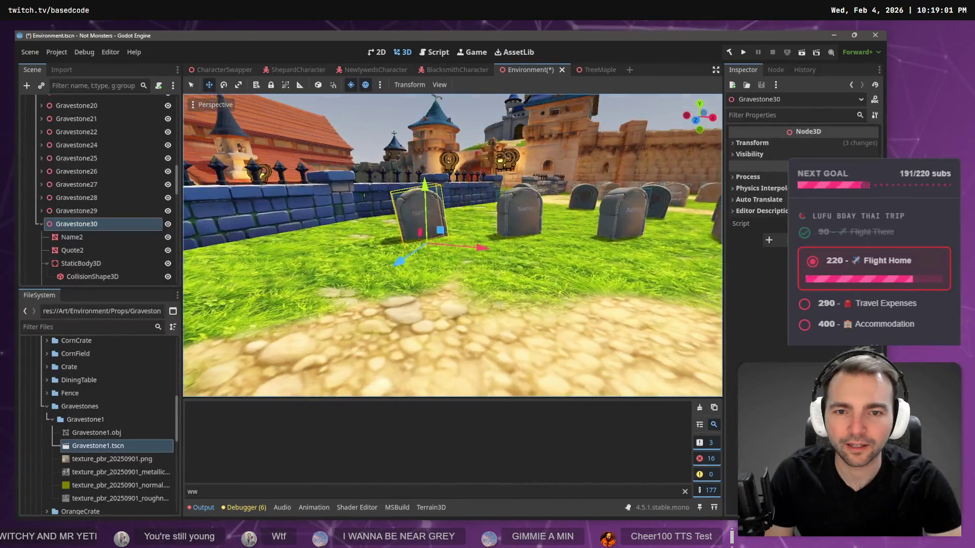
pyautogui.press('e')
pyautogui.moveTo(445, 214)
pyautogui.mouseDown()
pyautogui.moveTo(415, 226)
pyautogui.moveTo(452, 223)
pyautogui.mouseUp()
pyautogui.press('s')
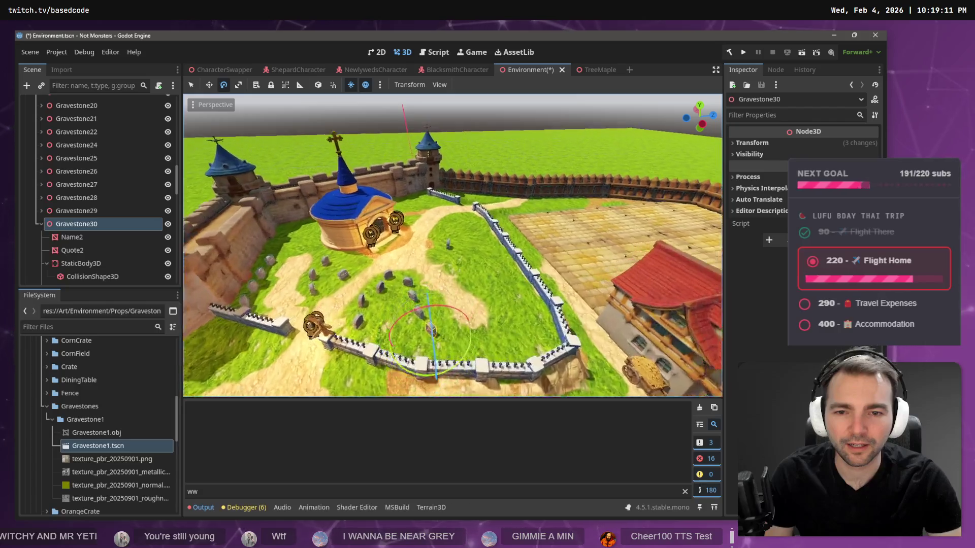
pyautogui.press('w')
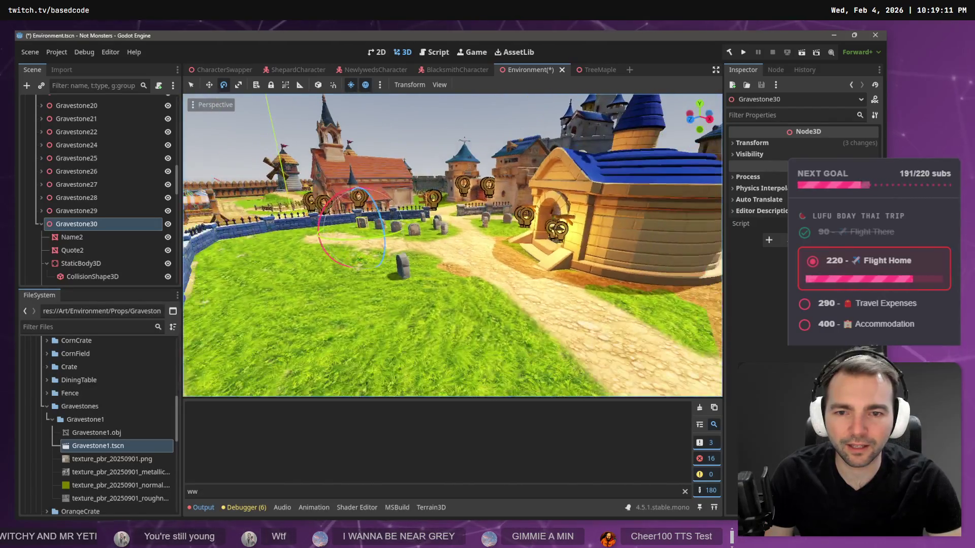
pyautogui.press('s')
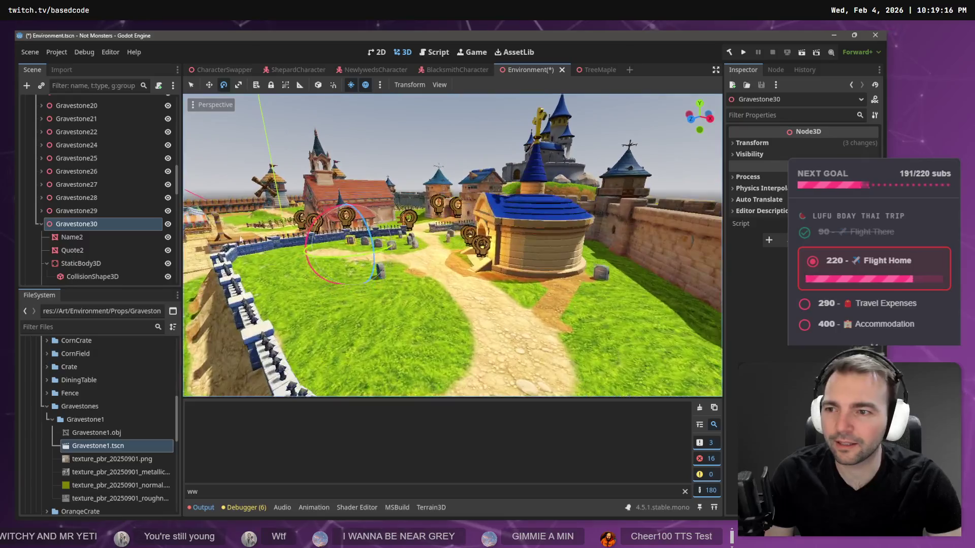
pyautogui.click(40, 224)
pyautogui.hotkey('alt', 'Tab')
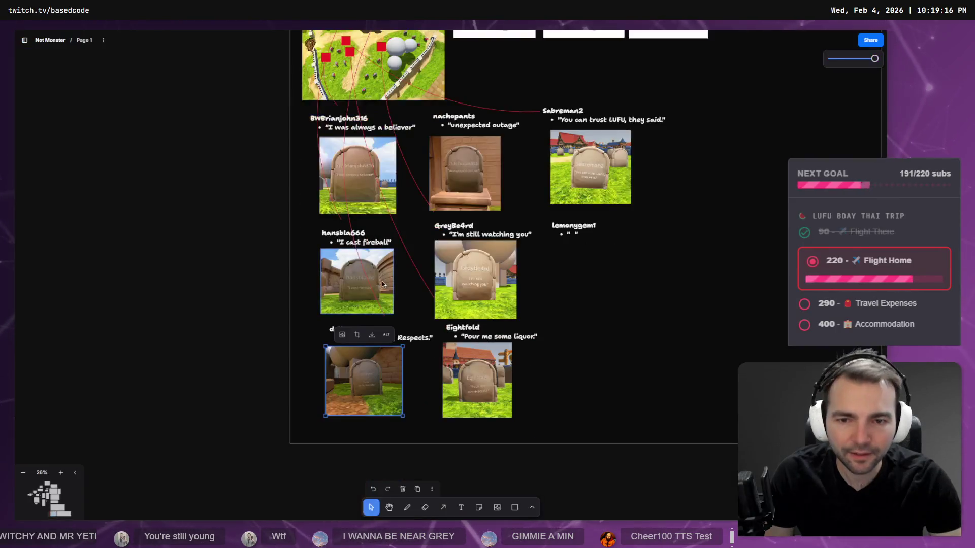
pyautogui.scroll(3, 382, 170)
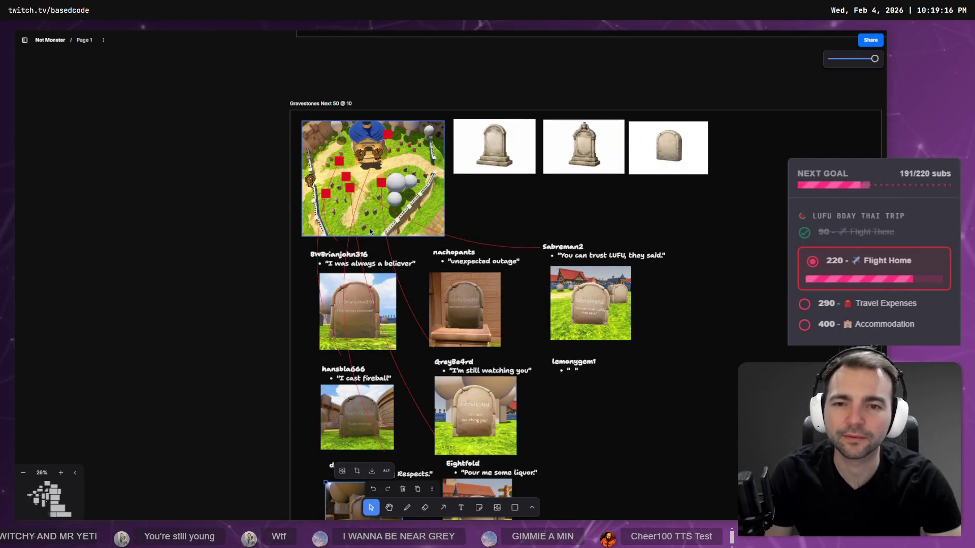
pyautogui.click(398, 181)
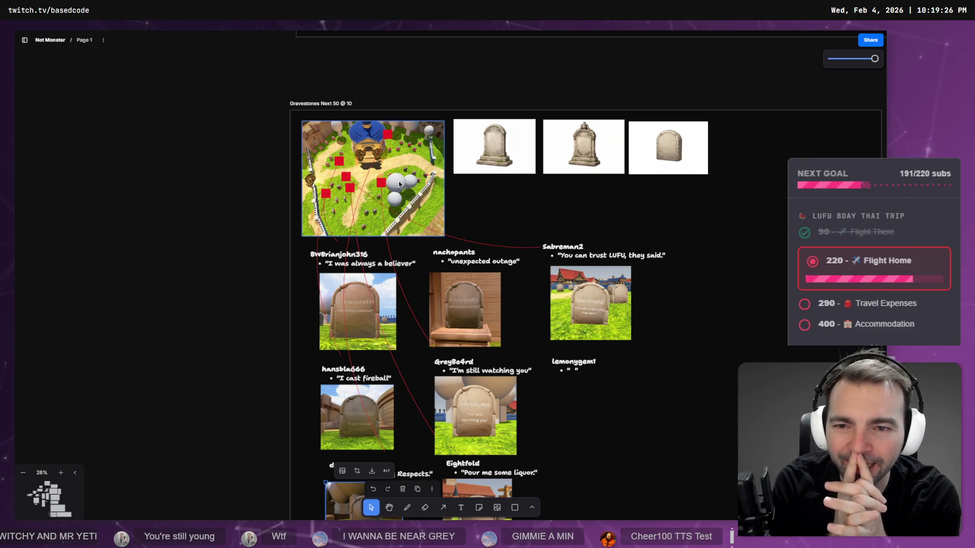
pyautogui.hotkey('alt', 'Tab')
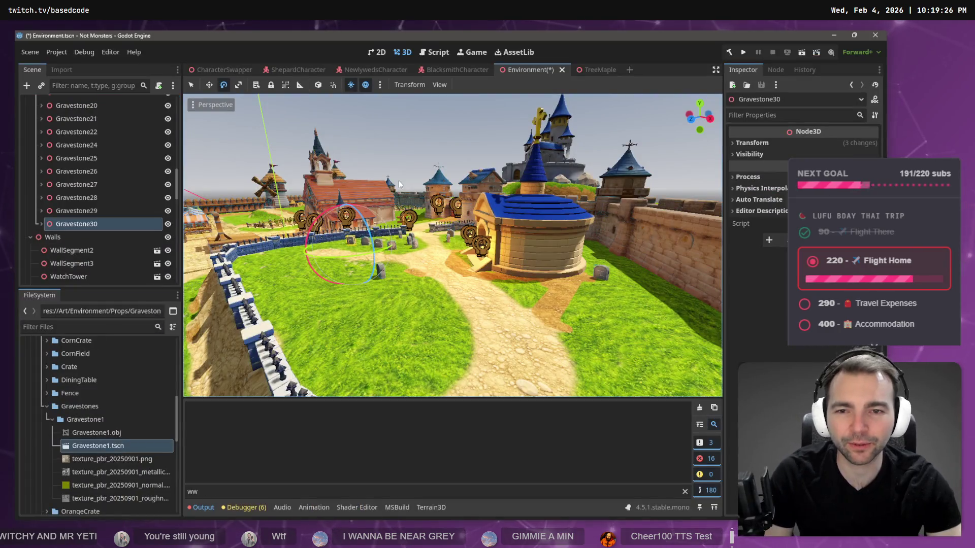
pyautogui.press('e')
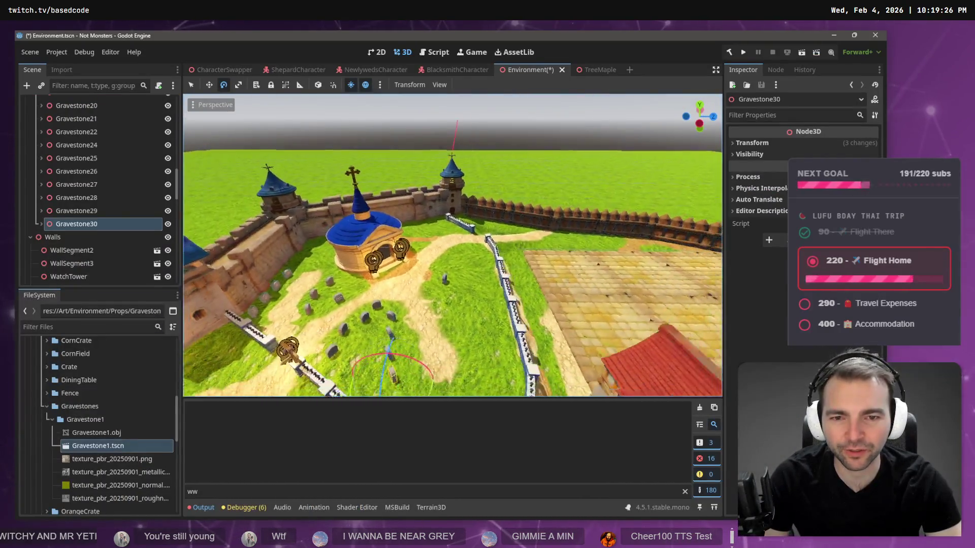
pyautogui.press('q')
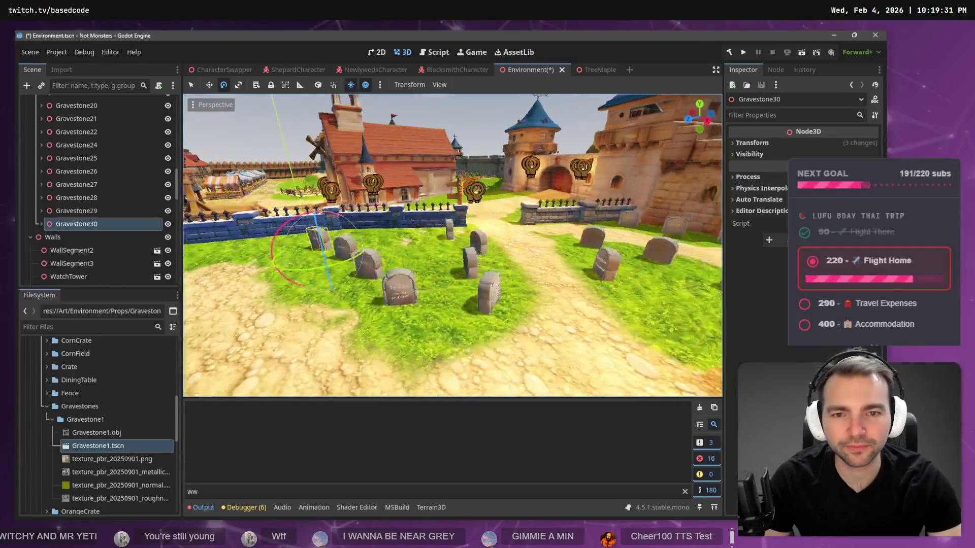
pyautogui.press('w')
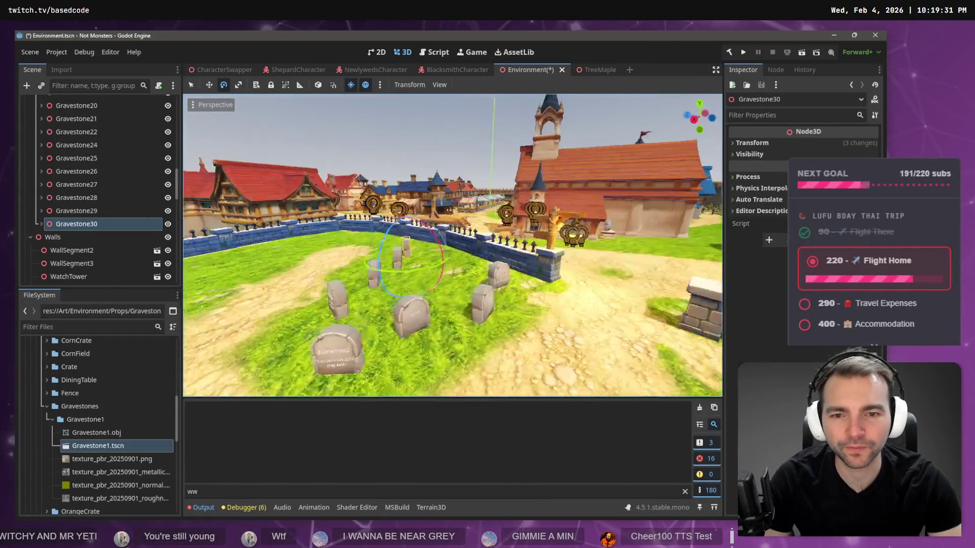
pyautogui.press('s')
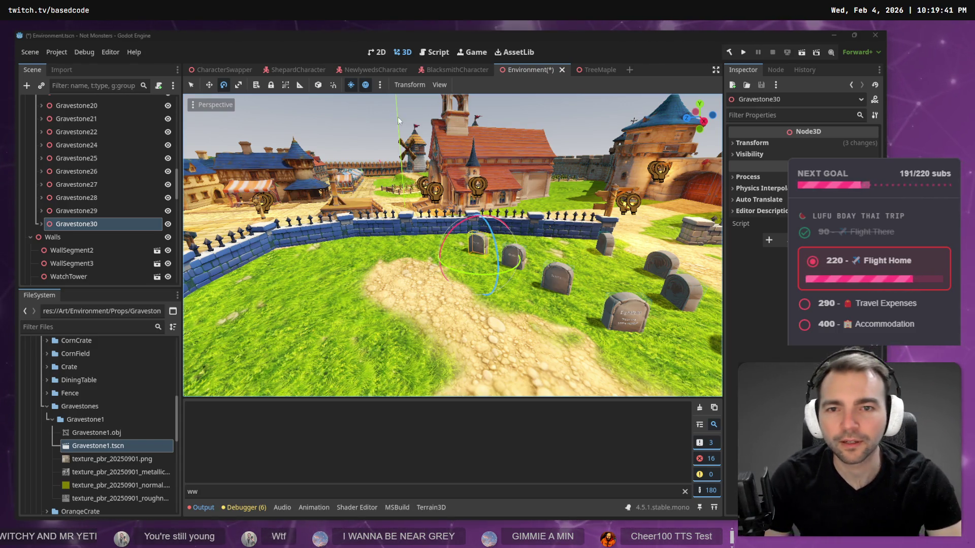
pyautogui.click(452, 243)
pyautogui.press('w')
pyautogui.press('w')
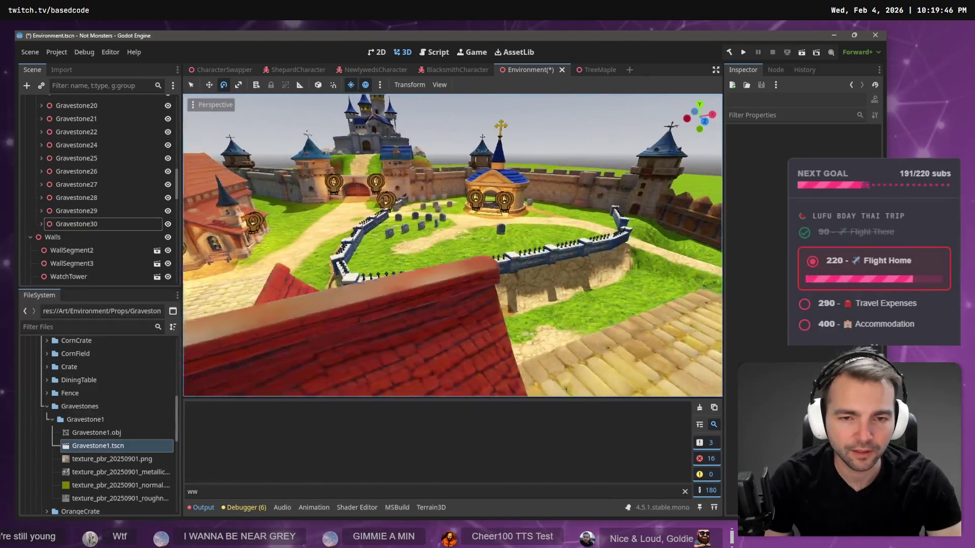
pyautogui.press('s')
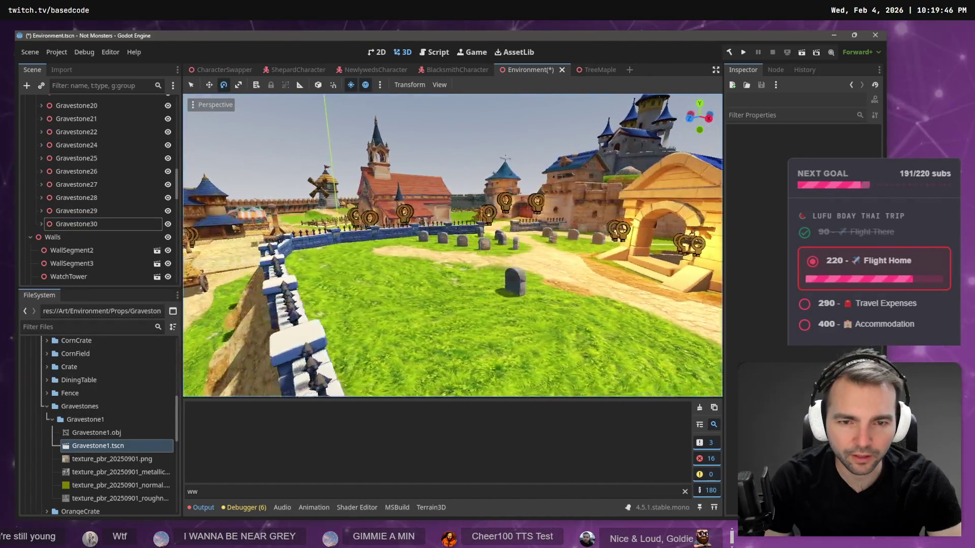
pyautogui.press('w')
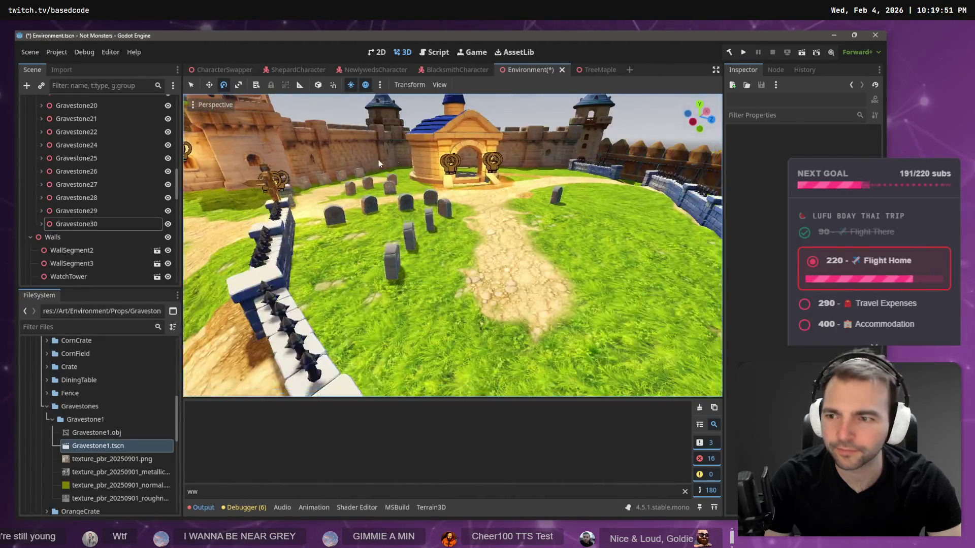
pyautogui.click(85, 226)
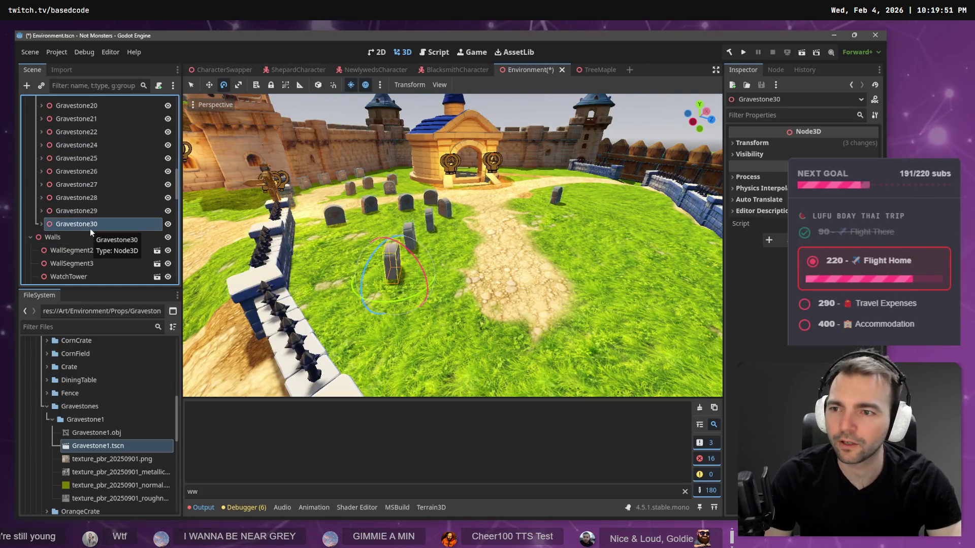
# Add Gravestone31 on the grass right of the path, standing upright
pyautogui.press('Left')
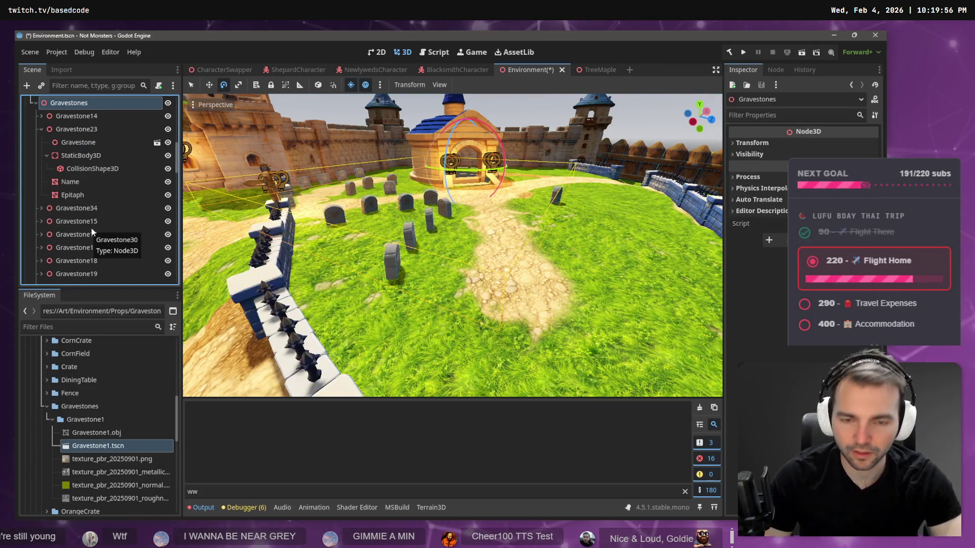
pyautogui.click(392, 259)
pyautogui.press('w')
pyautogui.moveTo(422, 270); pyautogui.dragTo(642, 313)
pyautogui.press('e')
pyautogui.moveTo(640, 351)
pyautogui.mouseDown()
pyautogui.moveTo(660, 310)
pyautogui.moveTo(674, 206)
pyautogui.mouseUp()
# Duplicate Gravestone31 into Gravestone32 and frame it in the viewport
pyautogui.click(84, 277)
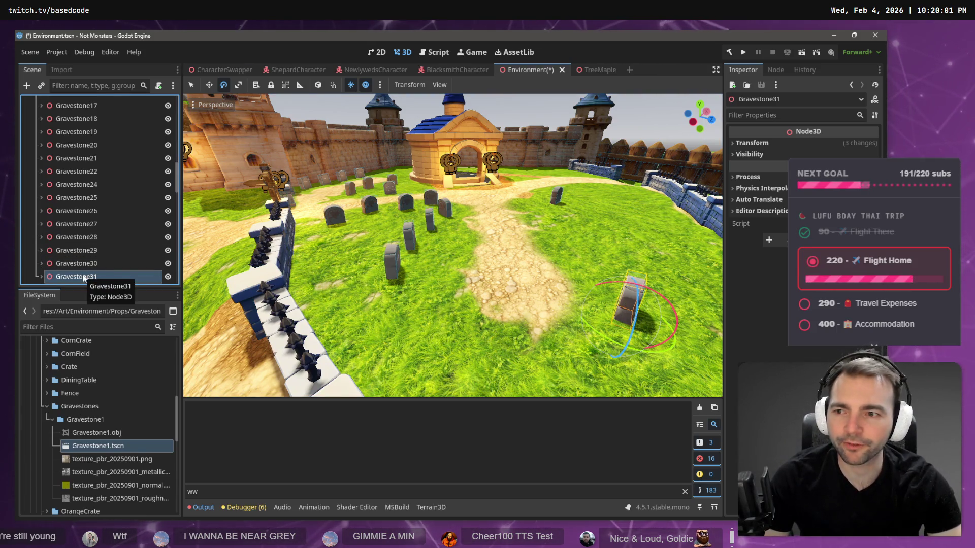
pyautogui.hotkey('ctrl', 'd')
pyautogui.press('w')
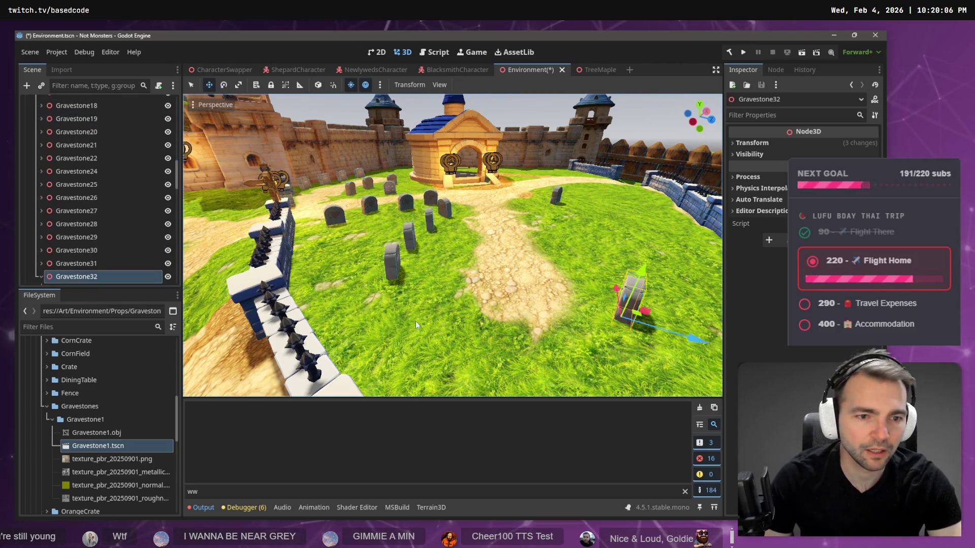
pyautogui.press('f')
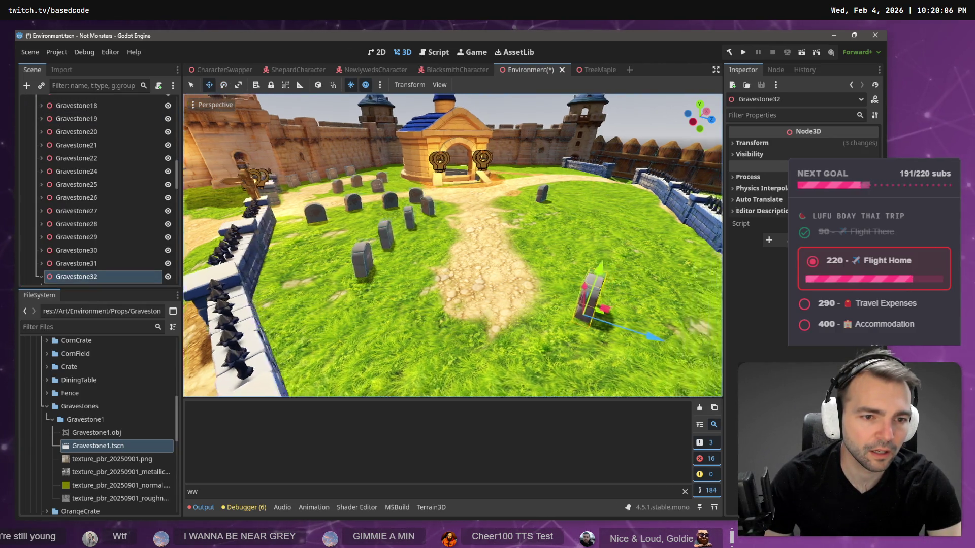